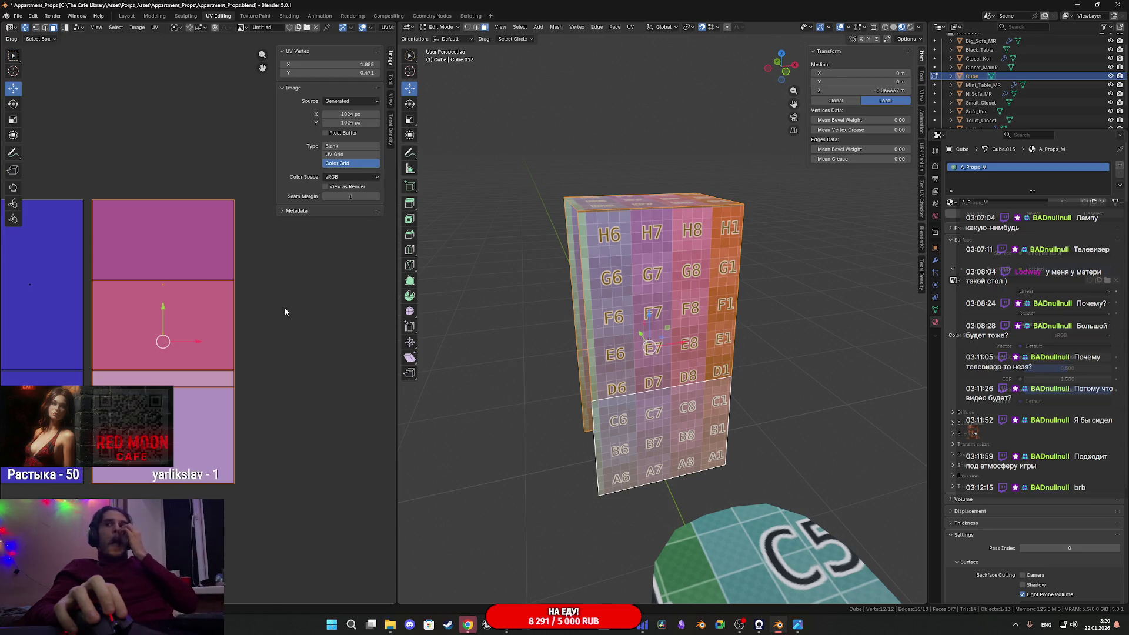
In edge mode, dissolve the horizontal edge loop around the box
{"action": "mouse_move", "coordinate": [706, 336]}
{"action": "middle_mouse_down"}
{"action": "mouse_move", "coordinate": [584, 335]}
{"action": "mouse_move", "coordinate": [636, 213]}
{"action": "middle_mouse_up"}
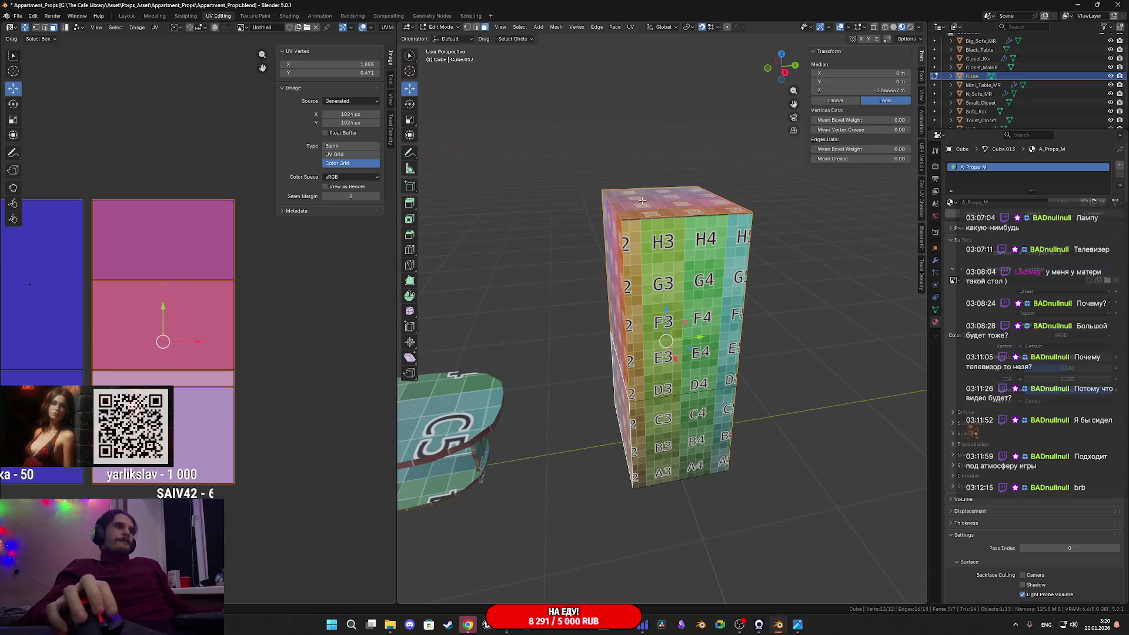
{"action": "left_click", "coordinate": [476, 27]}
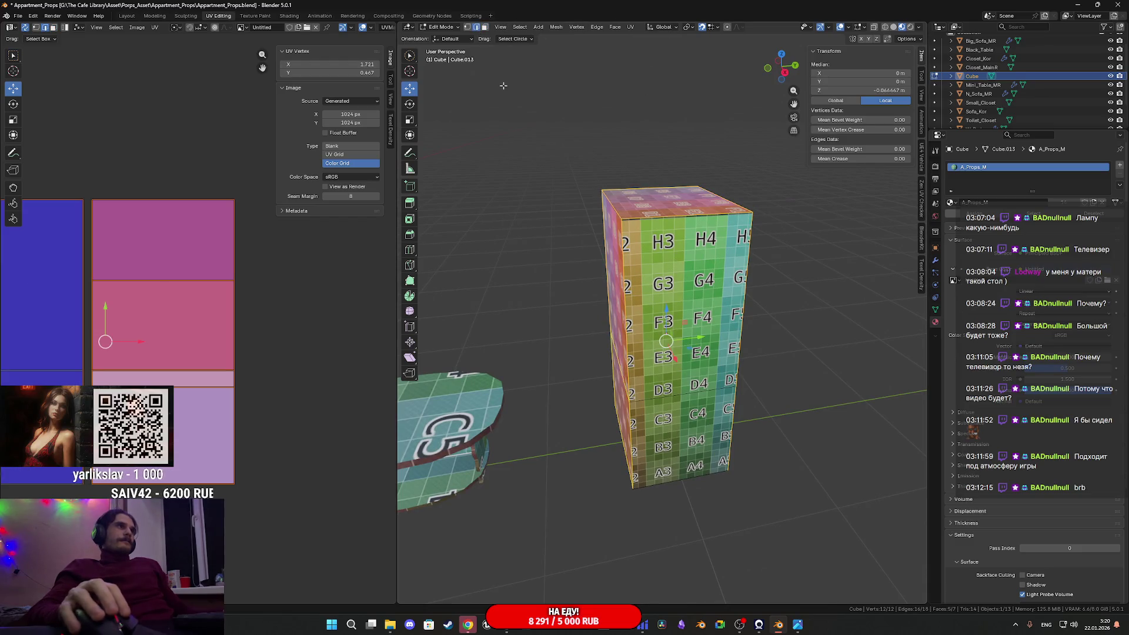
{"action": "left_click", "coordinate": [672, 397], "text": "alt"}
{"action": "key", "text": "x"}
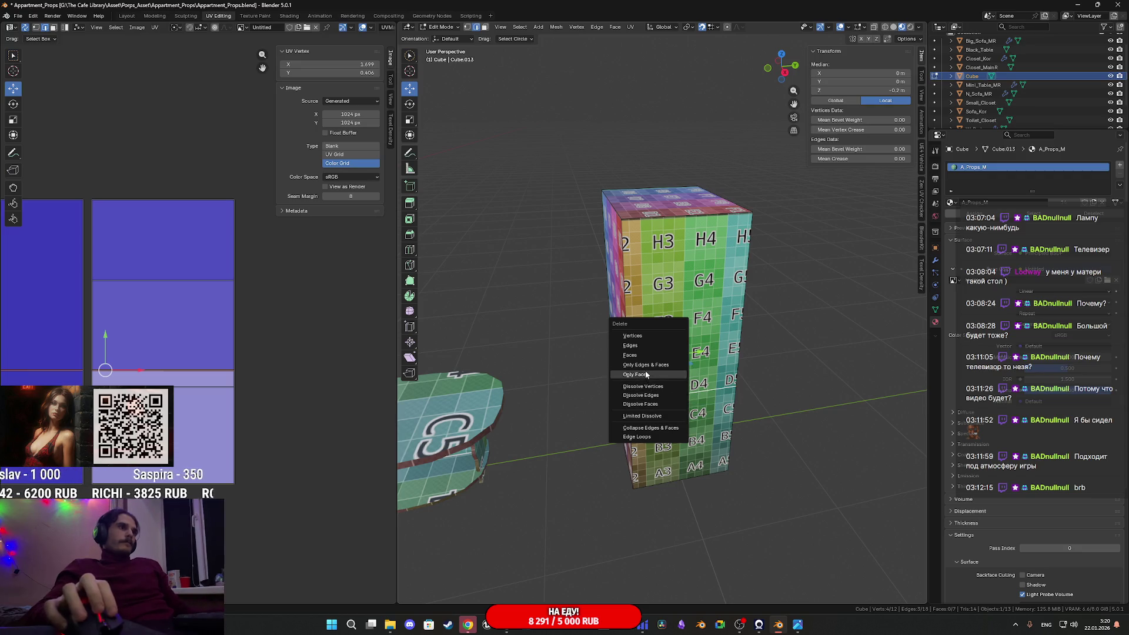
{"action": "left_click", "coordinate": [656, 395]}
Add two loop cuts across the box, then undo them
{"action": "key", "text": "ctrl+r"}
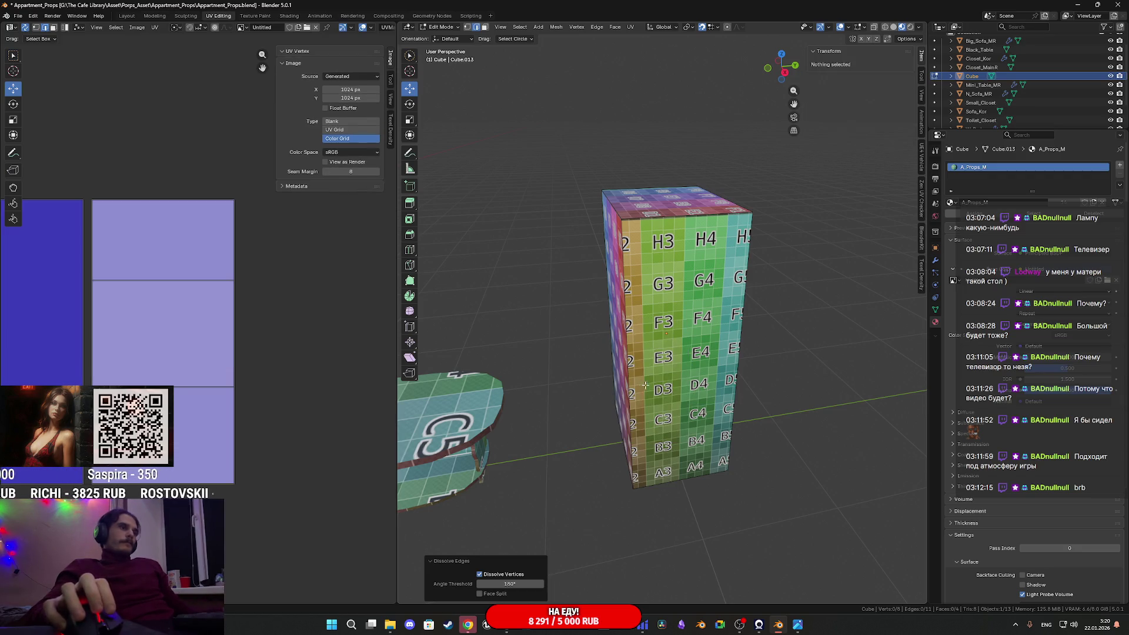
{"action": "left_click", "coordinate": [619, 371]}
{"action": "right_click", "coordinate": [620, 371]}
{"action": "mouse_move", "coordinate": [619, 371]}
{"action": "middle_mouse_down"}
{"action": "mouse_move", "coordinate": [639, 331]}
{"action": "mouse_move", "coordinate": [631, 338]}
{"action": "mouse_move", "coordinate": [649, 342]}
{"action": "middle_mouse_up"}
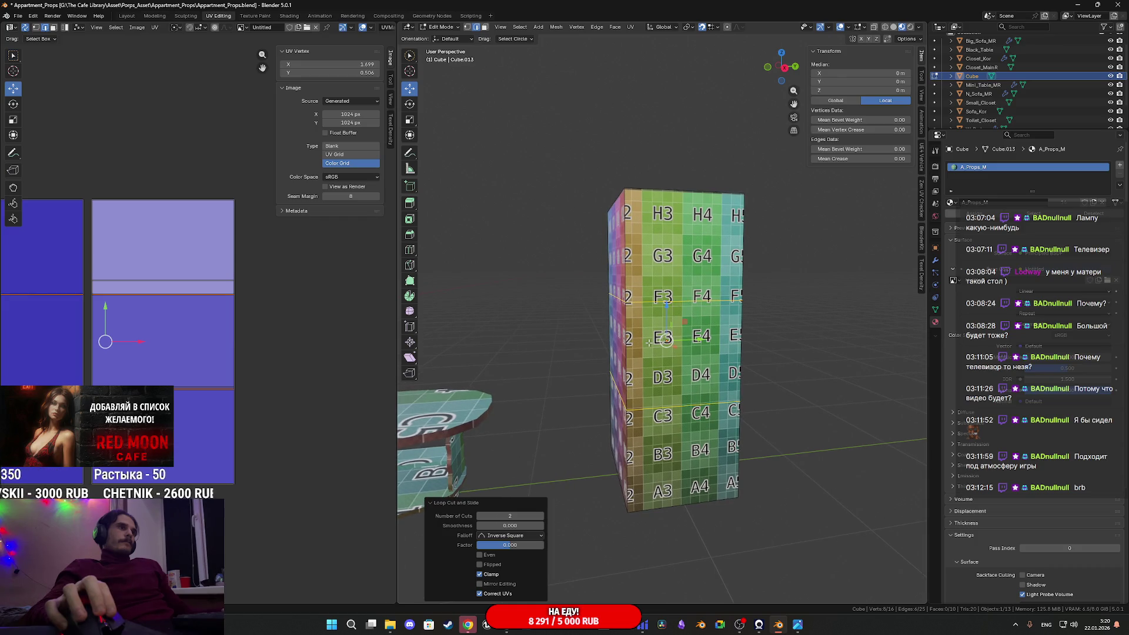
{"action": "scroll", "coordinate": [622, 366], "scroll_direction": "up", "scroll_amount": 1}
{"action": "scroll", "coordinate": [600, 414], "scroll_direction": "down", "scroll_amount": 3}
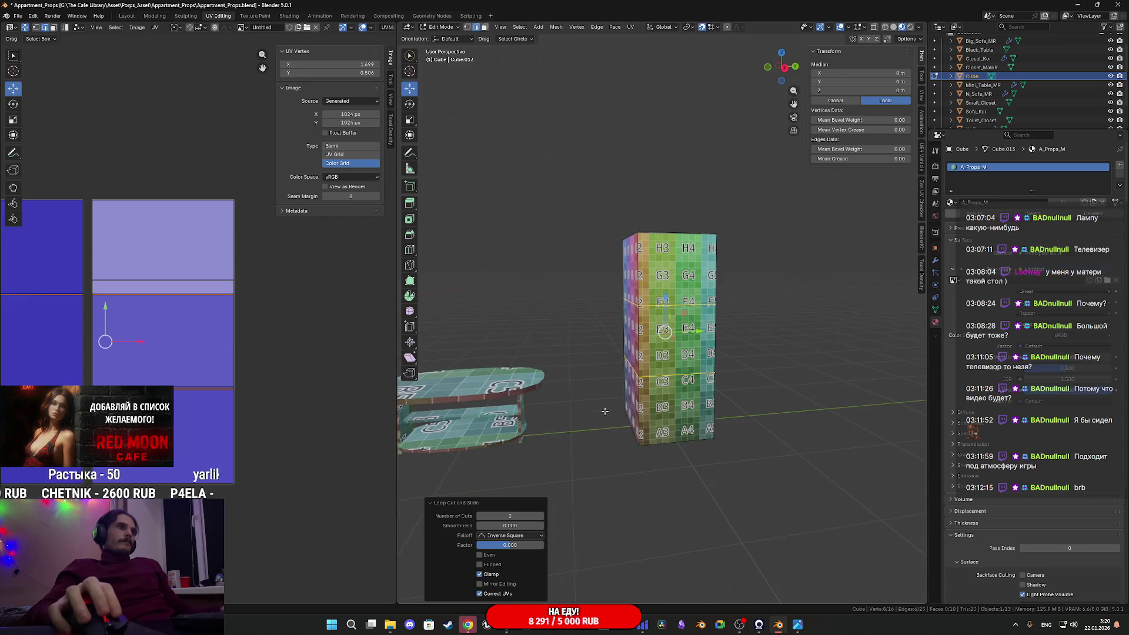
{"action": "key", "text": "ctrl+z"}
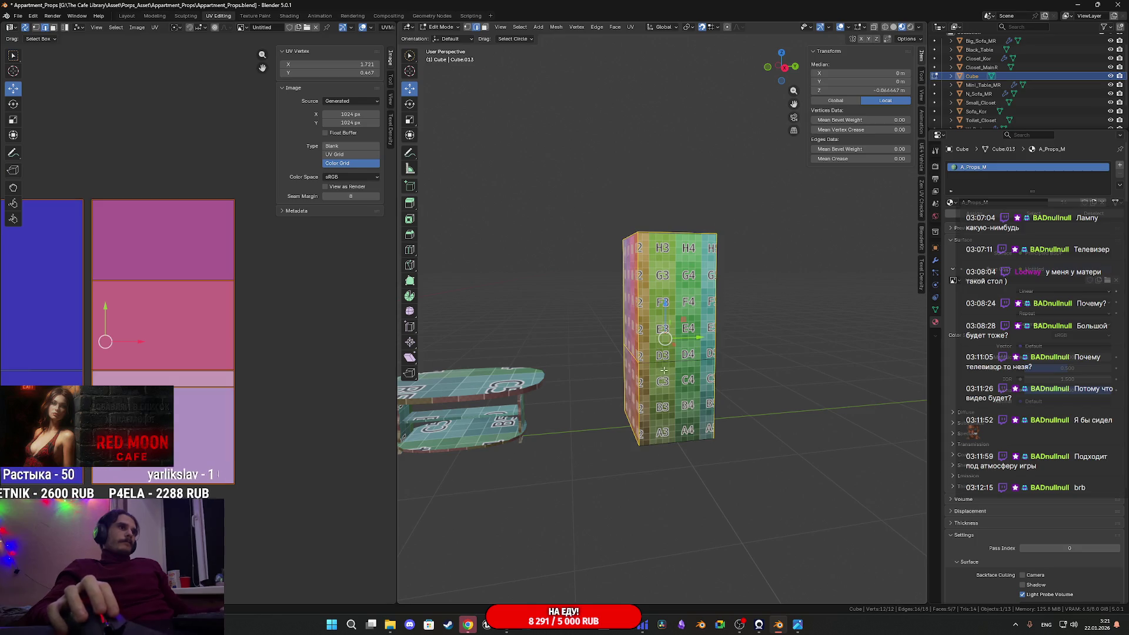
Select the box's top face and shift its UV island slightly upward on the grid
{"action": "middle_click_drag", "start_coordinate": [666, 370], "coordinate": [704, 378]}
{"action": "scroll", "coordinate": [704, 377], "scroll_direction": "up", "scroll_amount": 1}
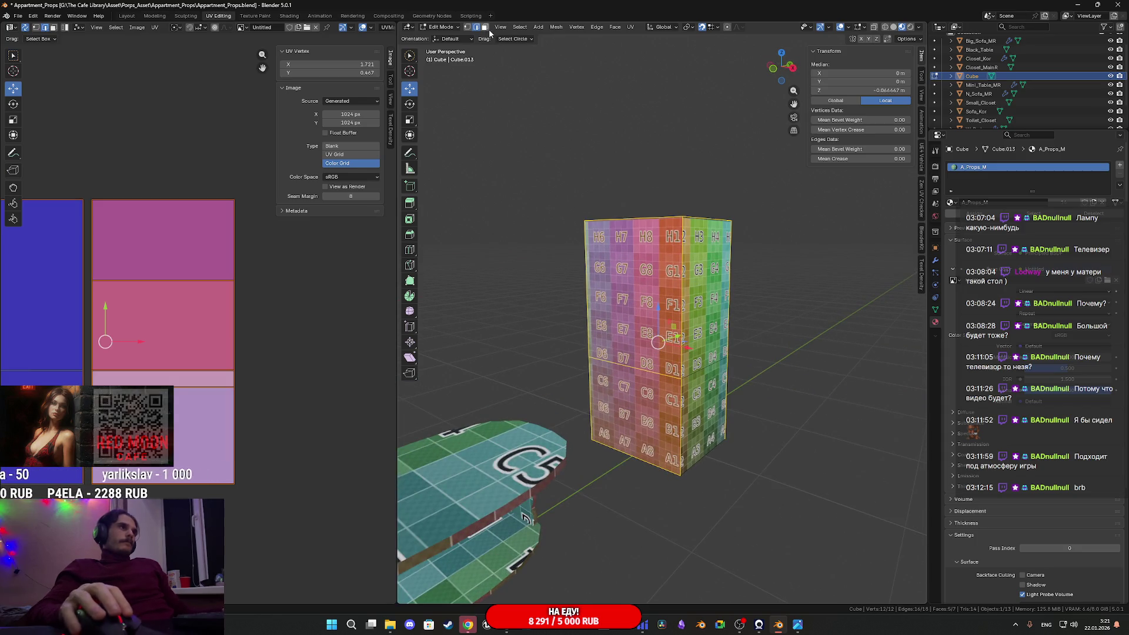
{"action": "mouse_move", "coordinate": [661, 244]}
{"action": "middle_mouse_down"}
{"action": "mouse_move", "coordinate": [680, 344]}
{"action": "mouse_move", "coordinate": [389, 352]}
{"action": "middle_mouse_up"}
{"action": "left_click", "coordinate": [654, 222]}
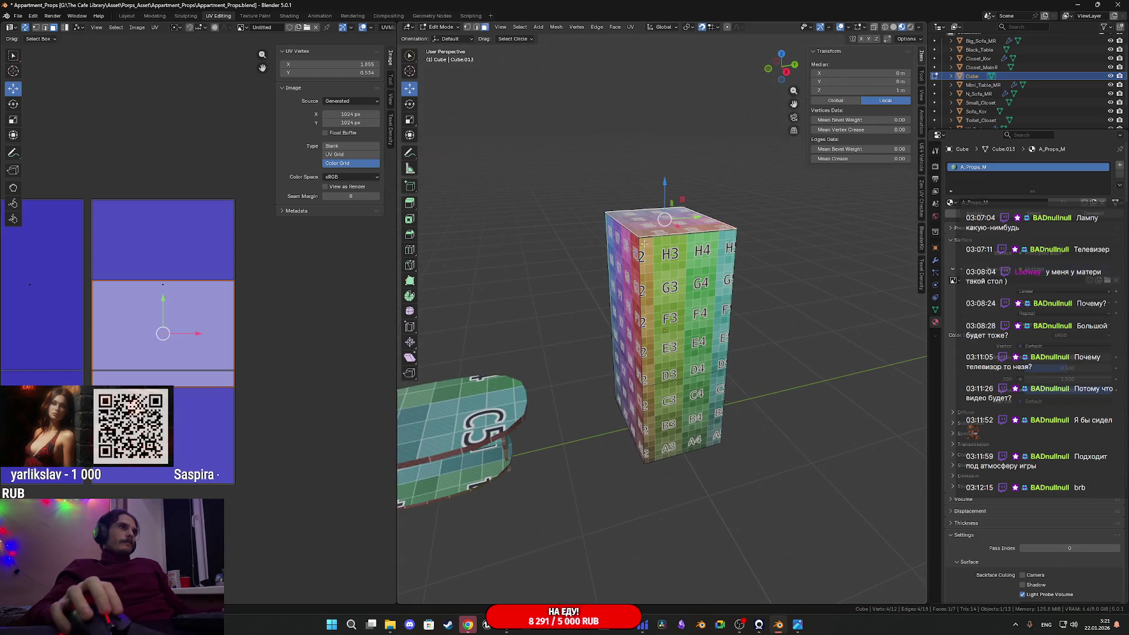
{"action": "left_click_drag", "start_coordinate": [163, 302], "coordinate": [185, 222]}
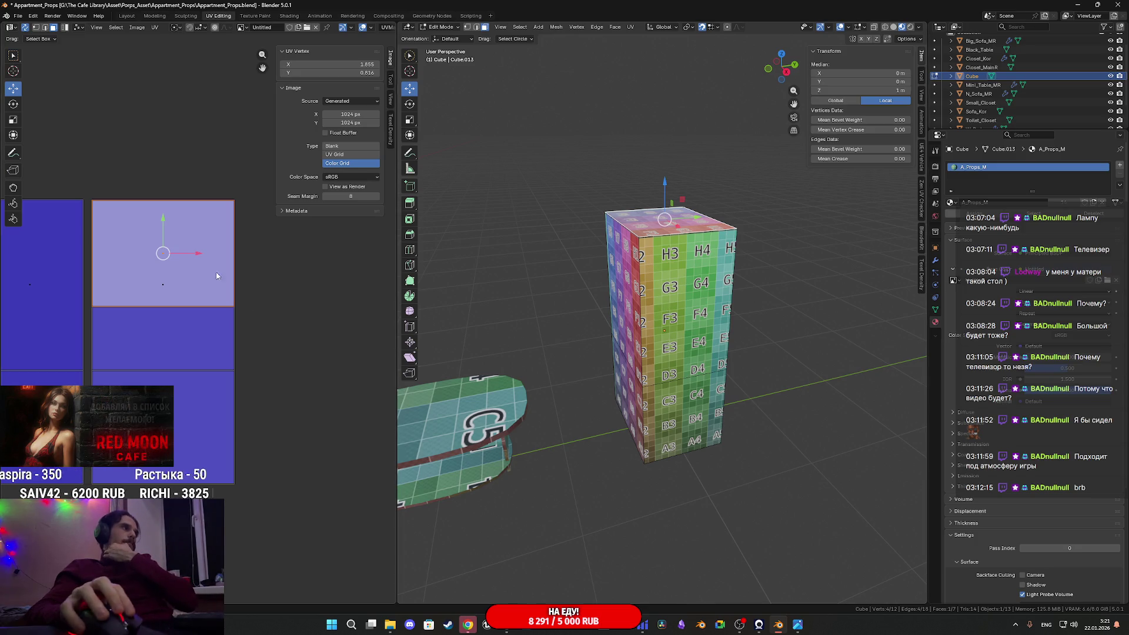
{"action": "left_click_drag", "start_coordinate": [162, 225], "coordinate": [172, 263]}
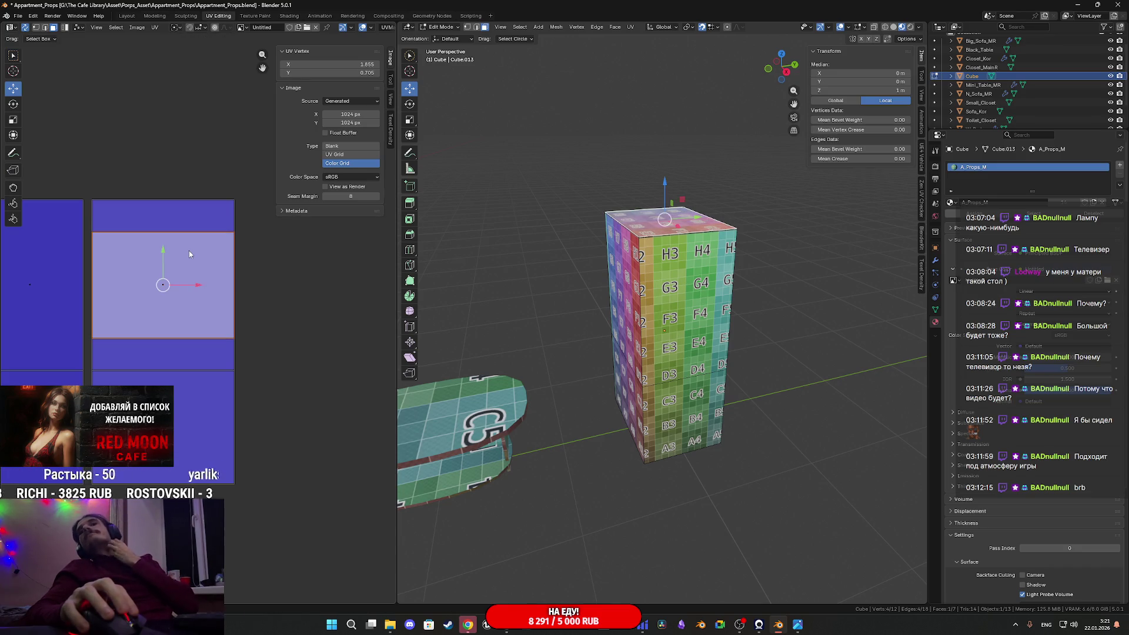
{"action": "scroll", "coordinate": [665, 330], "scroll_direction": "down", "scroll_amount": 3}
{"action": "middle_click_drag", "start_coordinate": [664, 329], "coordinate": [686, 336]}
Select a front face of the box and move its right UV island to a new position
{"action": "key", "text": "a"}
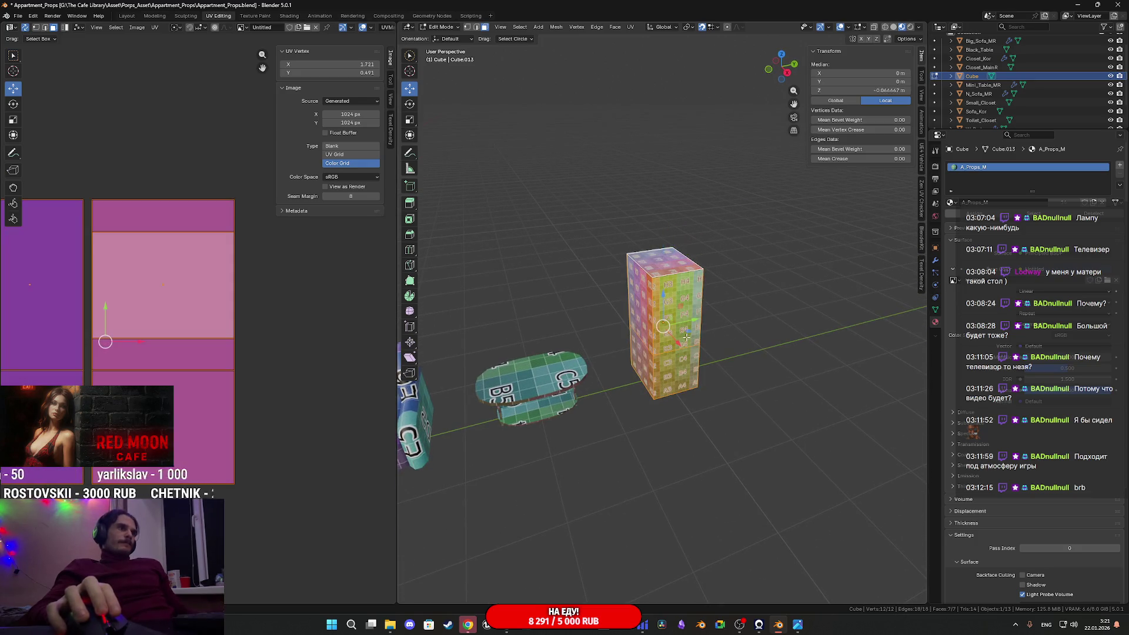
{"action": "scroll", "coordinate": [165, 370], "scroll_direction": "down", "scroll_amount": 3}
{"action": "middle_click_drag", "start_coordinate": [165, 370], "coordinate": [227, 366]}
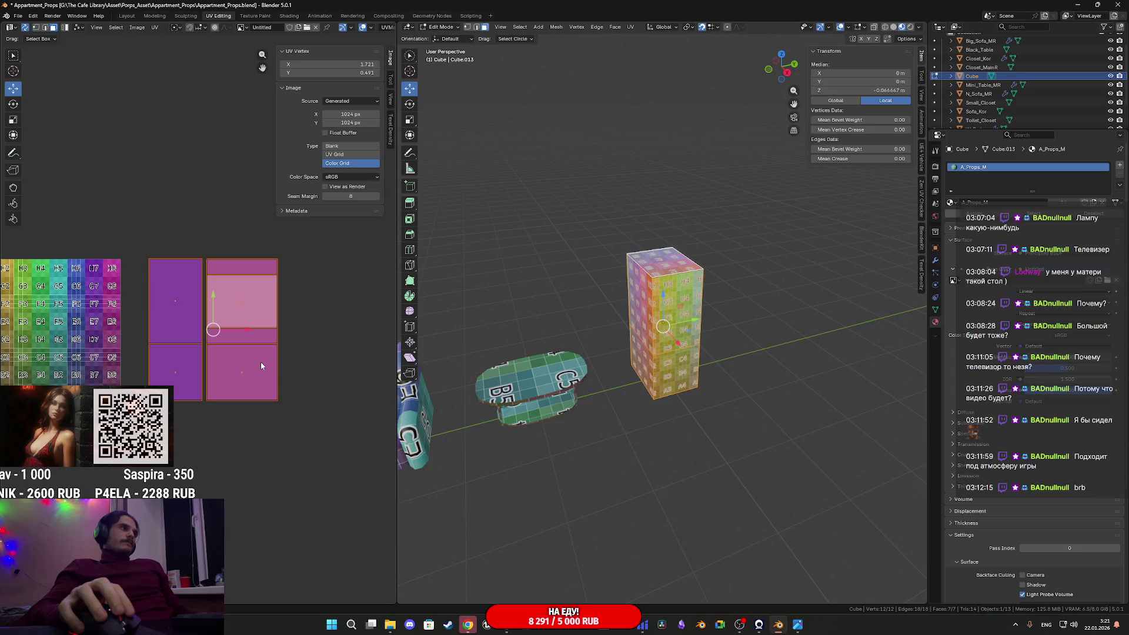
{"action": "scroll", "coordinate": [260, 362], "scroll_direction": "up", "scroll_amount": 2}
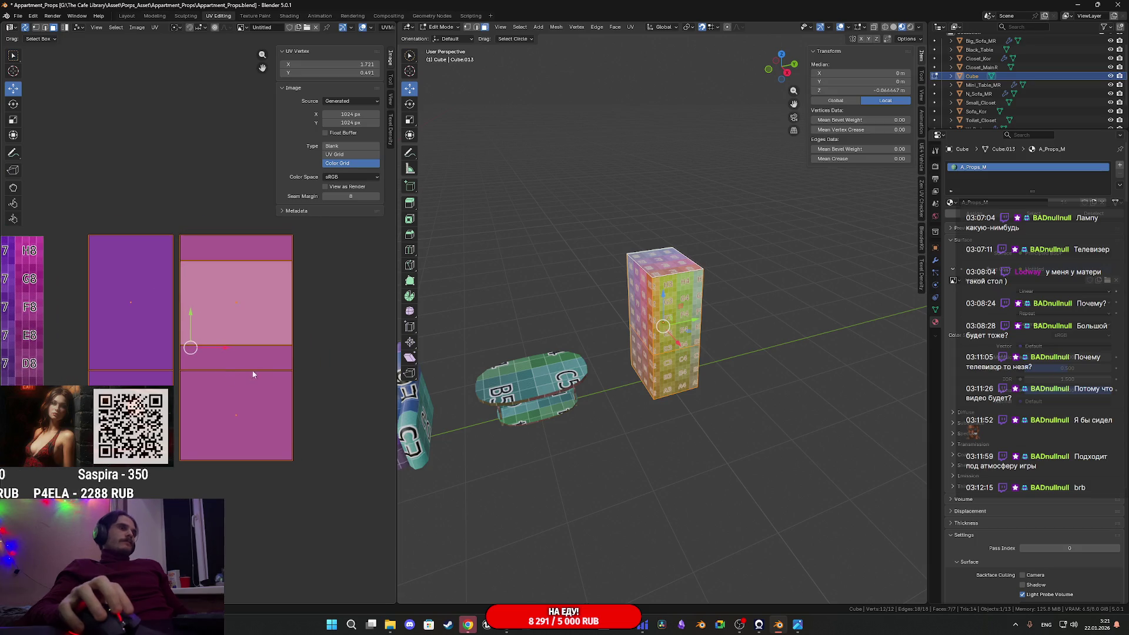
{"action": "left_click", "coordinate": [662, 341]}
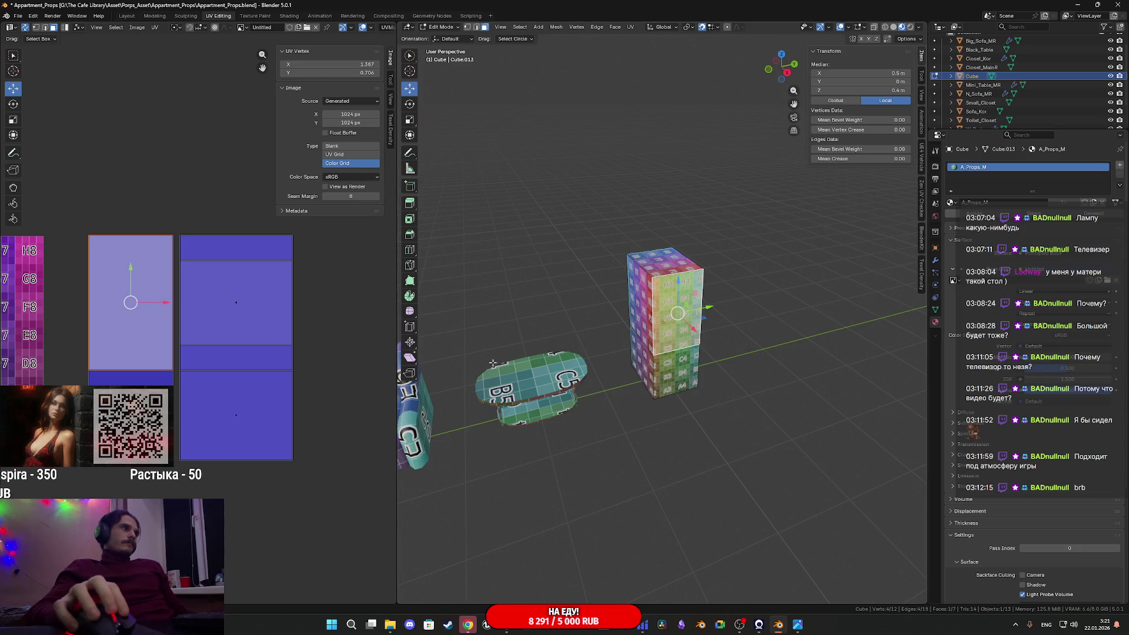
{"action": "left_click_drag", "start_coordinate": [307, 454], "coordinate": [205, 231]}
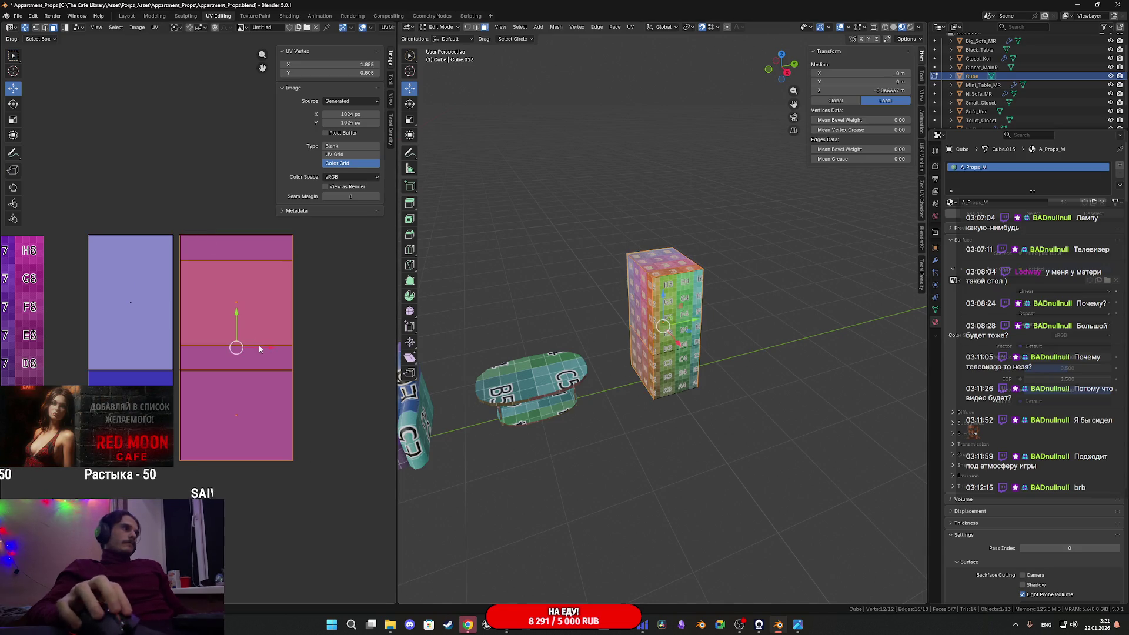
{"action": "key", "text": "g"}
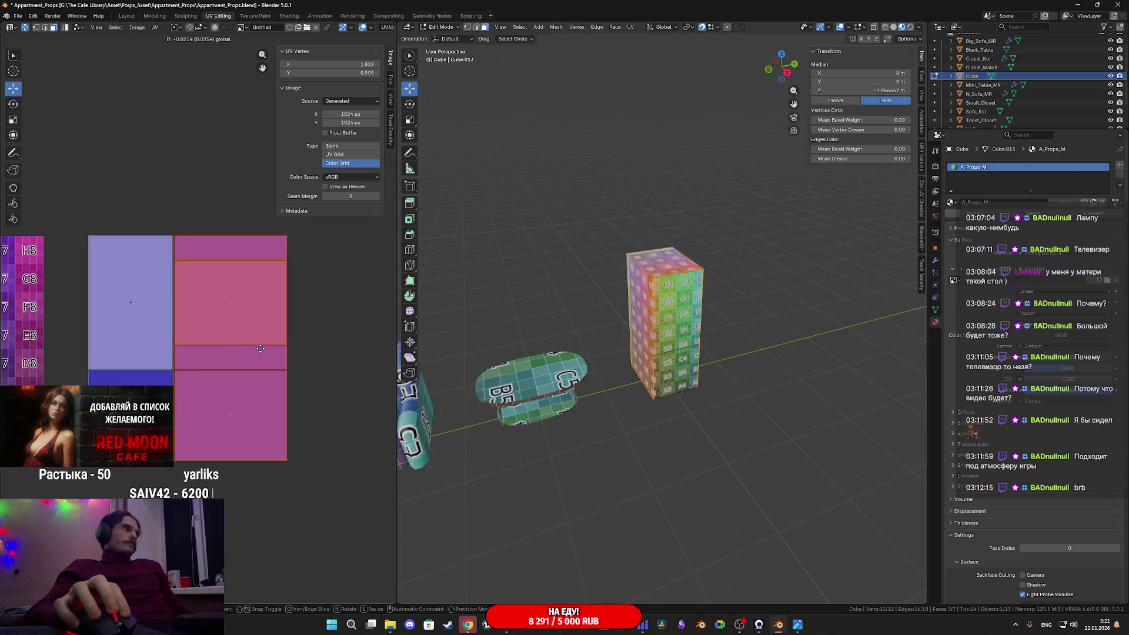
{"action": "left_click", "coordinate": [260, 353]}
{"action": "scroll", "coordinate": [235, 369], "scroll_direction": "up", "scroll_amount": 6}
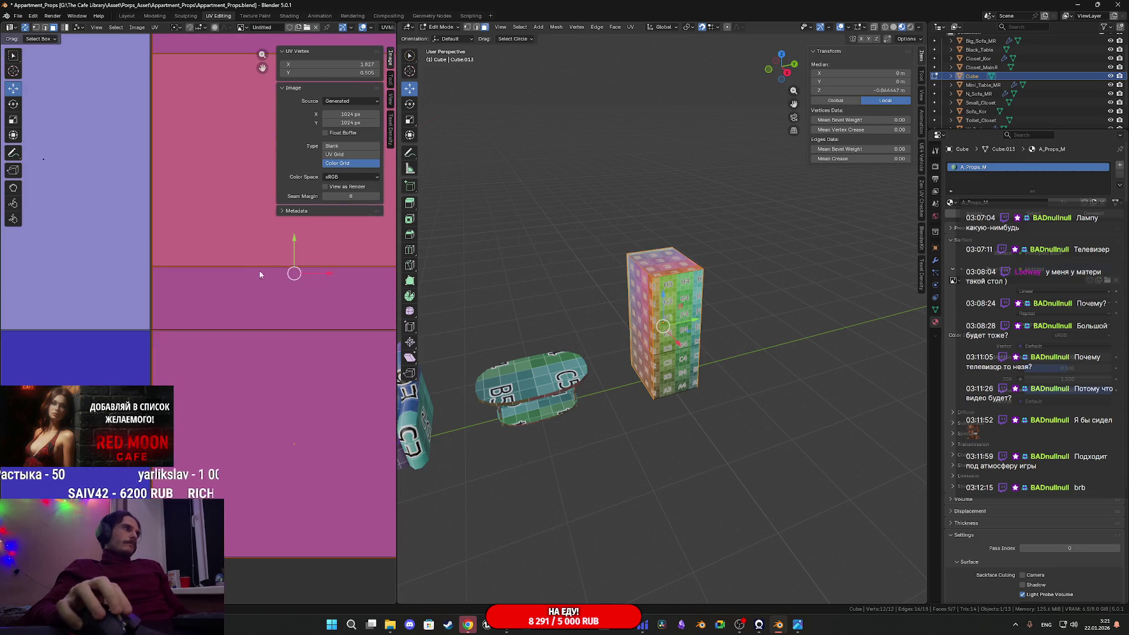
{"action": "scroll", "coordinate": [271, 331], "scroll_direction": "down", "scroll_amount": 2}
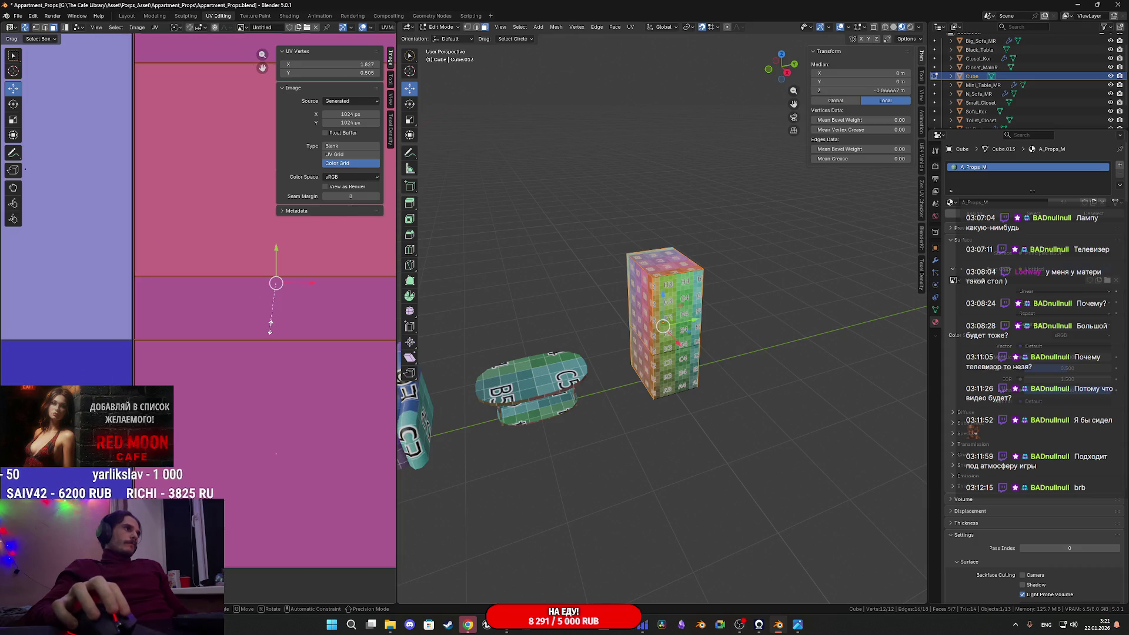
Cancel a zero X-scale and slide the right UV island left toward the other island
{"action": "key", "text": "x"}
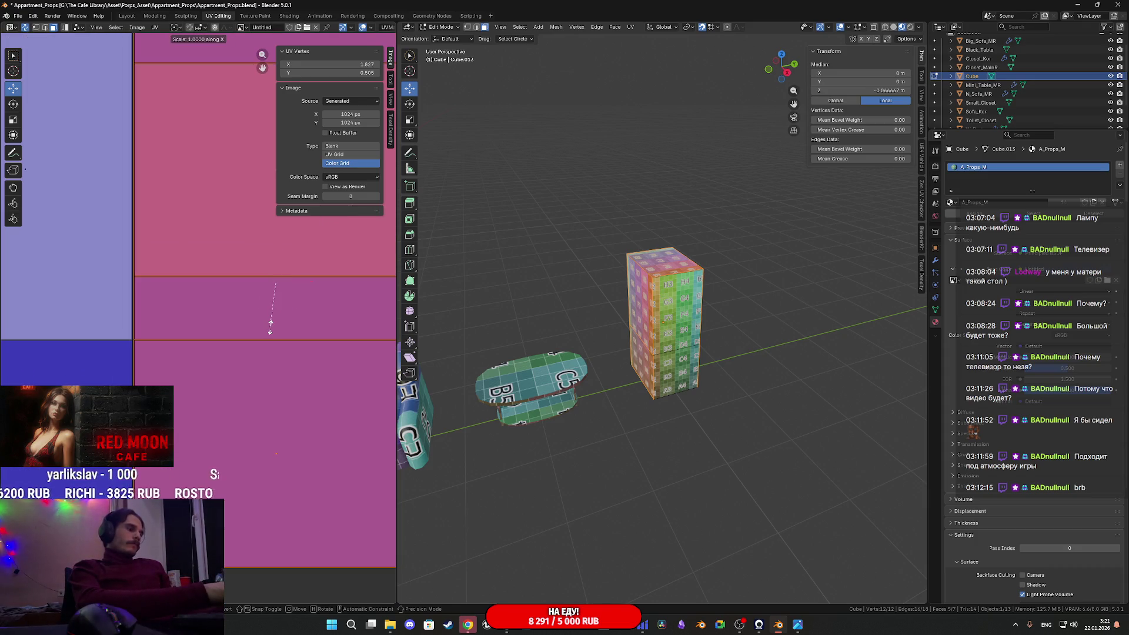
{"action": "type", "text": "0"}
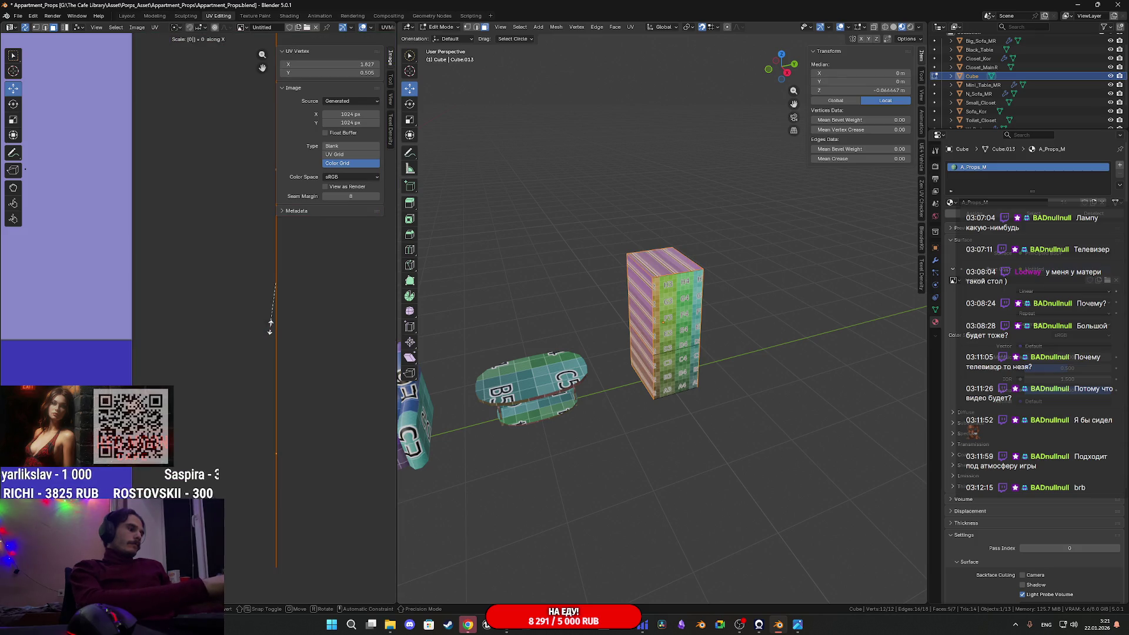
{"action": "key", "text": "BackSpace"}
{"action": "key", "text": "Escape"}
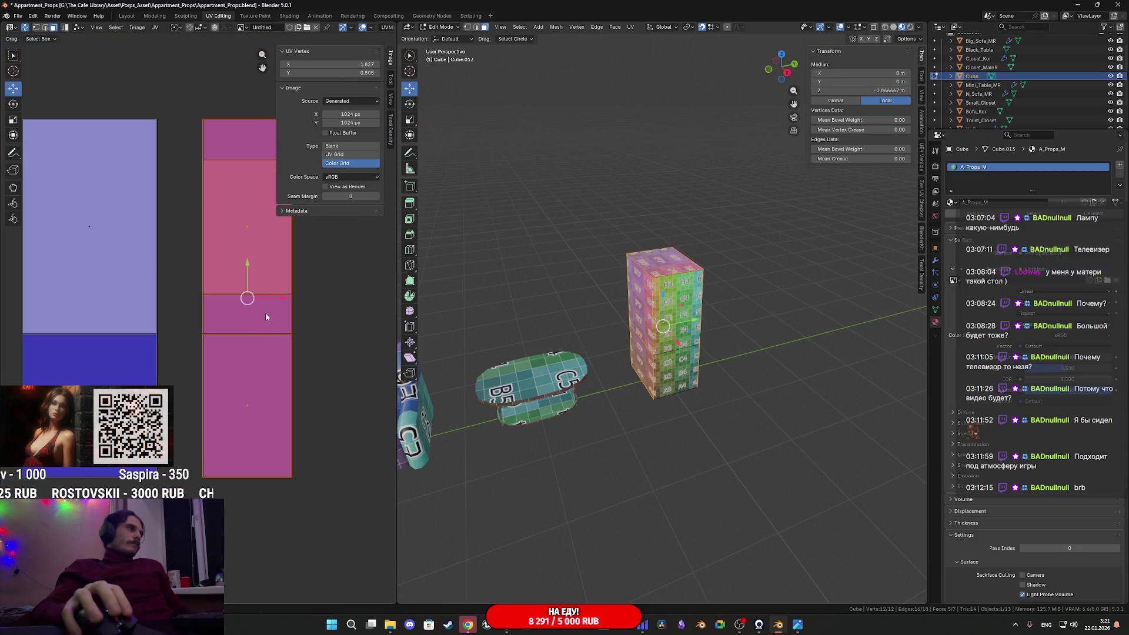
{"action": "left_click_drag", "start_coordinate": [274, 302], "coordinate": [224, 323]}
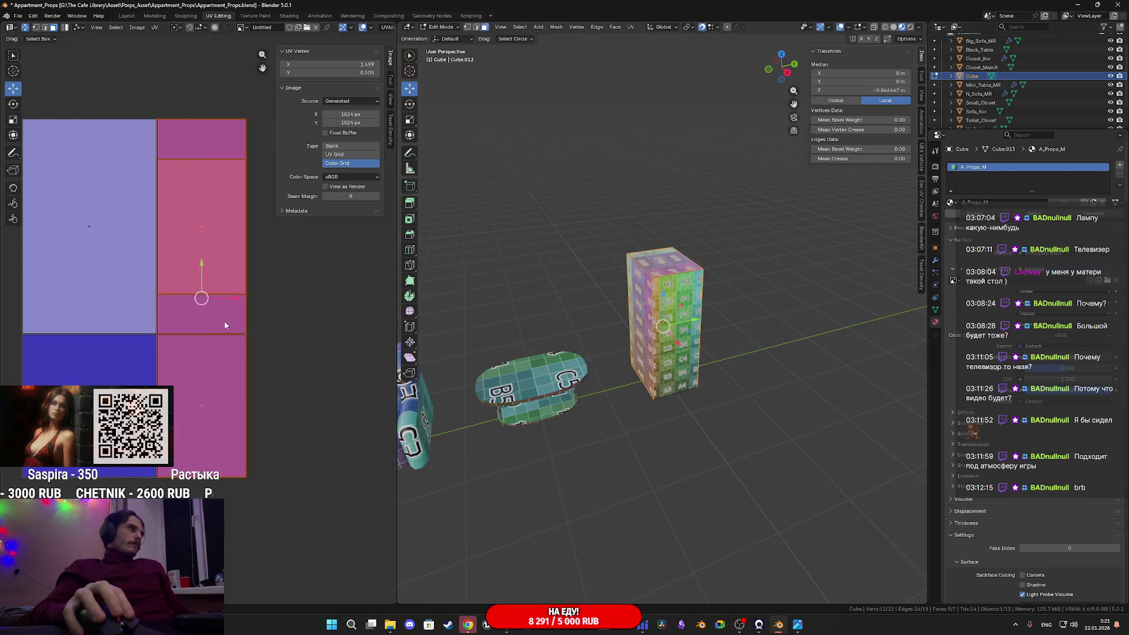
{"action": "scroll", "coordinate": [225, 322], "scroll_direction": "up", "scroll_amount": 4}
{"action": "scroll", "coordinate": [225, 382], "scroll_direction": "down", "scroll_amount": 5}
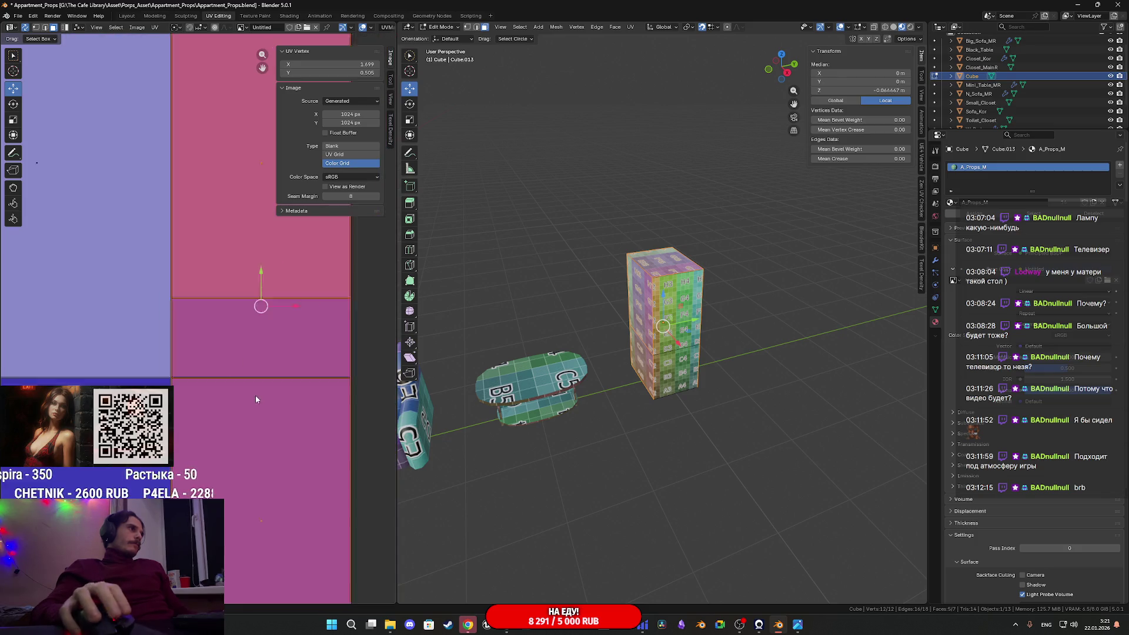
{"action": "middle_click_drag", "start_coordinate": [471, 330], "coordinate": [506, 330]}
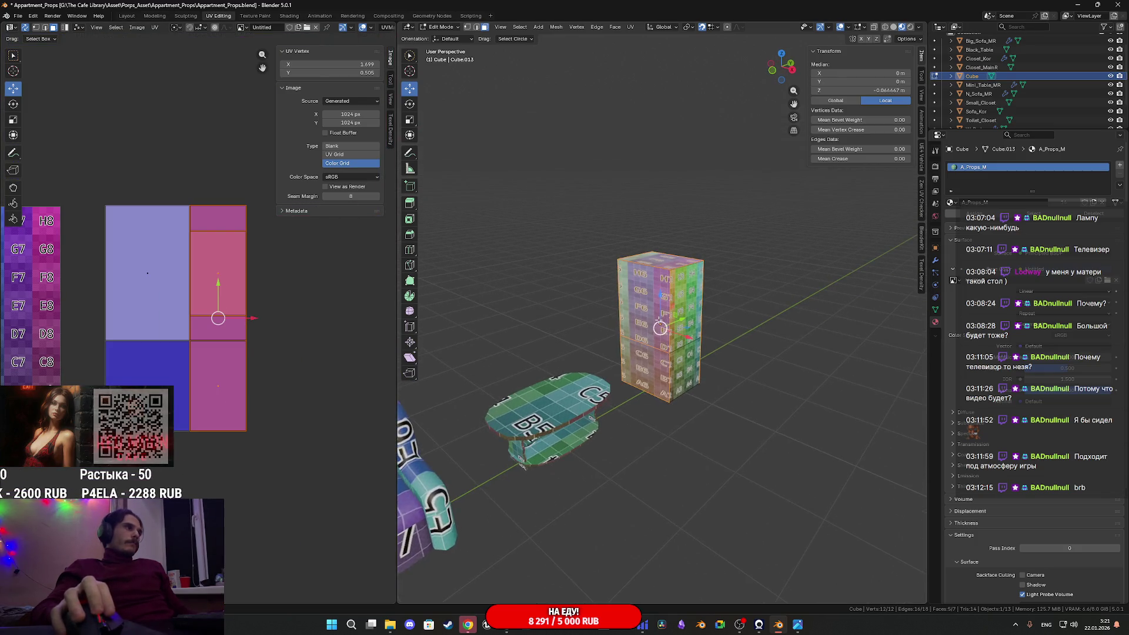
Select the side and lower faces with their linked faces, adding the left island's faces
{"action": "left_click", "coordinate": [652, 308]}
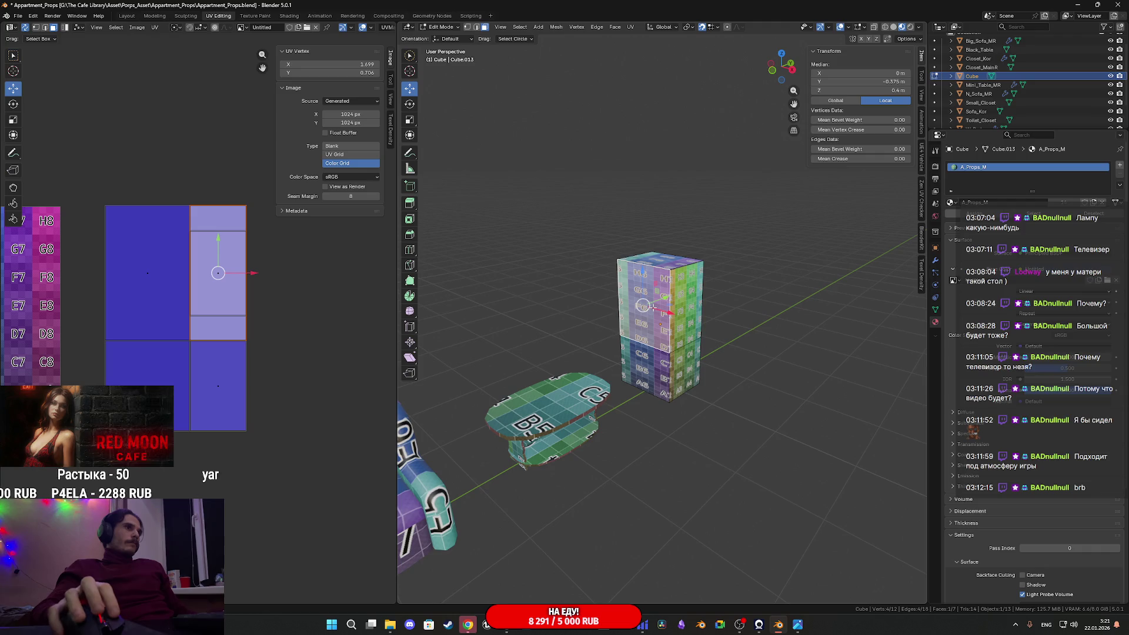
{"action": "left_click", "coordinate": [644, 354], "text": "shift"}
{"action": "middle_click_drag", "start_coordinate": [663, 352], "coordinate": [587, 348]}
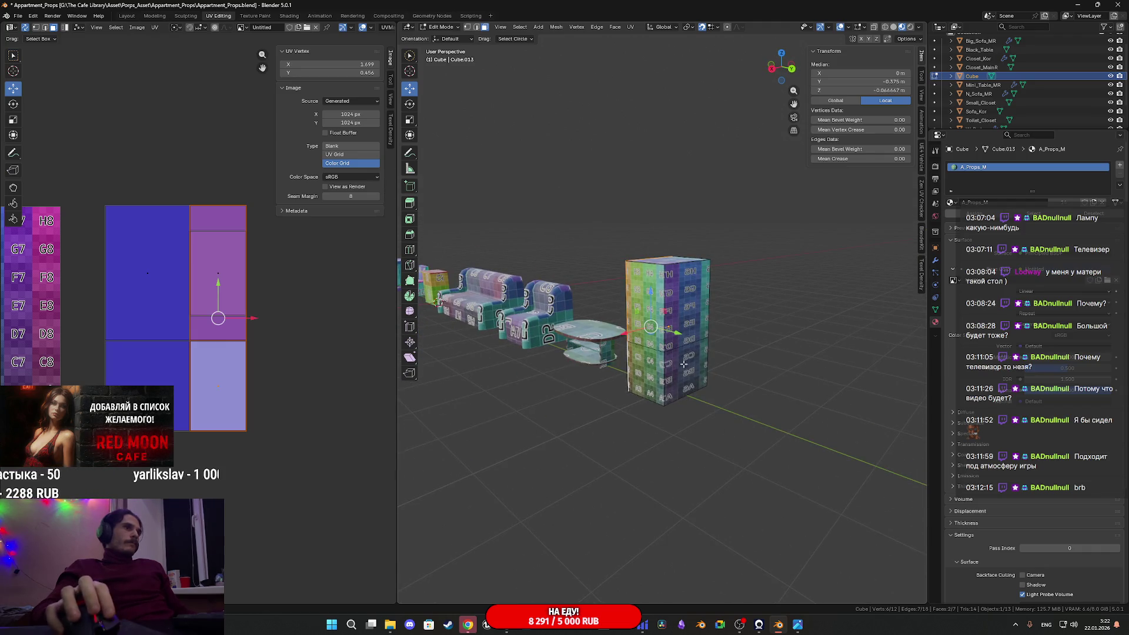
{"action": "key", "text": "l"}
{"action": "scroll", "coordinate": [285, 330], "scroll_direction": "up", "scroll_amount": 5}
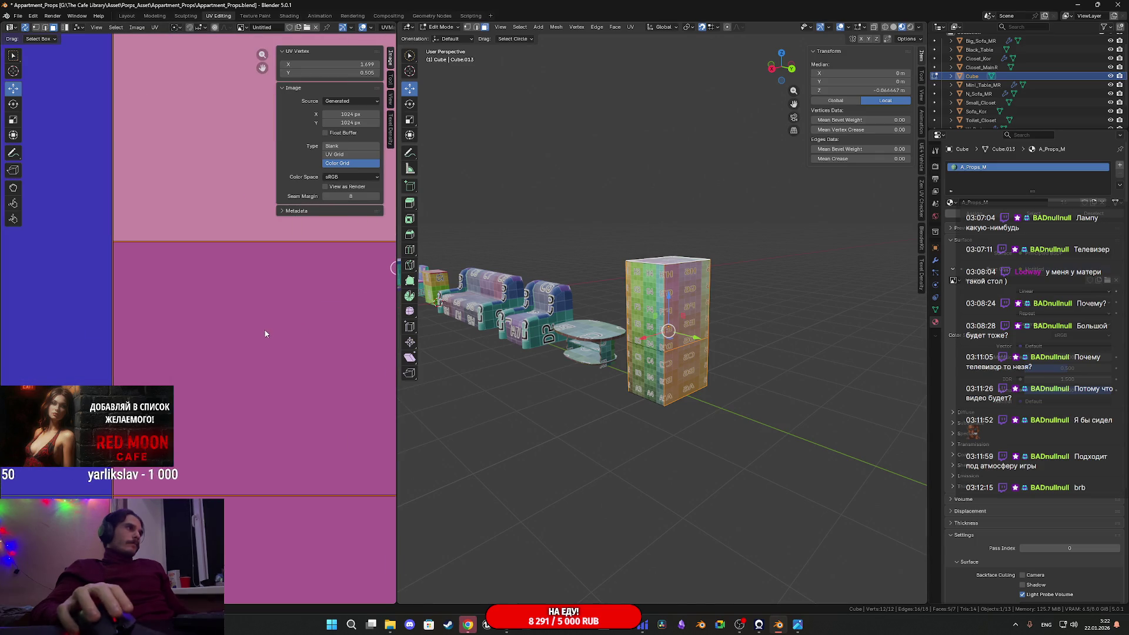
{"action": "scroll", "coordinate": [230, 357], "scroll_direction": "down", "scroll_amount": 6}
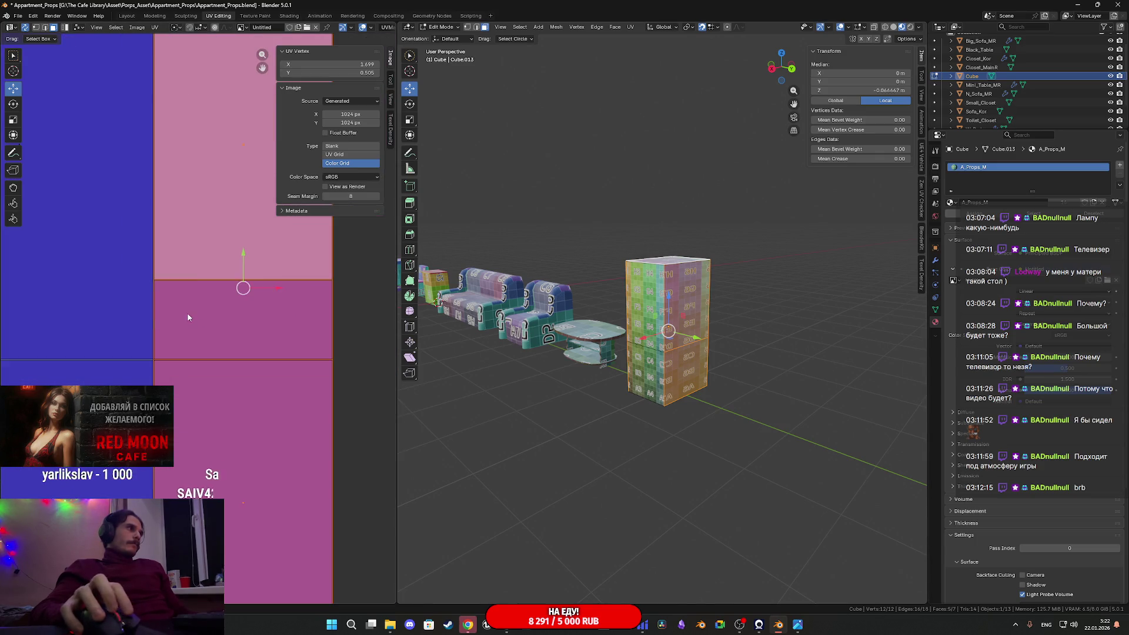
{"action": "left_click_drag", "start_coordinate": [277, 400], "coordinate": [115, 187]}
{"action": "scroll", "coordinate": [214, 323], "scroll_direction": "down", "scroll_amount": 3}
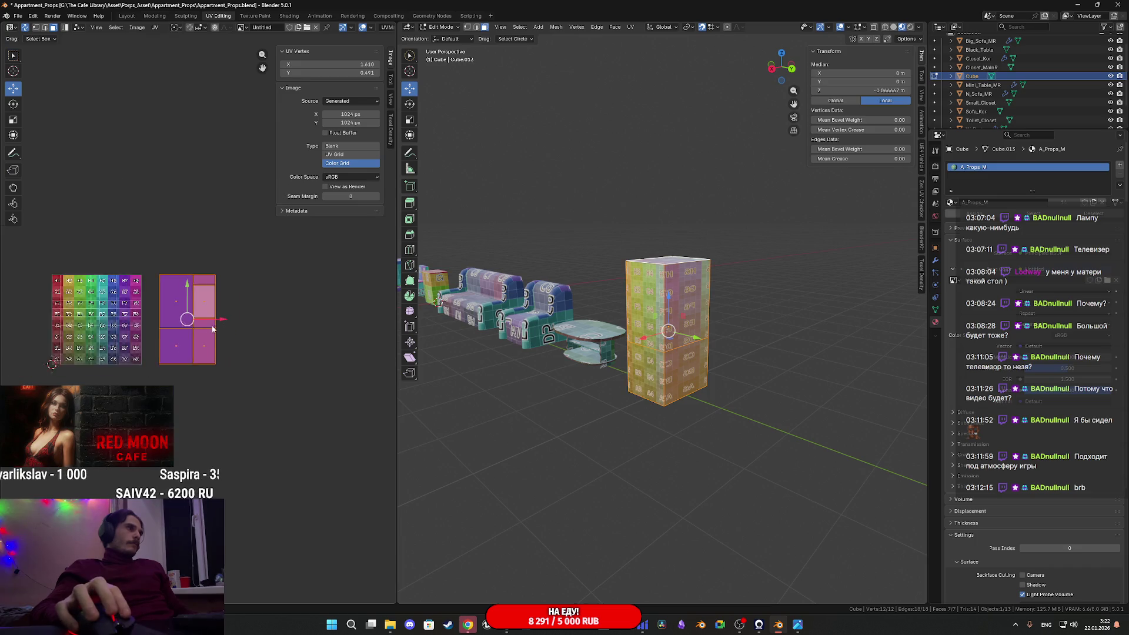
Rotate the cube's UV island square, then edit all objects' UVs together with only the cube's selected
{"action": "key", "text": "r"}
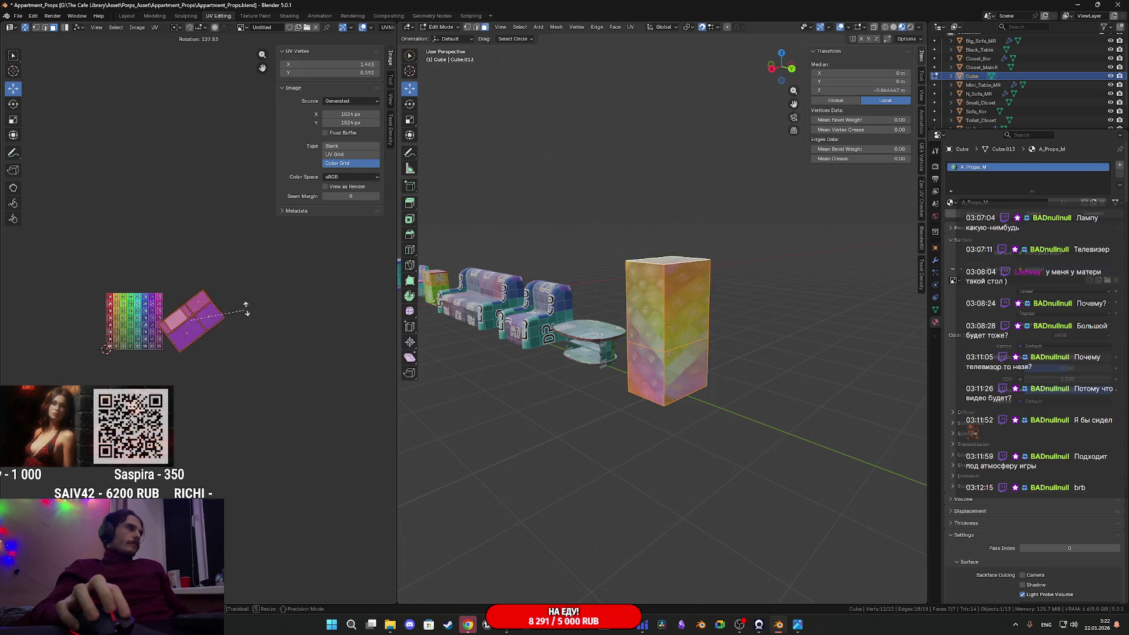
{"action": "left_click", "coordinate": [233, 347]}
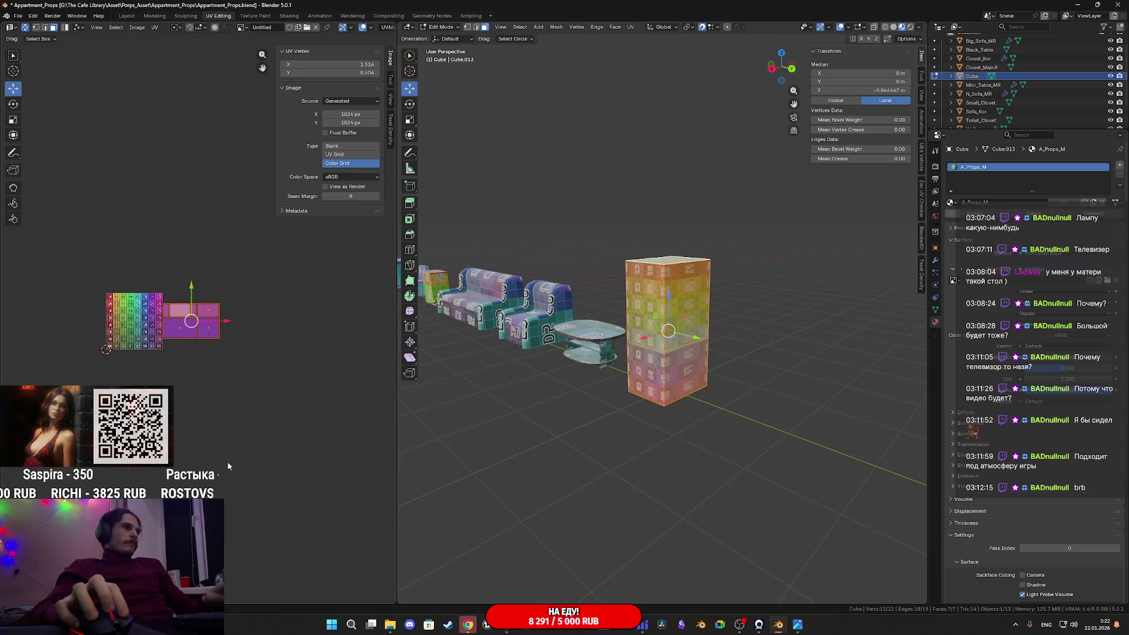
{"action": "key", "text": "Tab"}
{"action": "key", "text": "a"}
{"action": "key", "text": "Tab"}
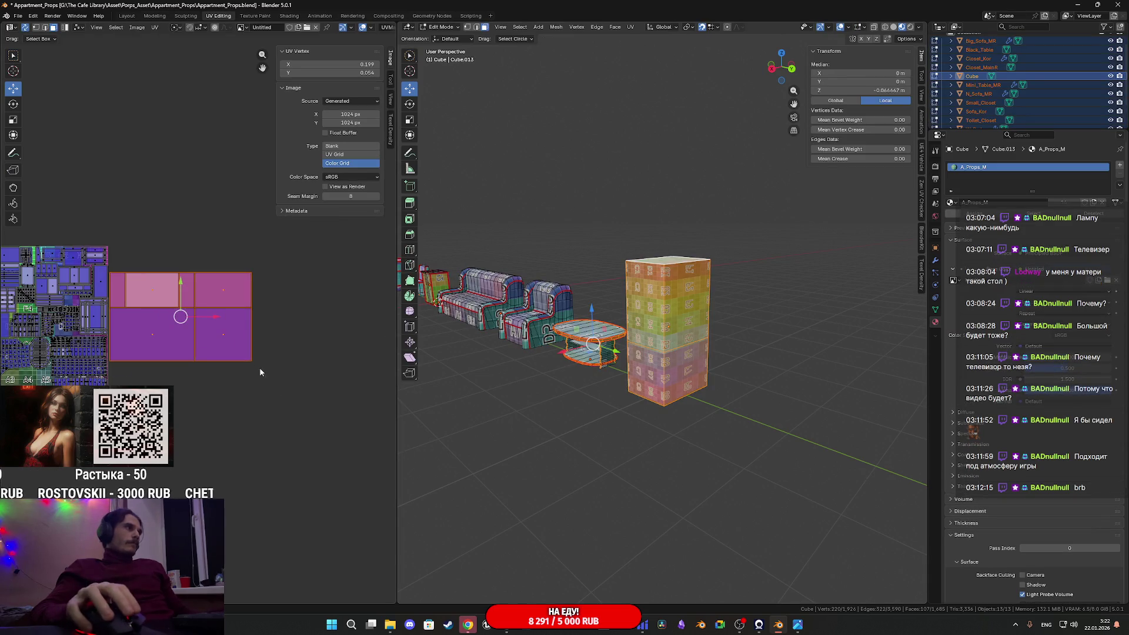
{"action": "left_click", "coordinate": [153, 287]}
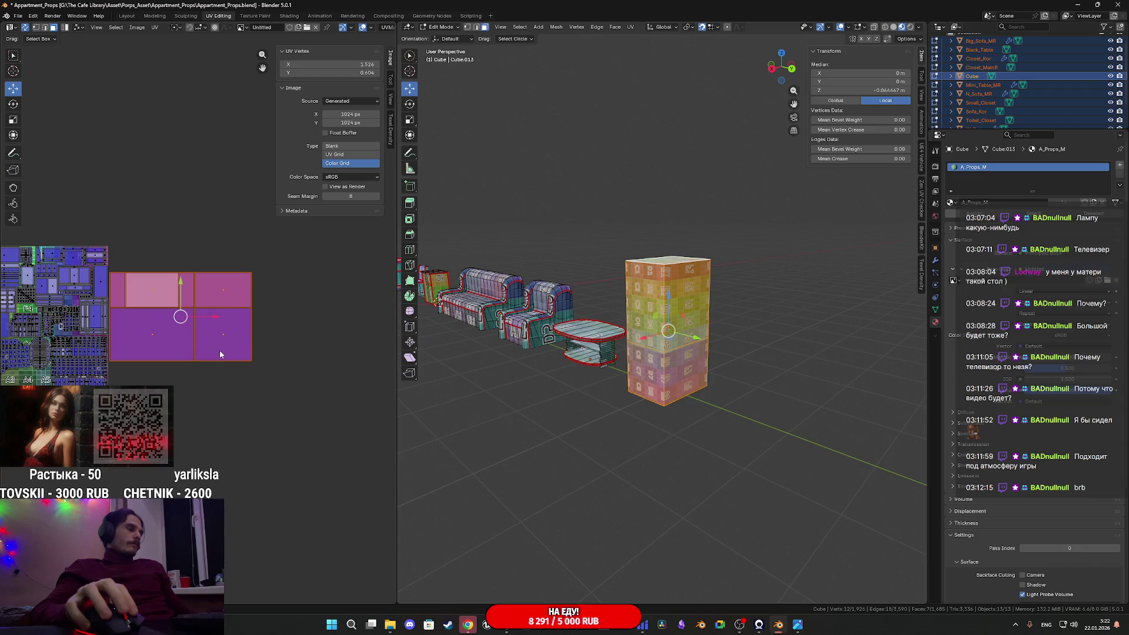
Move and scale the cube's UV islands down onto the atlas's A4 tile
{"action": "key", "text": "g"}
{"action": "left_click", "coordinate": [86, 406]}
{"action": "middle_click_drag", "start_coordinate": [105, 438], "coordinate": [306, 388]}
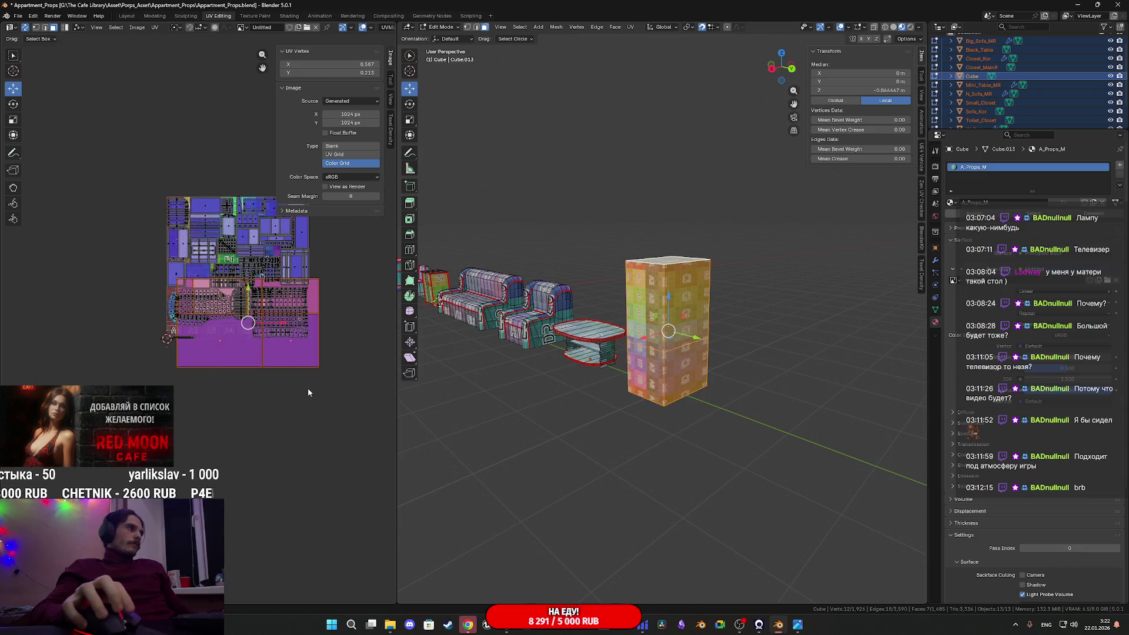
{"action": "key", "text": "g"}
{"action": "left_click", "coordinate": [300, 352]}
{"action": "scroll", "coordinate": [292, 346], "scroll_direction": "up", "scroll_amount": 6}
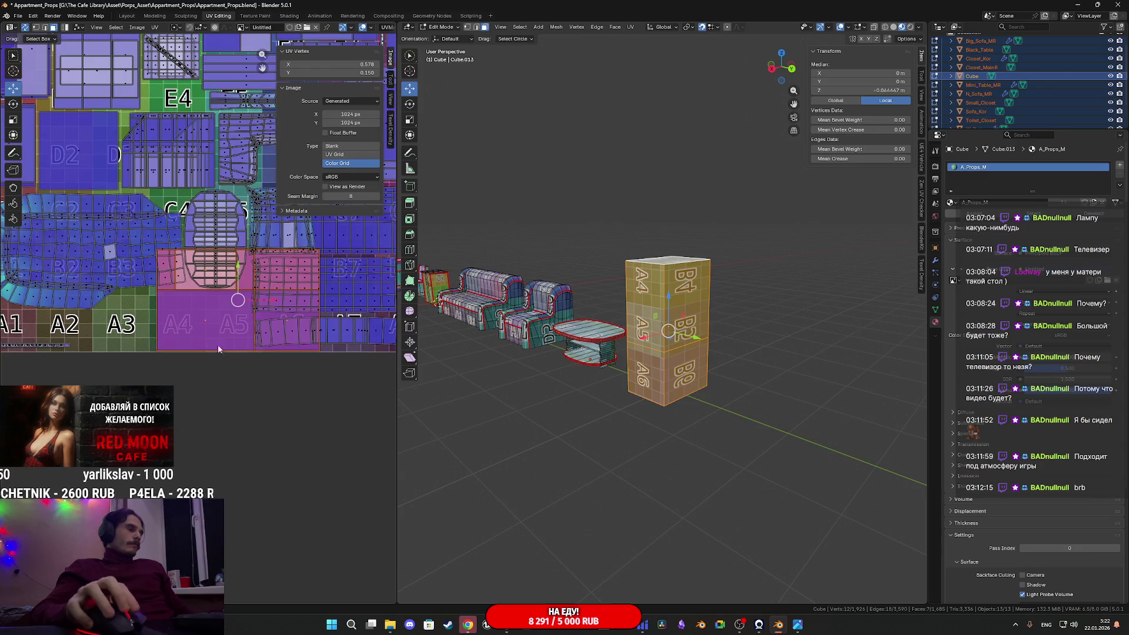
{"action": "key", "text": "g"}
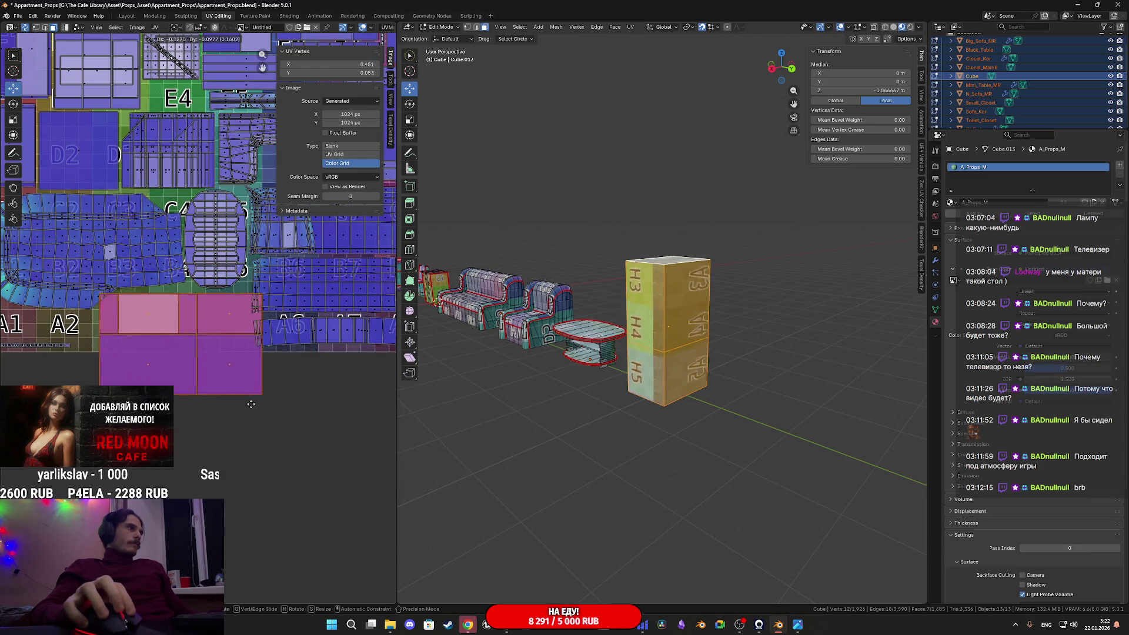
{"action": "left_click", "coordinate": [247, 388]}
{"action": "key", "text": "s"}
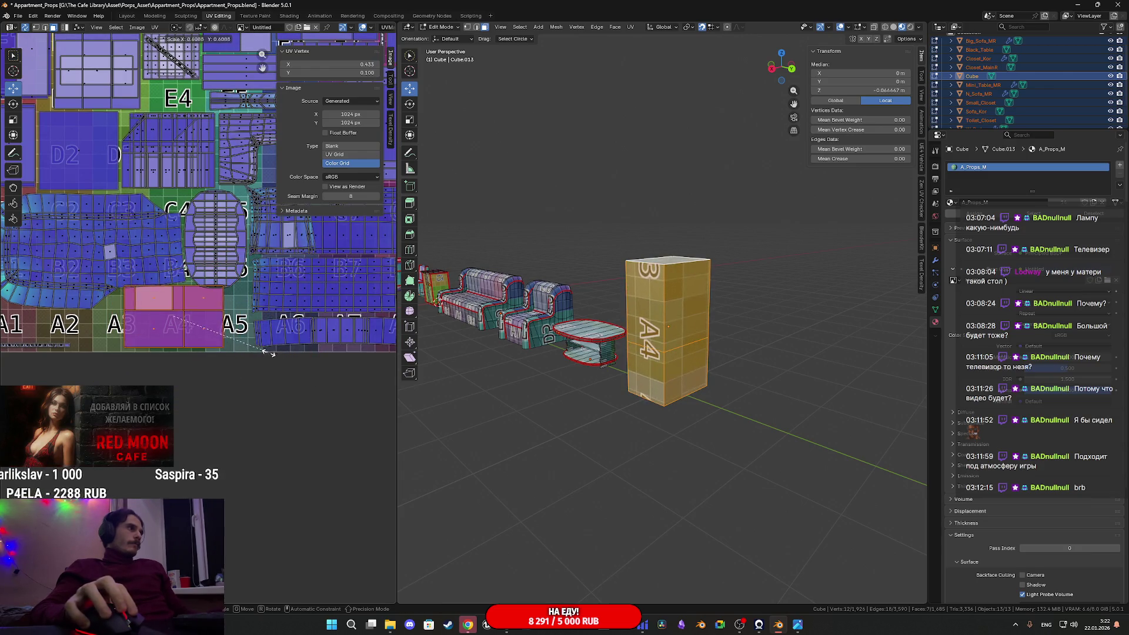
{"action": "left_click", "coordinate": [270, 352]}
Select the long orange strip island near D6 and move it to a new spot
{"action": "mouse_move", "coordinate": [612, 359]}
{"action": "middle_mouse_down"}
{"action": "mouse_move", "coordinate": [641, 370]}
{"action": "mouse_move", "coordinate": [745, 296]}
{"action": "mouse_move", "coordinate": [636, 253]}
{"action": "middle_mouse_up"}
{"action": "scroll", "coordinate": [745, 295], "scroll_direction": "up", "scroll_amount": 4}
{"action": "scroll", "coordinate": [632, 249], "scroll_direction": "up", "scroll_amount": 5}
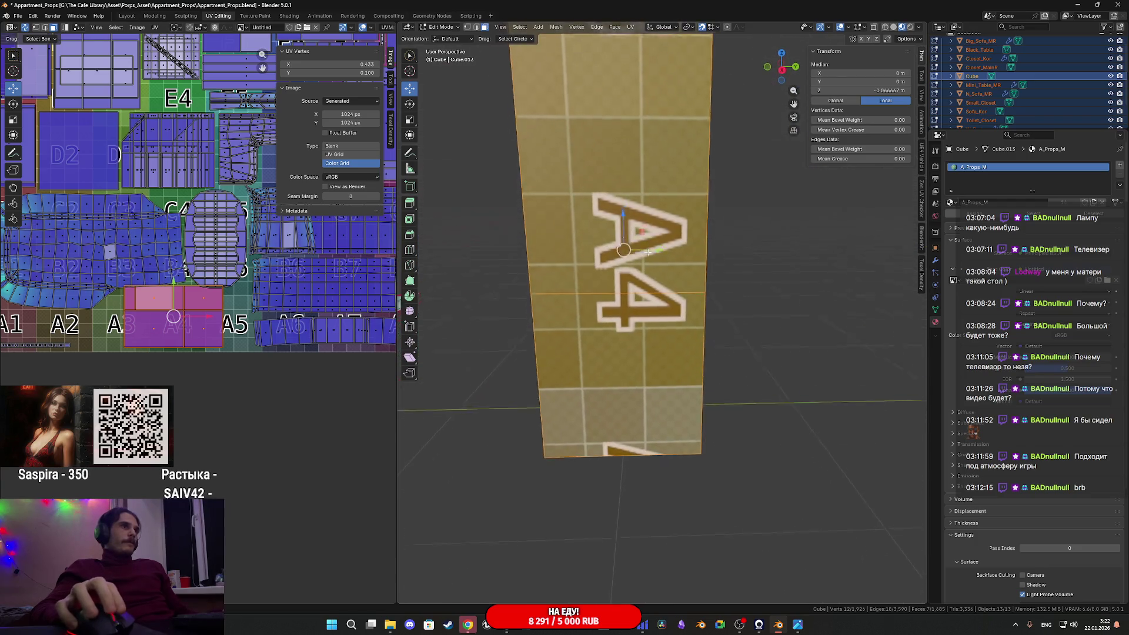
{"action": "scroll", "coordinate": [299, 347], "scroll_direction": "up", "scroll_amount": 3}
{"action": "mouse_move", "coordinate": [273, 344]}
{"action": "middle_mouse_down"}
{"action": "mouse_move", "coordinate": [266, 360]}
{"action": "mouse_move", "coordinate": [237, 361]}
{"action": "middle_mouse_up"}
{"action": "scroll", "coordinate": [266, 360], "scroll_direction": "down", "scroll_amount": 5}
{"action": "scroll", "coordinate": [237, 361], "scroll_direction": "up", "scroll_amount": 4}
{"action": "mouse_move", "coordinate": [59, 353]}
{"action": "middle_mouse_down"}
{"action": "mouse_move", "coordinate": [141, 359]}
{"action": "mouse_move", "coordinate": [148, 452]}
{"action": "middle_mouse_up"}
{"action": "left_click", "coordinate": [47, 386]}
{"action": "scroll", "coordinate": [164, 349], "scroll_direction": "down", "scroll_amount": 2}
{"action": "mouse_move", "coordinate": [285, 243]}
{"action": "middle_mouse_down"}
{"action": "mouse_move", "coordinate": [162, 306]}
{"action": "mouse_move", "coordinate": [148, 365]}
{"action": "mouse_move", "coordinate": [122, 377]}
{"action": "middle_mouse_up"}
{"action": "key", "text": "g"}
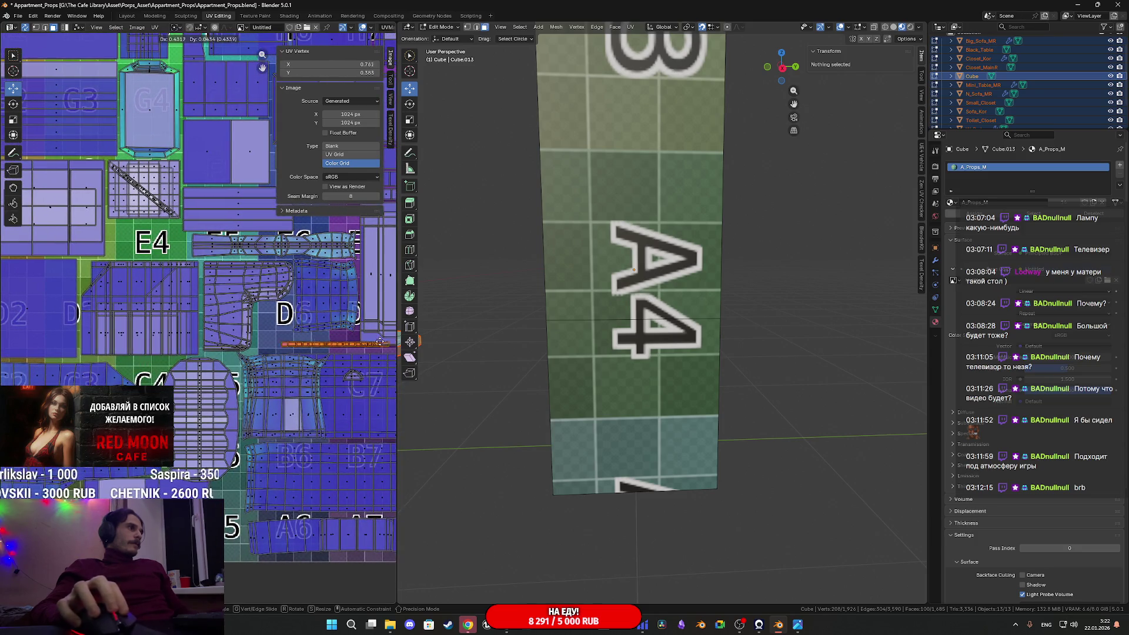
{"action": "left_click", "coordinate": [359, 343]}
Nudge the orange strip upward, mirror it along X, and shift it slightly right
{"action": "mouse_move", "coordinate": [356, 344]}
{"action": "middle_mouse_down"}
{"action": "mouse_move", "coordinate": [253, 347]}
{"action": "mouse_move", "coordinate": [182, 382]}
{"action": "mouse_move", "coordinate": [214, 416]}
{"action": "mouse_move", "coordinate": [34, 585]}
{"action": "mouse_move", "coordinate": [92, 523]}
{"action": "mouse_move", "coordinate": [155, 511]}
{"action": "mouse_move", "coordinate": [91, 339]}
{"action": "mouse_move", "coordinate": [12, 320]}
{"action": "middle_mouse_up"}
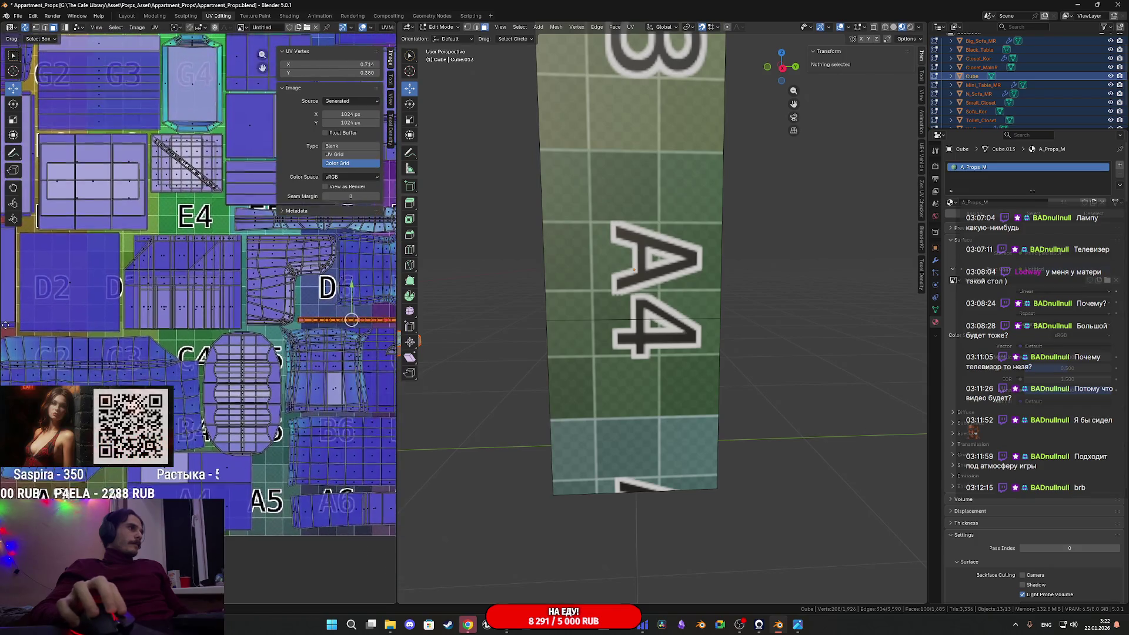
{"action": "scroll", "coordinate": [201, 316], "scroll_direction": "up", "scroll_amount": 4}
{"action": "middle_click_drag", "start_coordinate": [201, 317], "coordinate": [277, 347]}
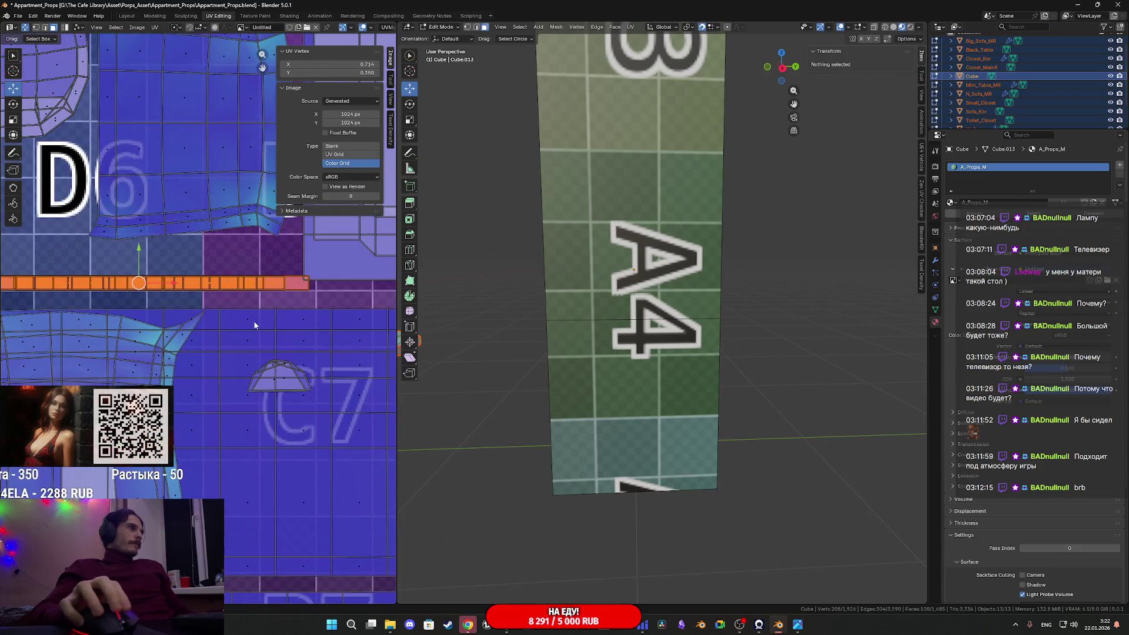
{"action": "scroll", "coordinate": [54, 330], "scroll_direction": "up", "scroll_amount": 2}
{"action": "key", "text": "g"}
{"action": "left_click", "coordinate": [197, 331]}
{"action": "mouse_move", "coordinate": [263, 325]}
{"action": "middle_mouse_down"}
{"action": "mouse_move", "coordinate": [43, 325]}
{"action": "mouse_move", "coordinate": [236, 316]}
{"action": "mouse_move", "coordinate": [211, 316]}
{"action": "middle_mouse_up"}
{"action": "key", "text": "g"}
{"action": "left_click", "coordinate": [73, 315]}
{"action": "key", "text": "ctrl+m"}
{"action": "key", "text": "x"}
{"action": "key", "text": "g"}
{"action": "key", "text": "x"}
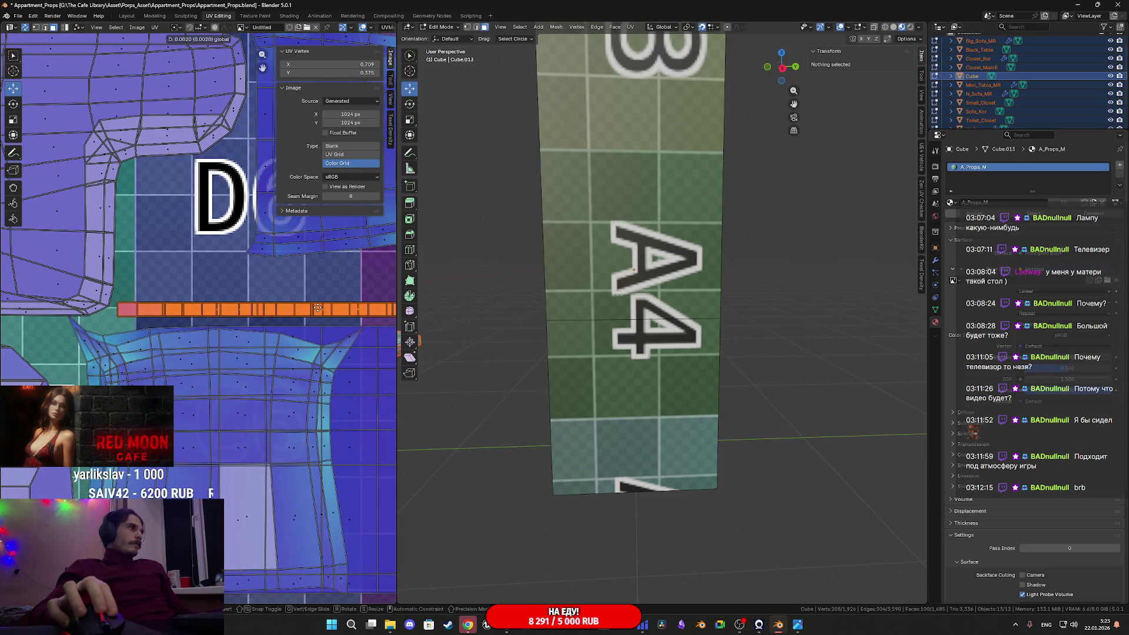
{"action": "left_click", "coordinate": [317, 307]}
Box-select the cube's UV island over the A4 tile again
{"action": "mouse_move", "coordinate": [317, 306]}
{"action": "middle_mouse_down"}
{"action": "mouse_move", "coordinate": [253, 311]}
{"action": "mouse_move", "coordinate": [165, 353]}
{"action": "mouse_move", "coordinate": [183, 322]}
{"action": "middle_mouse_up"}
{"action": "scroll", "coordinate": [253, 311], "scroll_direction": "down", "scroll_amount": 2}
{"action": "scroll", "coordinate": [188, 329], "scroll_direction": "down", "scroll_amount": 4}
{"action": "scroll", "coordinate": [191, 338], "scroll_direction": "up", "scroll_amount": 6}
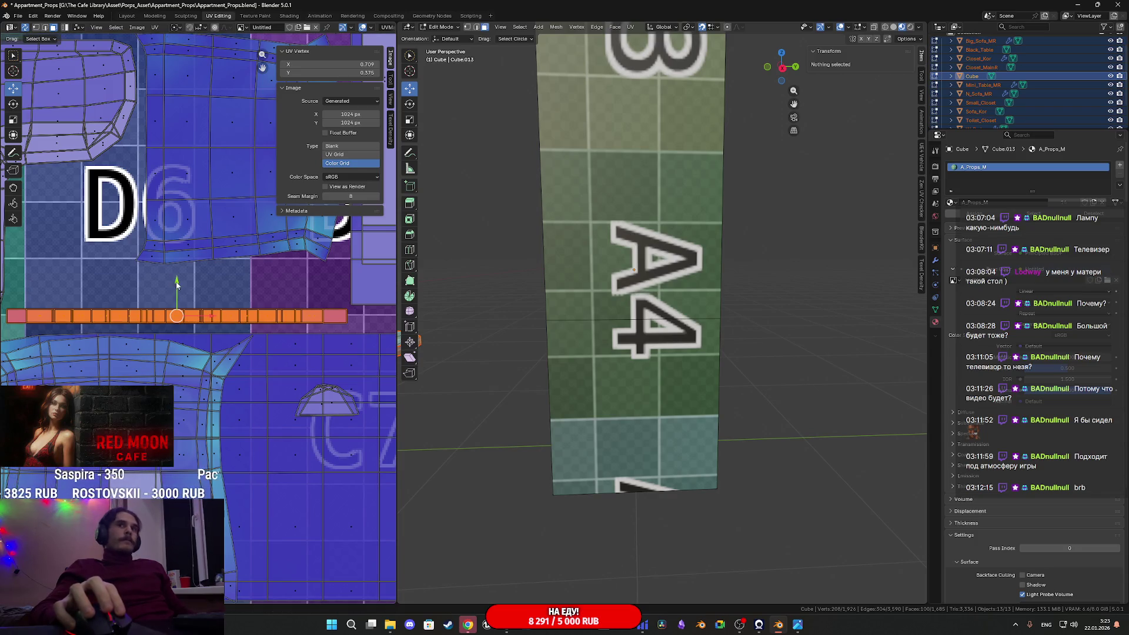
{"action": "scroll", "coordinate": [322, 322], "scroll_direction": "up", "scroll_amount": 4}
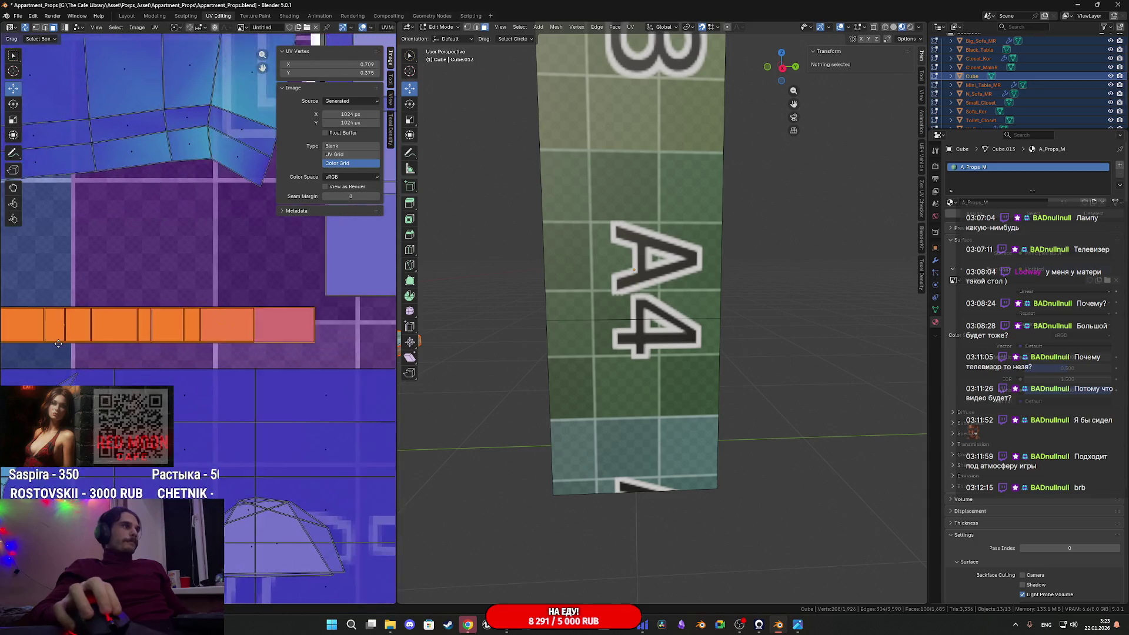
{"action": "scroll", "coordinate": [207, 343], "scroll_direction": "down", "scroll_amount": 8}
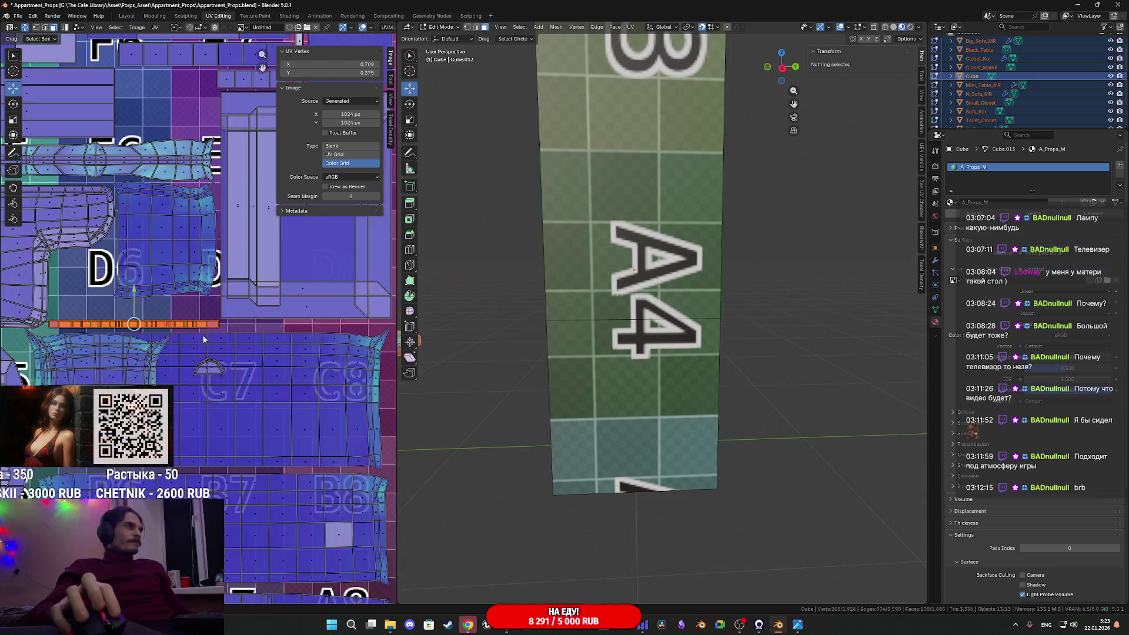
{"action": "middle_click_drag", "start_coordinate": [6, 265], "coordinate": [74, 267]}
{"action": "scroll", "coordinate": [206, 330], "scroll_direction": "down", "scroll_amount": 5}
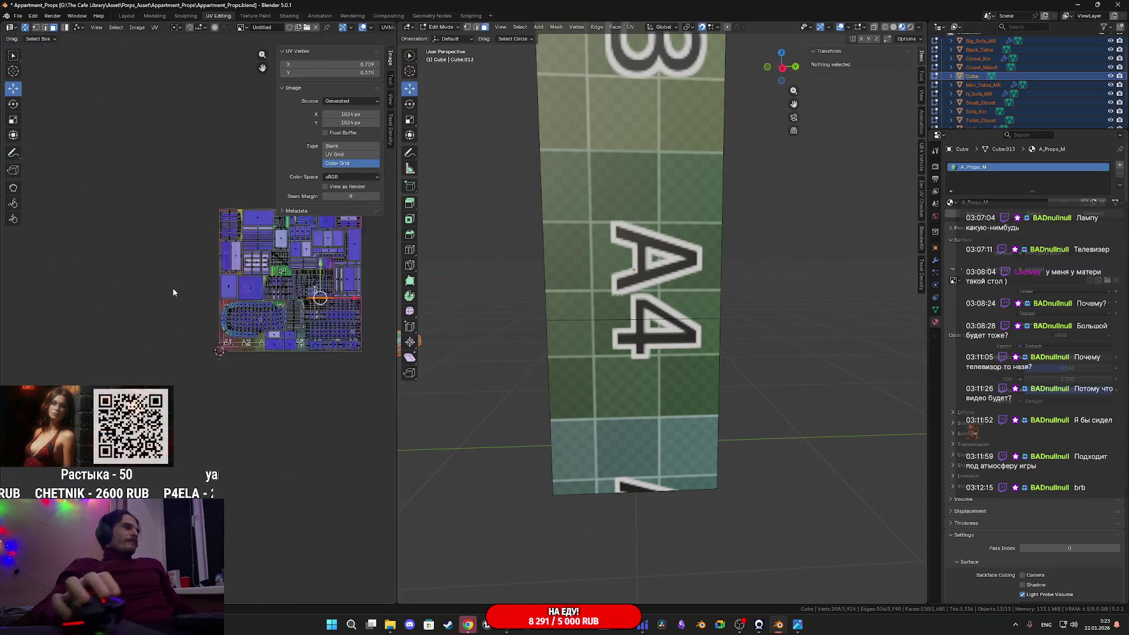
{"action": "scroll", "coordinate": [247, 362], "scroll_direction": "up", "scroll_amount": 10}
{"action": "scroll", "coordinate": [259, 367], "scroll_direction": "down", "scroll_amount": 3}
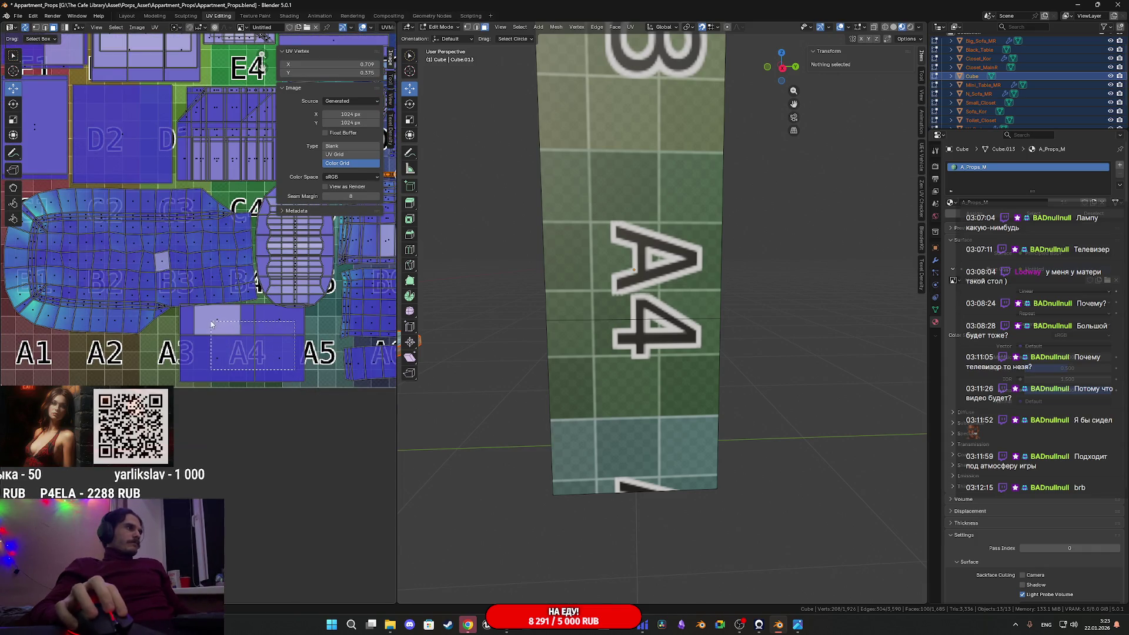
{"action": "left_click_drag", "start_coordinate": [212, 326], "coordinate": [228, 332]}
{"action": "mouse_move", "coordinate": [294, 352]}
{"action": "middle_mouse_down"}
{"action": "mouse_move", "coordinate": [275, 335]}
{"action": "mouse_move", "coordinate": [214, 330]}
{"action": "mouse_move", "coordinate": [302, 324]}
{"action": "mouse_move", "coordinate": [253, 329]}
{"action": "middle_mouse_up"}
{"action": "scroll", "coordinate": [319, 356], "scroll_direction": "up", "scroll_amount": 2}
Move the cube's UV island over the A1–A2 tiles and lower it slightly
{"action": "scroll", "coordinate": [319, 356], "scroll_direction": "down", "scroll_amount": 2}
{"action": "scroll", "coordinate": [316, 353], "scroll_direction": "right", "scroll_amount": 2, "text": "ctrl"}
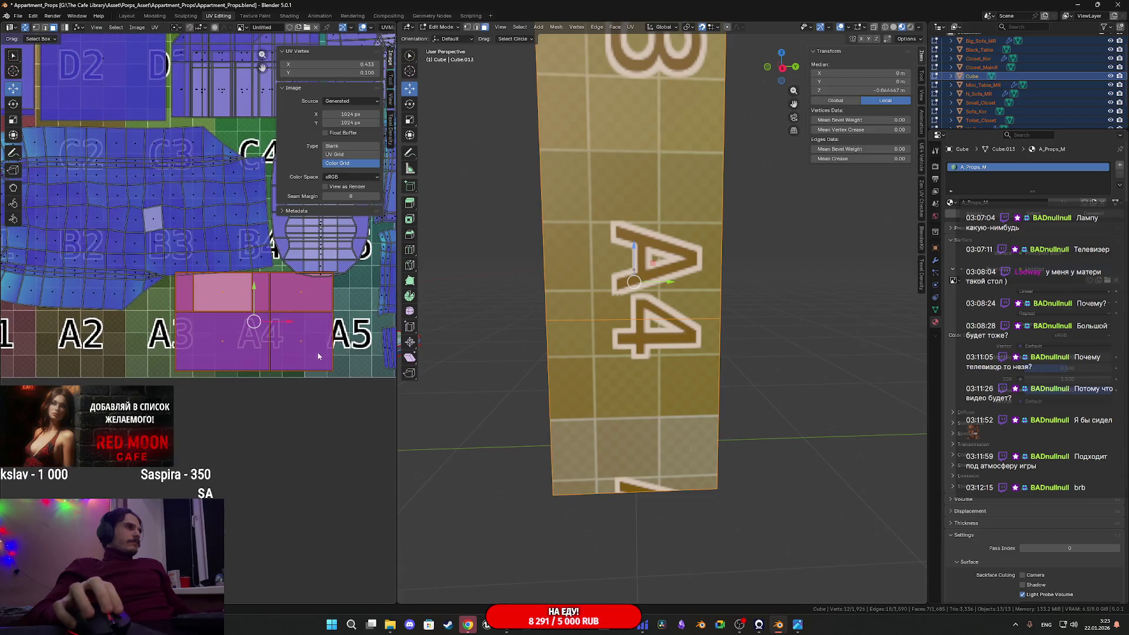
{"action": "scroll", "coordinate": [209, 334], "scroll_direction": "left", "scroll_amount": 3, "text": "ctrl"}
{"action": "key", "text": "g"}
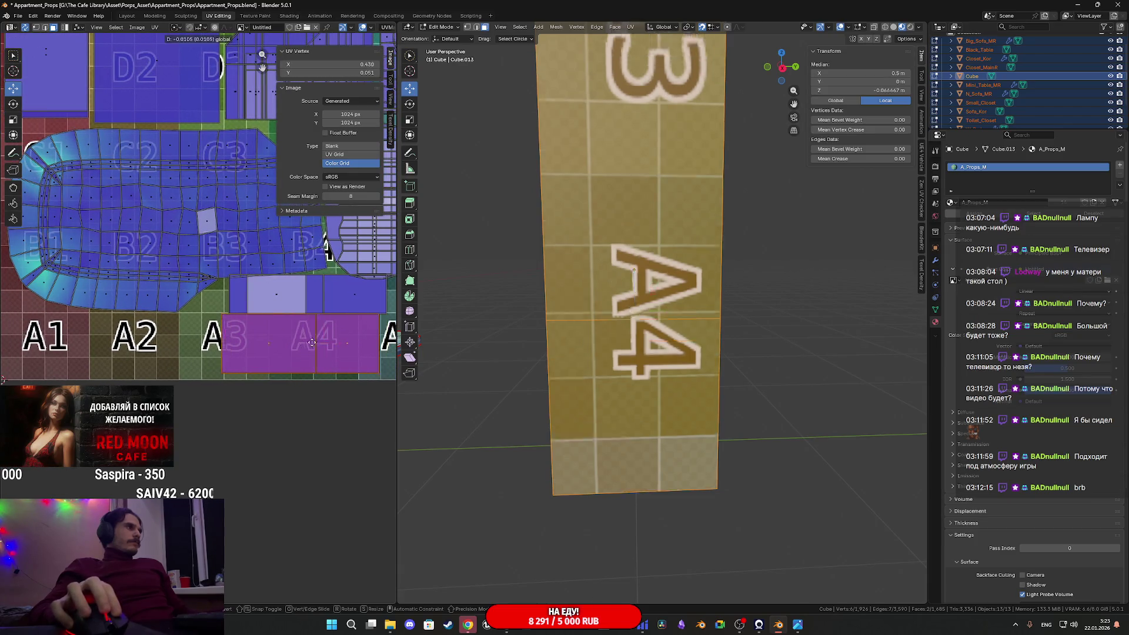
{"action": "left_click", "coordinate": [140, 340]}
{"action": "middle_click_drag", "start_coordinate": [140, 340], "coordinate": [284, 333]}
{"action": "key", "text": "g"}
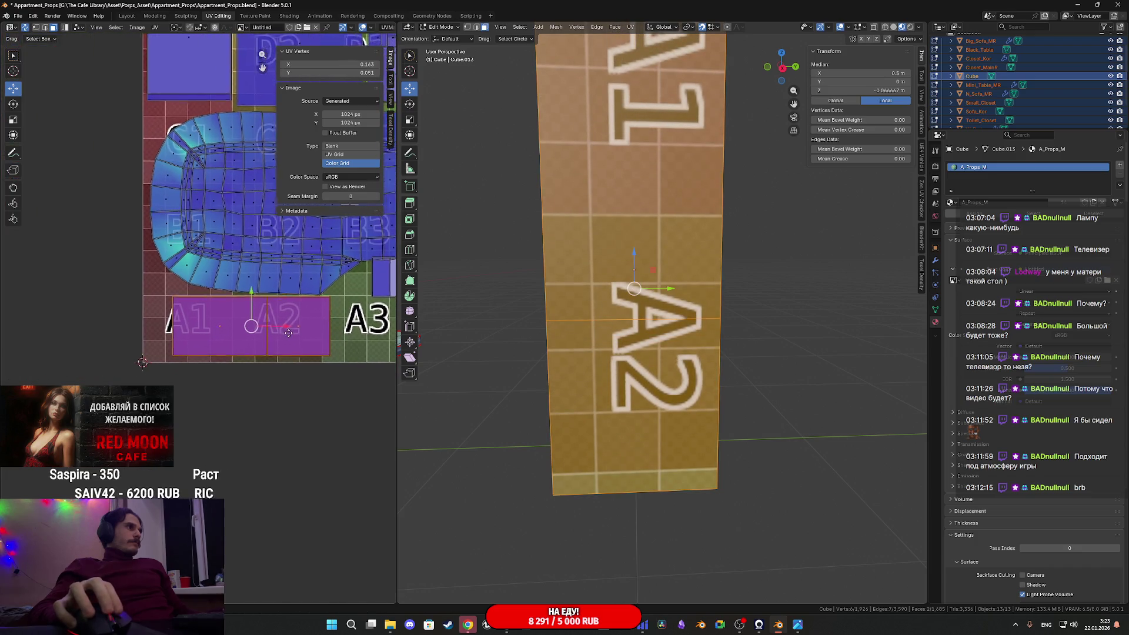
{"action": "left_click", "coordinate": [70, 343]}
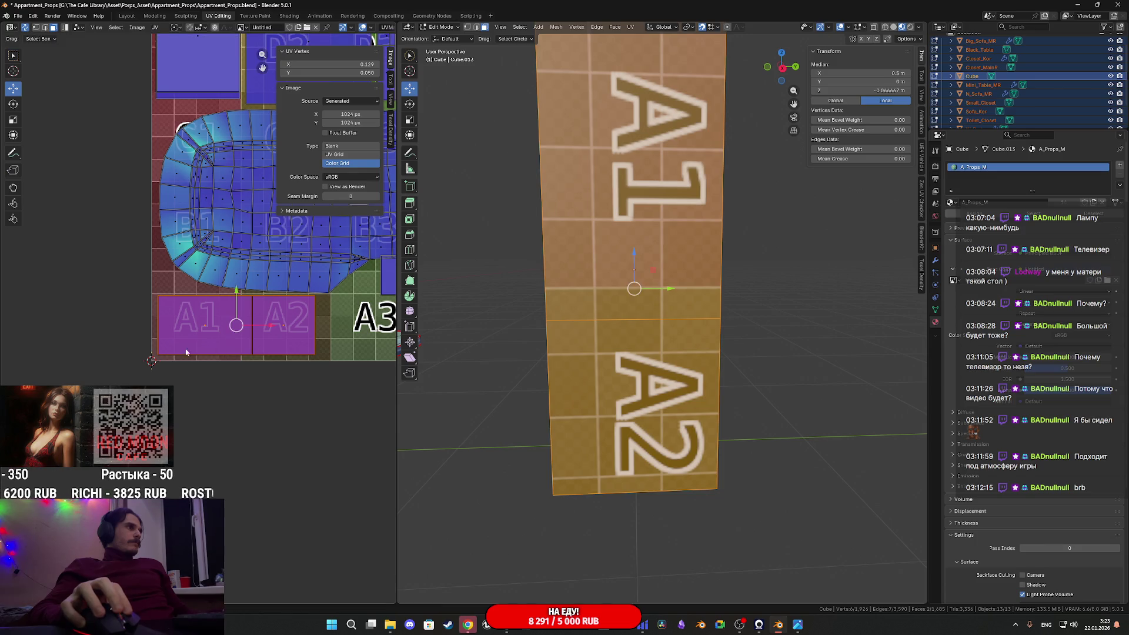
{"action": "scroll", "coordinate": [207, 318], "scroll_direction": "up", "scroll_amount": 3}
{"action": "scroll", "coordinate": [207, 314], "scroll_direction": "right", "scroll_amount": 4, "text": "ctrl"}
{"action": "scroll", "coordinate": [223, 334], "scroll_direction": "down", "scroll_amount": 1}
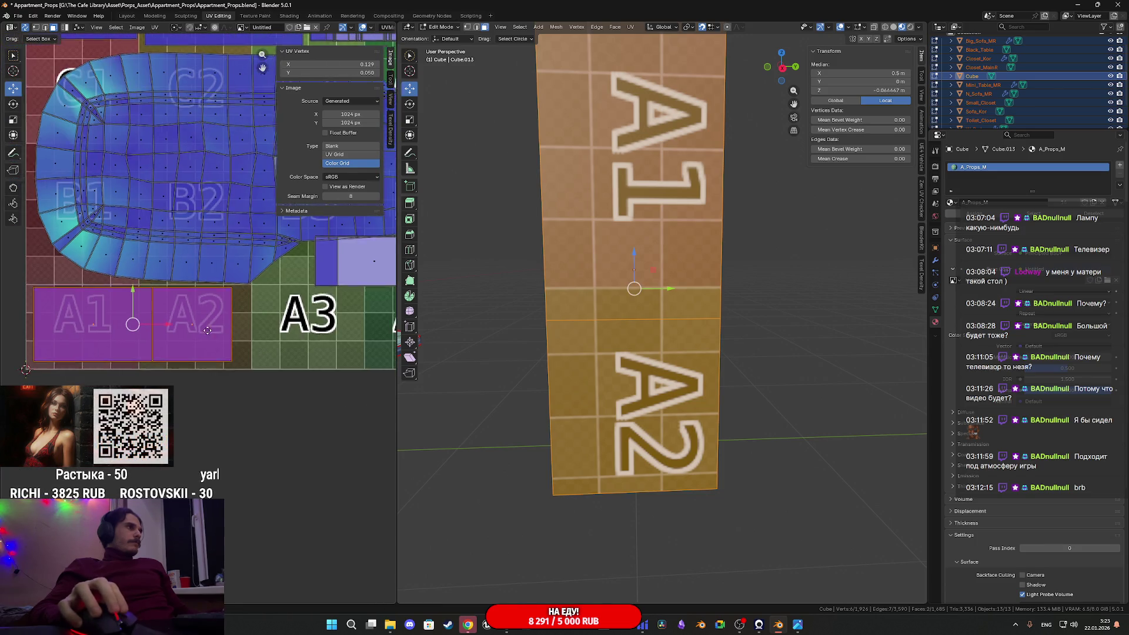
{"action": "scroll", "coordinate": [176, 292], "scroll_direction": "up", "scroll_amount": 2}
{"action": "left_click_drag", "start_coordinate": [172, 283], "coordinate": [173, 288]}
Box-select the cube's narrow face strip and place it over the A3–A4 tiles
{"action": "scroll", "coordinate": [219, 325], "scroll_direction": "left", "scroll_amount": 4, "text": "ctrl"}
{"action": "scroll", "coordinate": [219, 325], "scroll_direction": "down", "scroll_amount": 3}
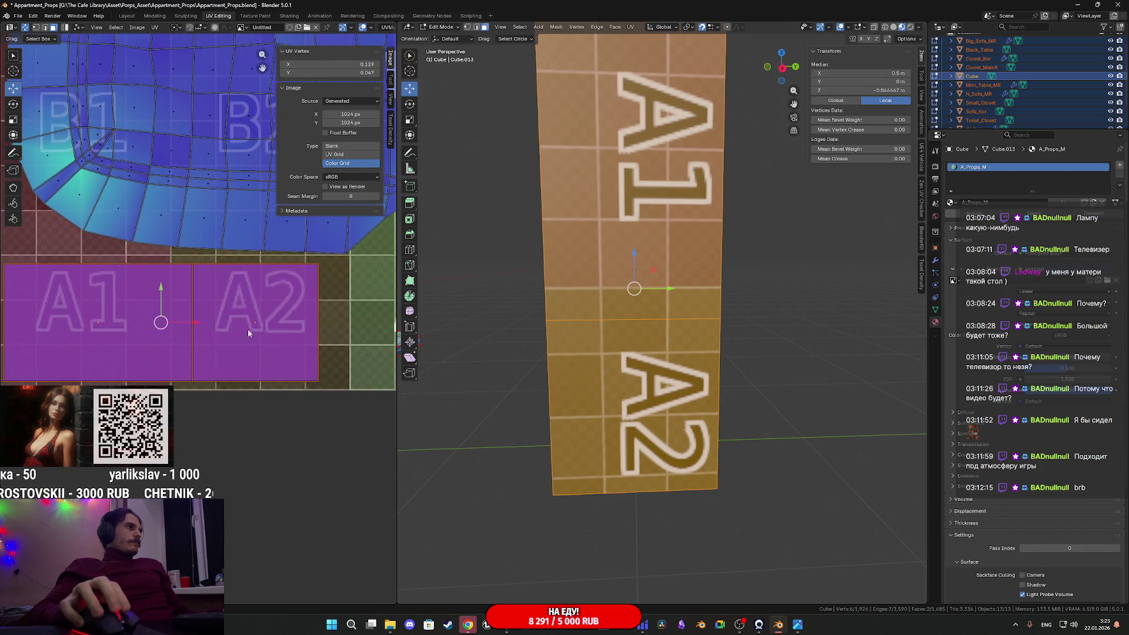
{"action": "scroll", "coordinate": [265, 330], "scroll_direction": "right", "scroll_amount": 4, "text": "ctrl"}
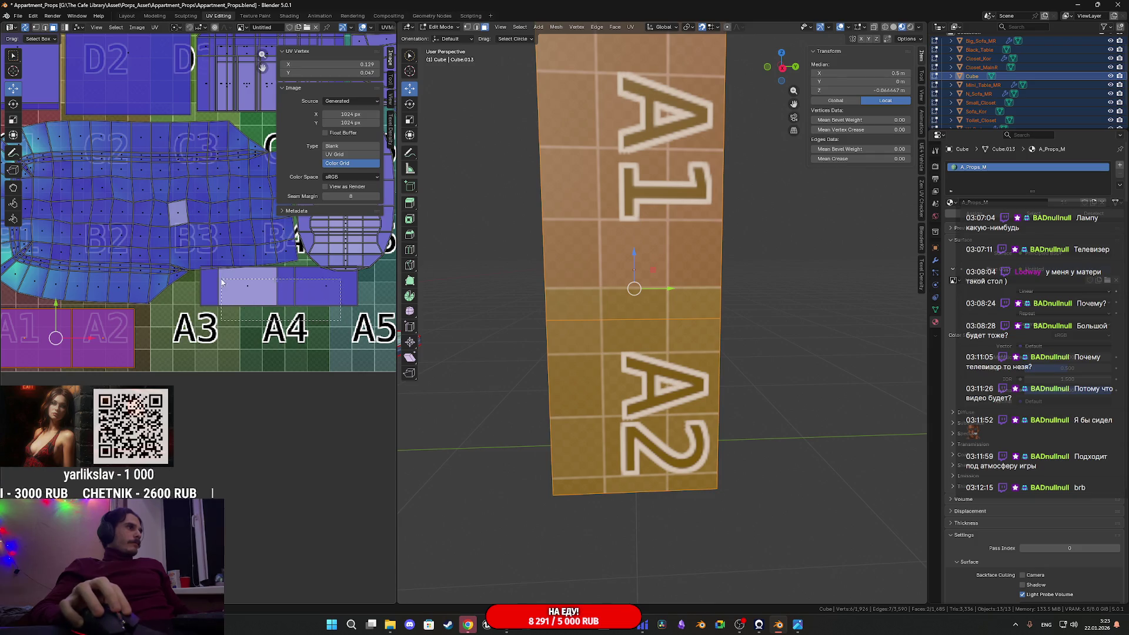
{"action": "left_click_drag", "start_coordinate": [222, 283], "coordinate": [226, 286]}
{"action": "left_click_drag", "start_coordinate": [309, 288], "coordinate": [252, 351]}
{"action": "left_click", "coordinate": [253, 350]}
{"action": "mouse_move", "coordinate": [289, 351]}
{"action": "middle_mouse_down"}
{"action": "mouse_move", "coordinate": [174, 324]}
{"action": "mouse_move", "coordinate": [262, 327]}
{"action": "mouse_move", "coordinate": [293, 312]}
{"action": "middle_mouse_up"}
{"action": "scroll", "coordinate": [277, 337], "scroll_direction": "down", "scroll_amount": 4}
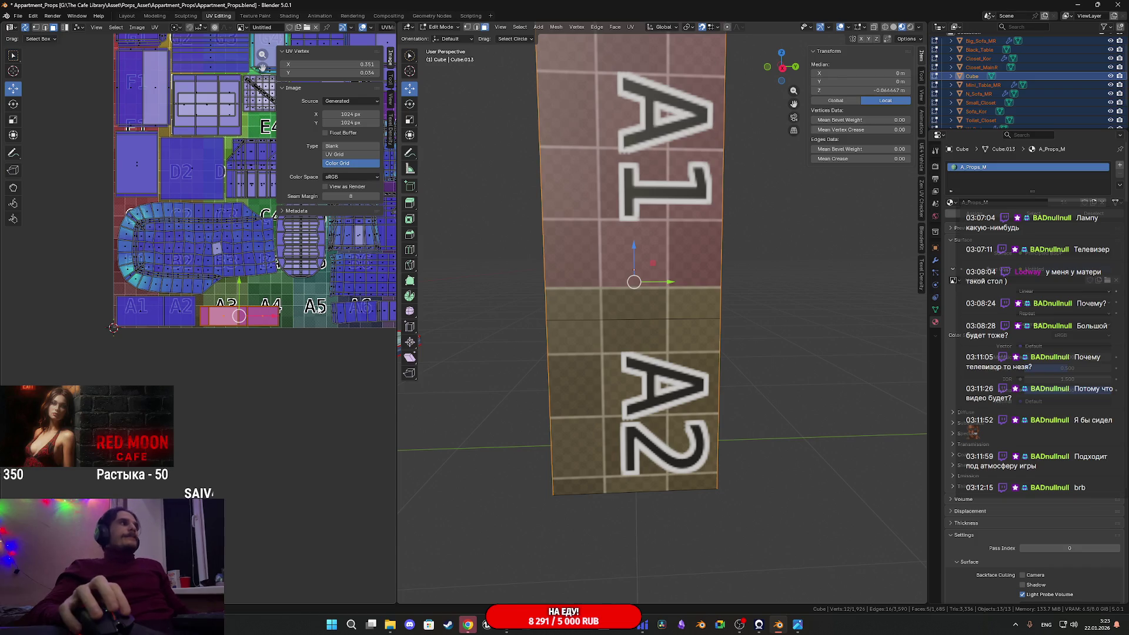
{"action": "scroll", "coordinate": [242, 340], "scroll_direction": "up", "scroll_amount": 4}
Orbit the 3D view to an upright side view of the cube
{"action": "middle_click_drag", "start_coordinate": [227, 323], "coordinate": [194, 322]}
{"action": "mouse_move", "coordinate": [451, 279]}
{"action": "middle_mouse_down"}
{"action": "mouse_move", "coordinate": [522, 255]}
{"action": "mouse_move", "coordinate": [559, 285]}
{"action": "mouse_move", "coordinate": [605, 288]}
{"action": "middle_mouse_up"}
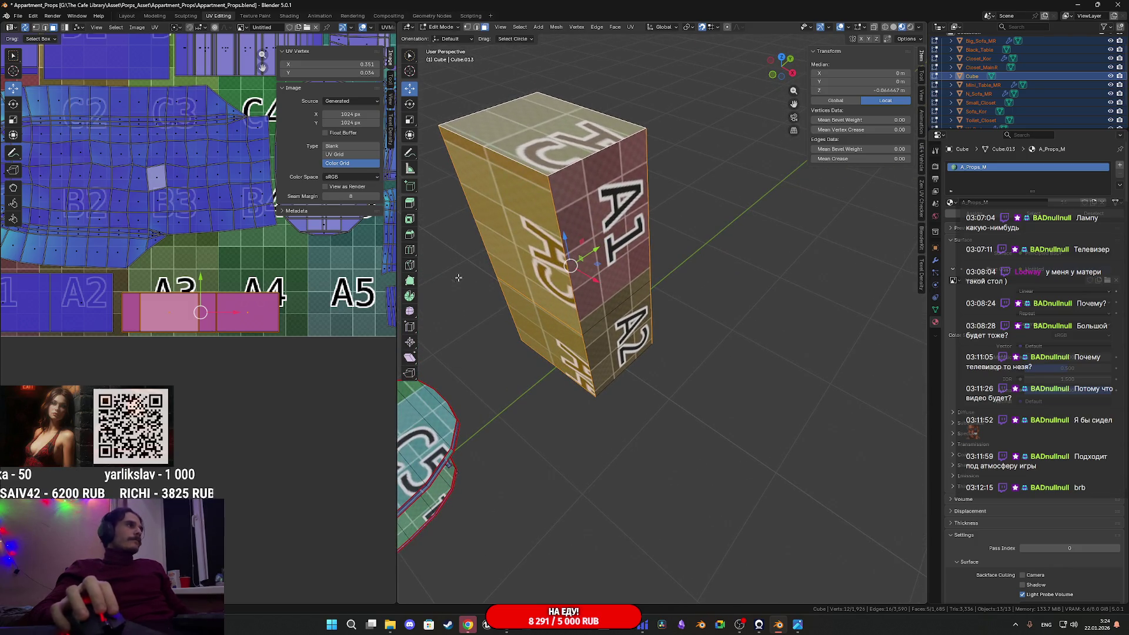
{"action": "scroll", "coordinate": [322, 293], "scroll_direction": "up", "scroll_amount": 1}
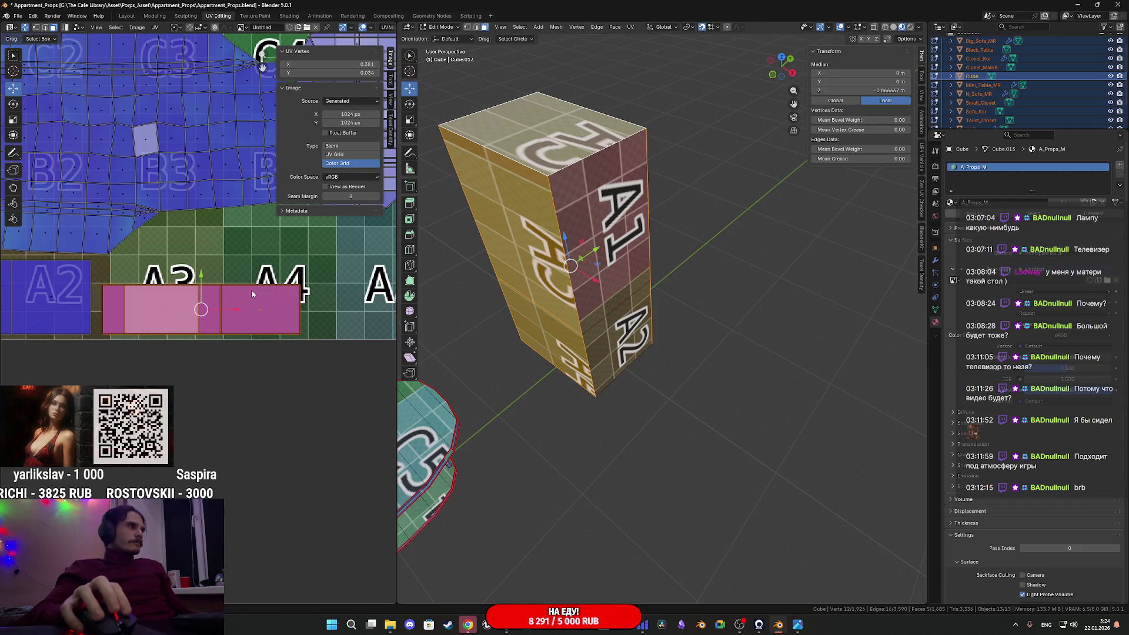
{"action": "mouse_move", "coordinate": [453, 247]}
{"action": "middle_mouse_down"}
{"action": "mouse_move", "coordinate": [494, 178]}
{"action": "mouse_move", "coordinate": [471, 179]}
{"action": "mouse_move", "coordinate": [584, 258]}
{"action": "mouse_move", "coordinate": [595, 238]}
{"action": "middle_mouse_up"}
{"action": "scroll", "coordinate": [591, 247], "scroll_direction": "up", "scroll_amount": 3}
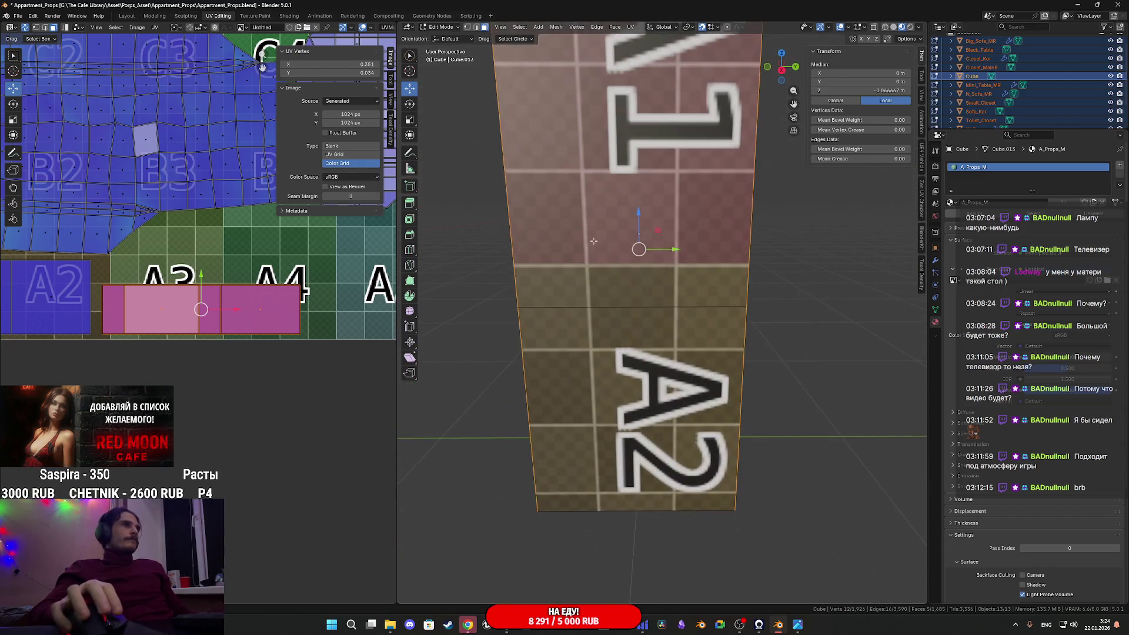
{"action": "scroll", "coordinate": [250, 324], "scroll_direction": "up", "scroll_amount": 1}
{"action": "scroll", "coordinate": [248, 321], "scroll_direction": "down", "scroll_amount": 2}
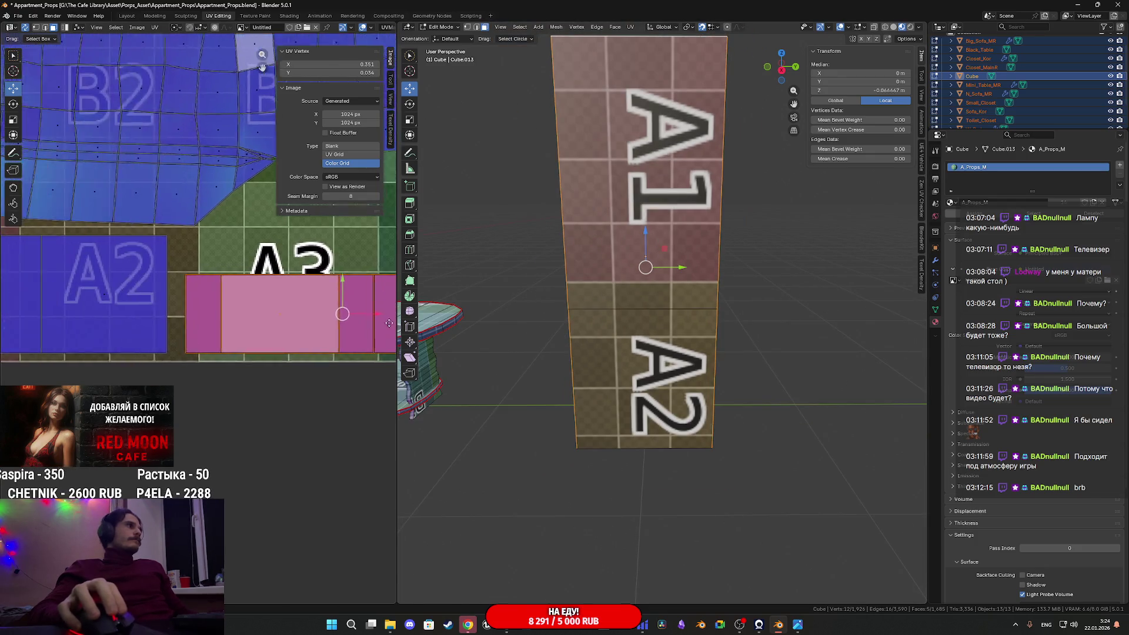
{"action": "scroll", "coordinate": [136, 304], "scroll_direction": "down", "scroll_amount": 2}
Move the side island onto the A1/A2 cells, then over to the A4/A5 cells
{"action": "middle_click_drag", "start_coordinate": [137, 303], "coordinate": [38, 316]}
{"action": "left_click_drag", "start_coordinate": [211, 344], "coordinate": [83, 382]}
{"action": "middle_click_drag", "start_coordinate": [82, 382], "coordinate": [147, 386]}
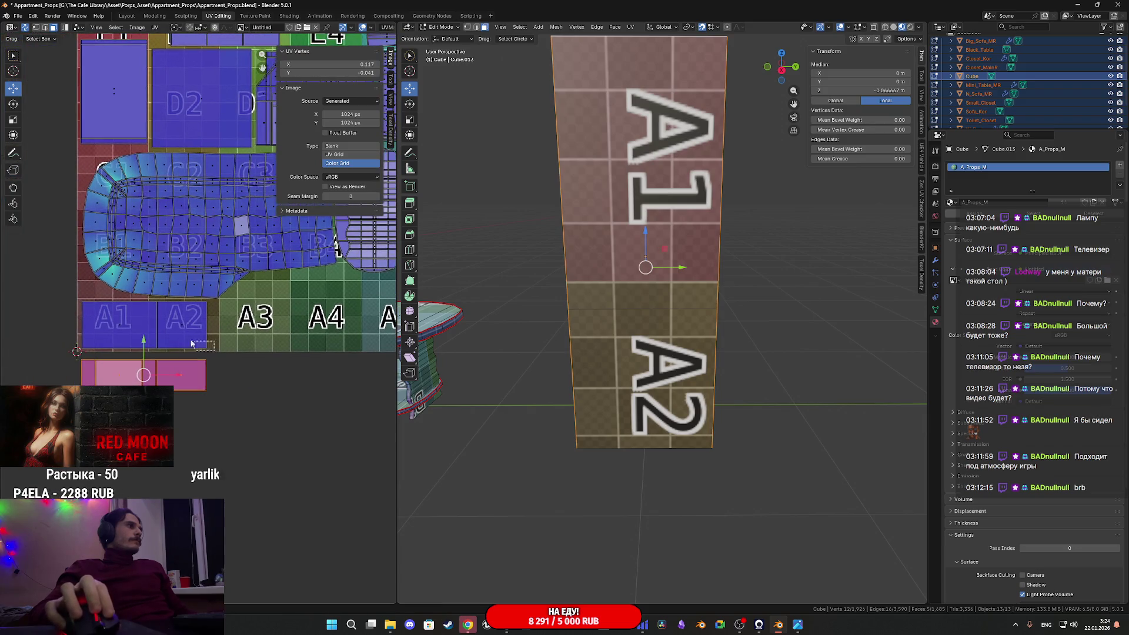
{"action": "left_click_drag", "start_coordinate": [103, 380], "coordinate": [104, 322]}
{"action": "middle_click_drag", "start_coordinate": [103, 322], "coordinate": [49, 322]}
{"action": "left_click_drag", "start_coordinate": [84, 322], "coordinate": [288, 323]}
{"action": "mouse_move", "coordinate": [787, 622]}
{"action": "mouse_move", "coordinate": [791, 580]}
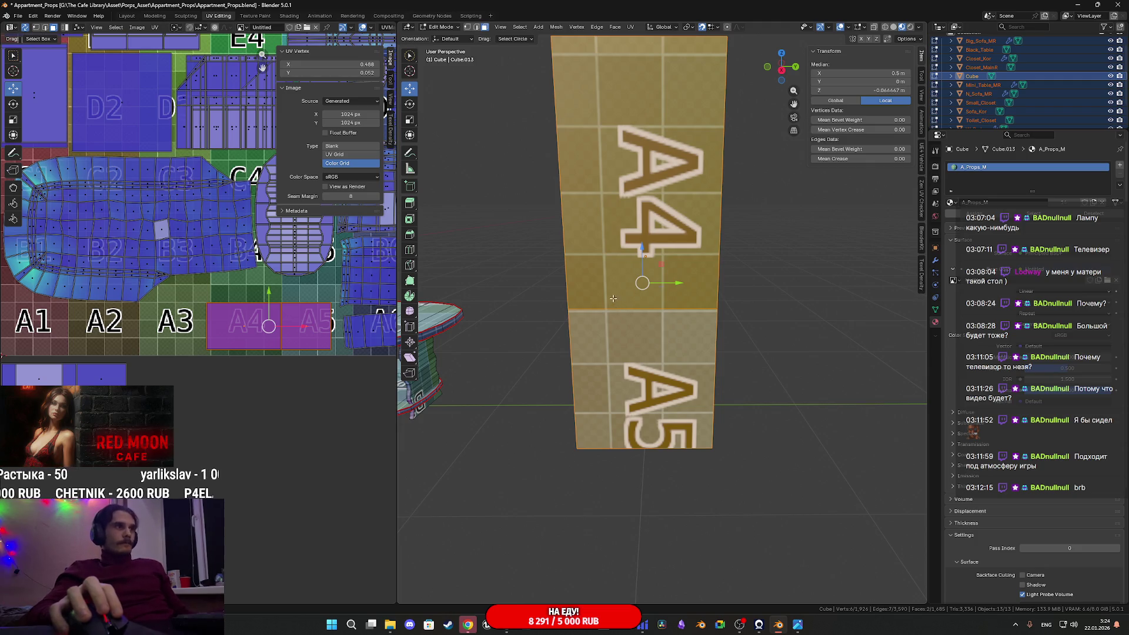
Scale the side face's UV island up, then shrink it slightly so it spans three atlas cells
{"action": "scroll", "coordinate": [327, 310], "scroll_direction": "up", "scroll_amount": 5}
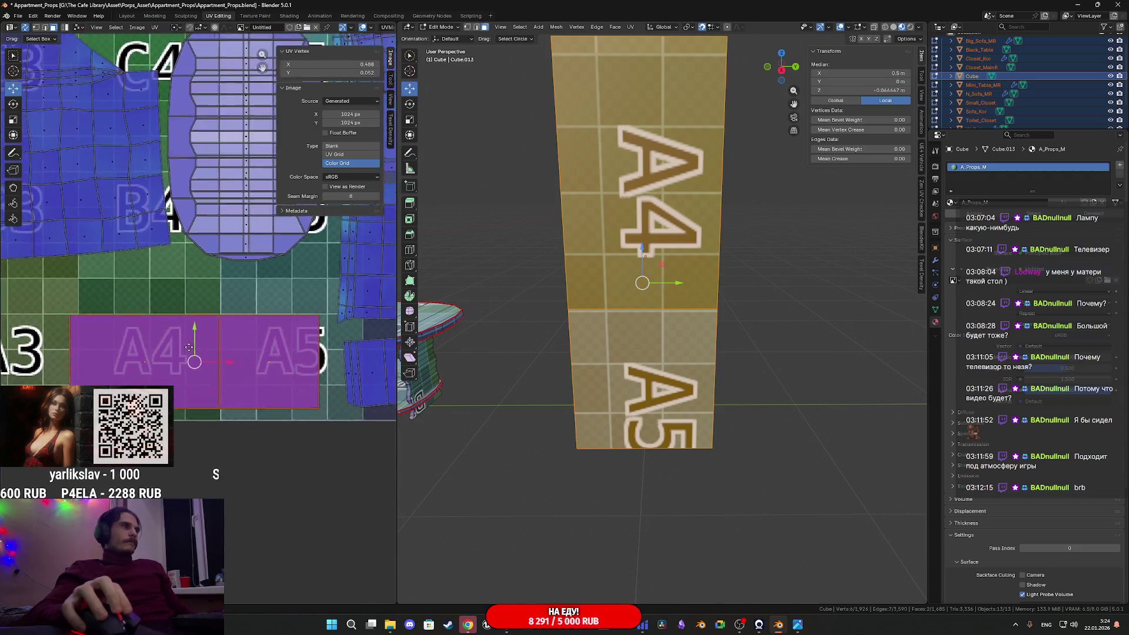
{"action": "scroll", "coordinate": [322, 349], "scroll_direction": "down", "scroll_amount": 3}
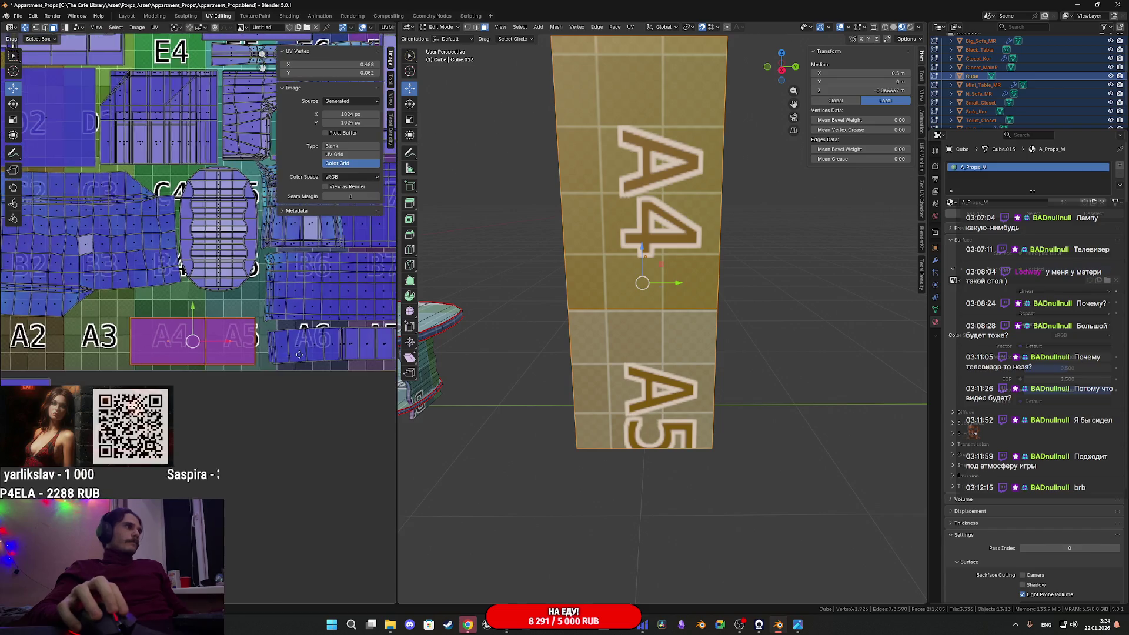
{"action": "key", "text": "s"}
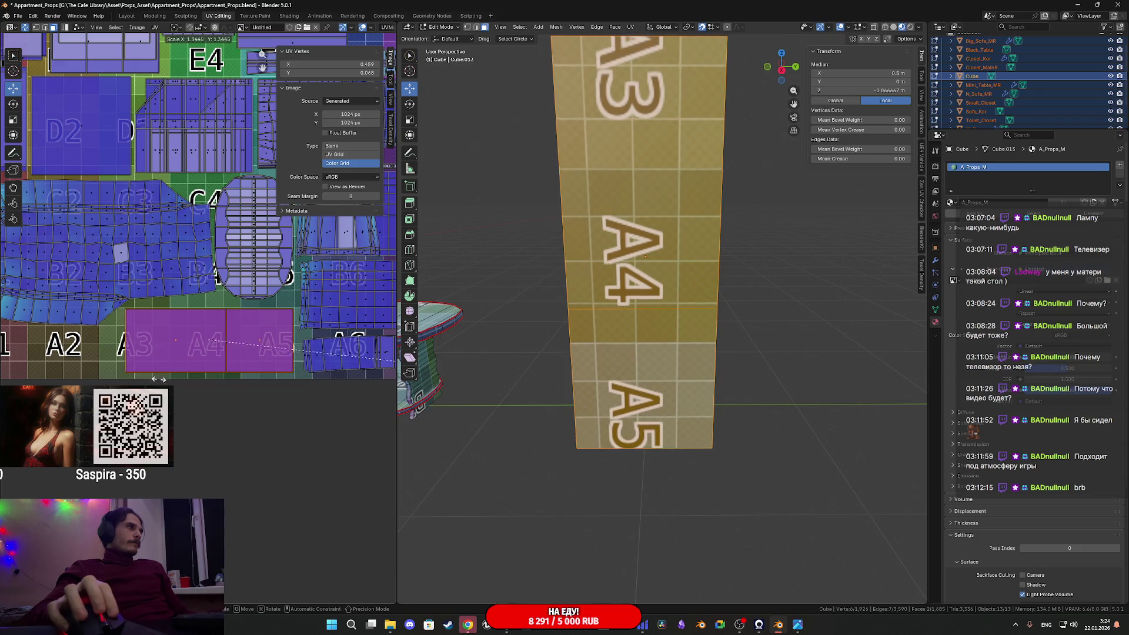
{"action": "left_click", "coordinate": [138, 374]}
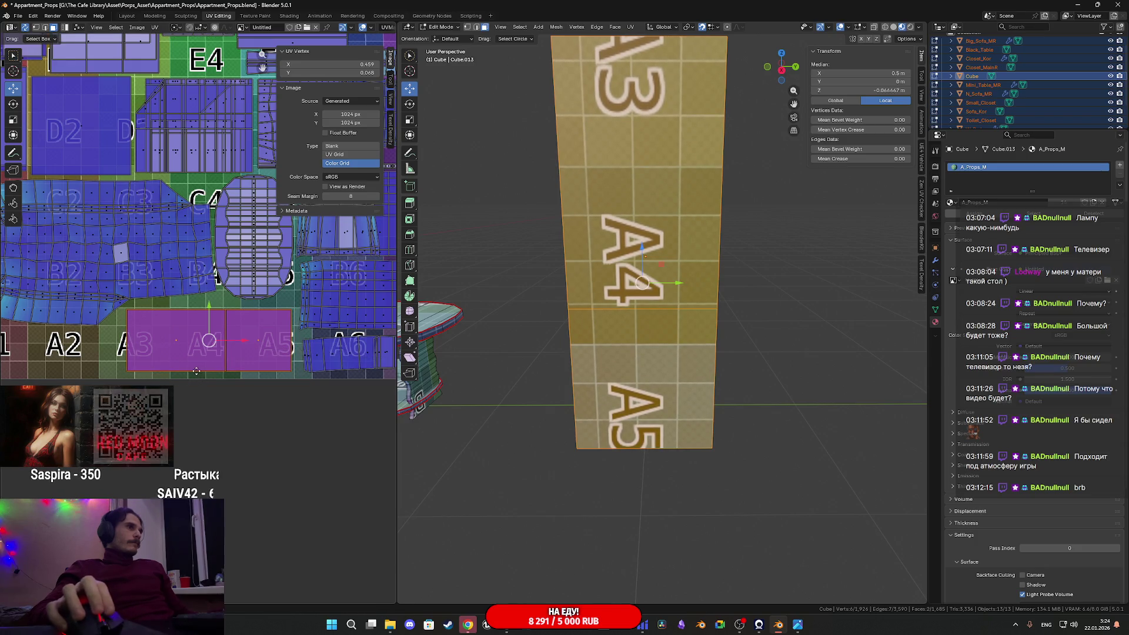
{"action": "middle_click_drag", "start_coordinate": [197, 371], "coordinate": [184, 374]}
{"action": "scroll", "coordinate": [206, 377], "scroll_direction": "up", "scroll_amount": 2}
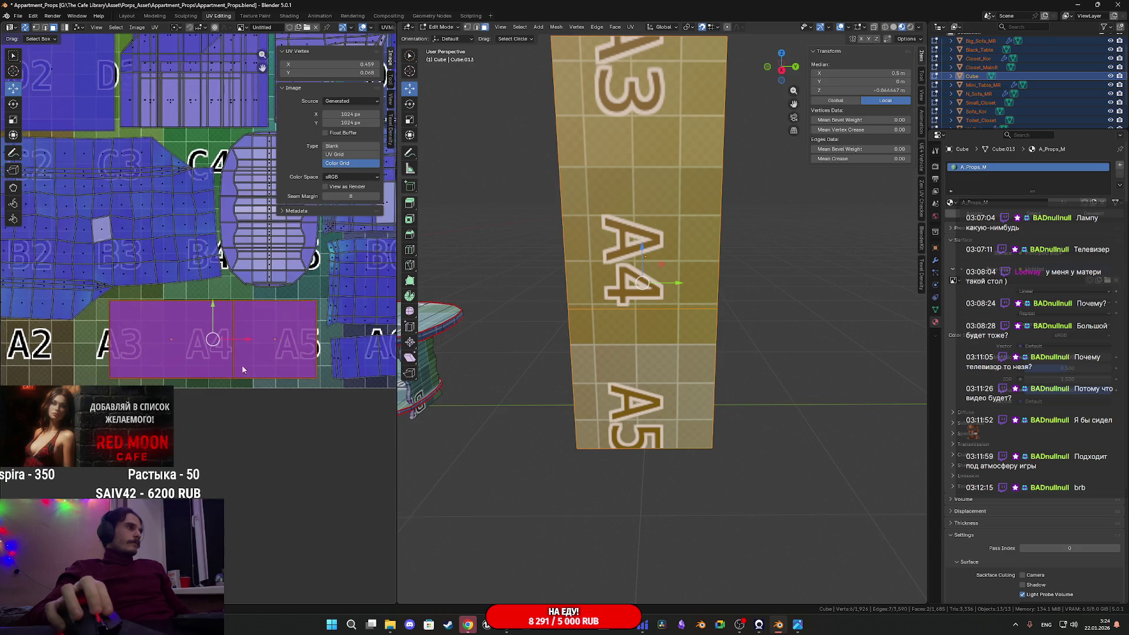
{"action": "key", "text": "s"}
{"action": "left_click", "coordinate": [305, 371]}
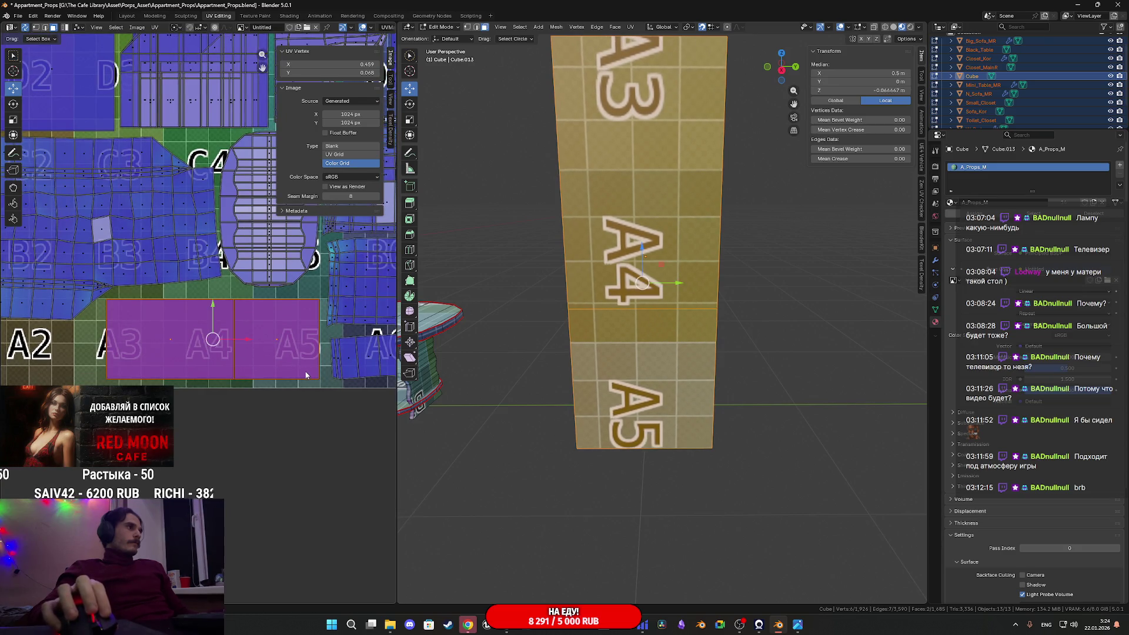
Move the island so the face shows A3, A4 and A5 stacked top to bottom
{"action": "key", "text": "shift+g"}
{"action": "left_click", "coordinate": [305, 371]}
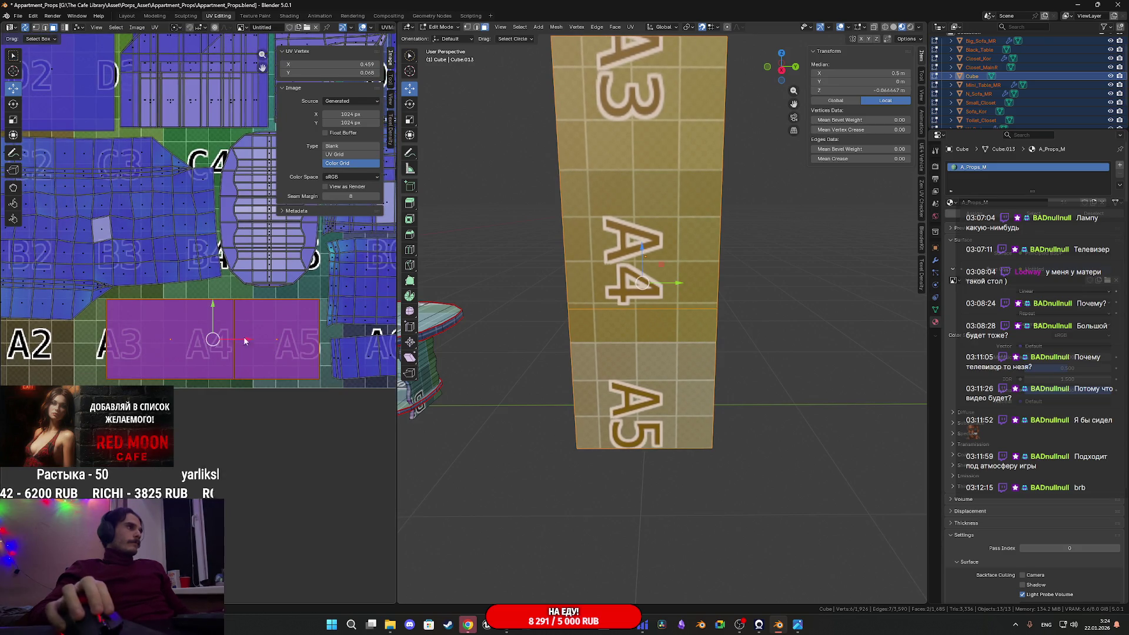
{"action": "middle_click_drag", "start_coordinate": [262, 357], "coordinate": [280, 358]}
{"action": "key", "text": "g"}
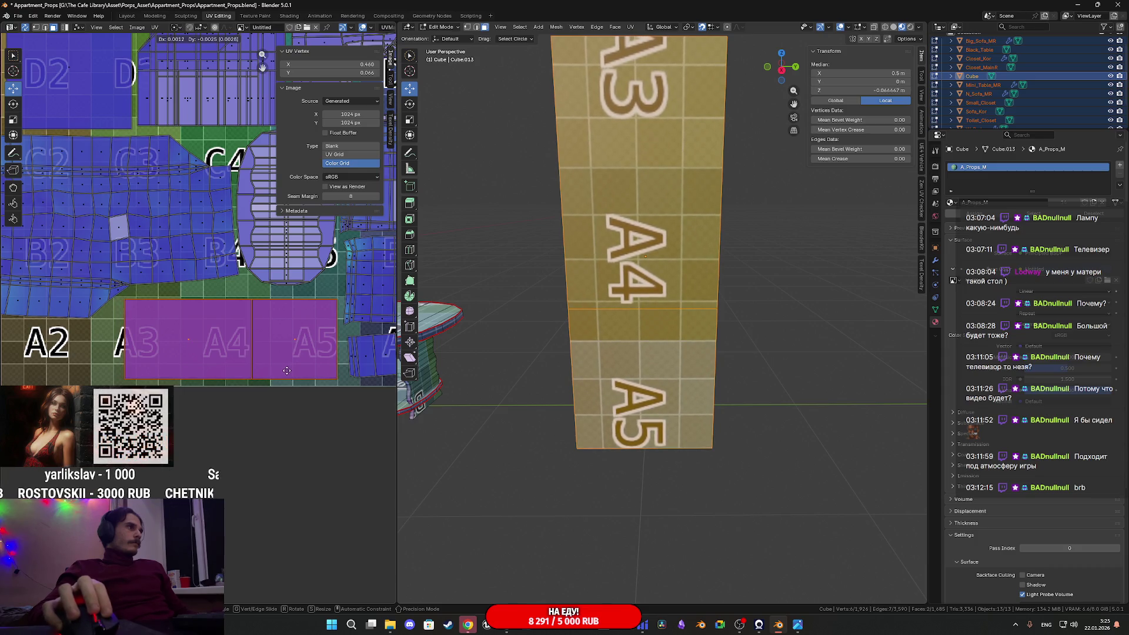
{"action": "left_click", "coordinate": [281, 372]}
Select the pink UV island and drop it over the A1–A2 atlas cells
{"action": "middle_click_drag", "start_coordinate": [100, 421], "coordinate": [268, 407]}
{"action": "left_click", "coordinate": [63, 364]}
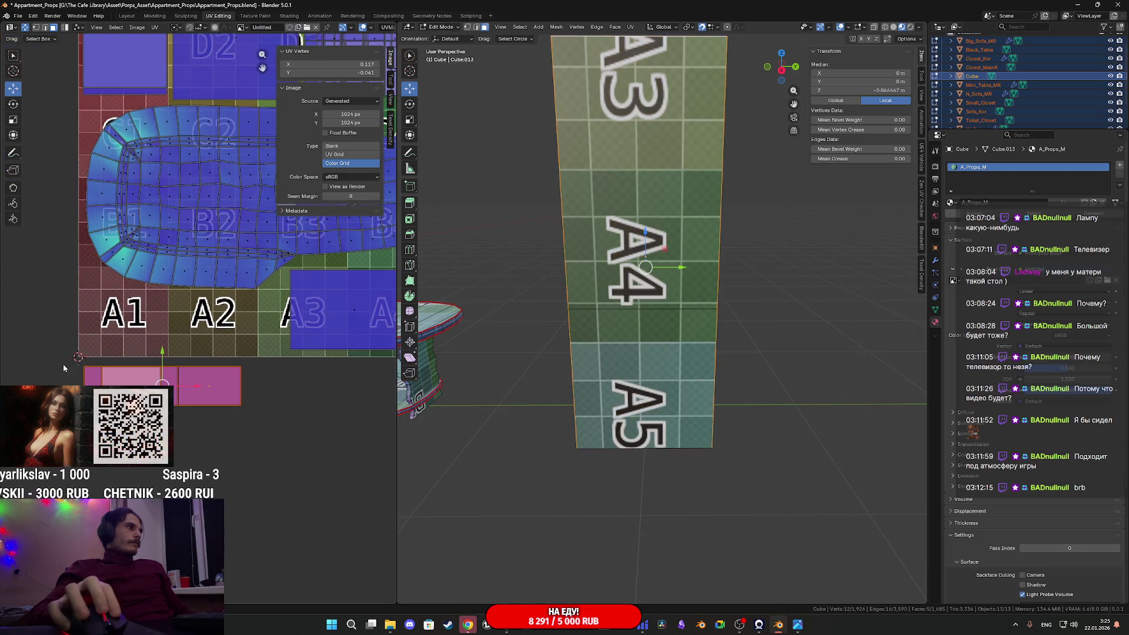
{"action": "middle_click_drag", "start_coordinate": [63, 363], "coordinate": [34, 363]}
{"action": "key", "text": "g"}
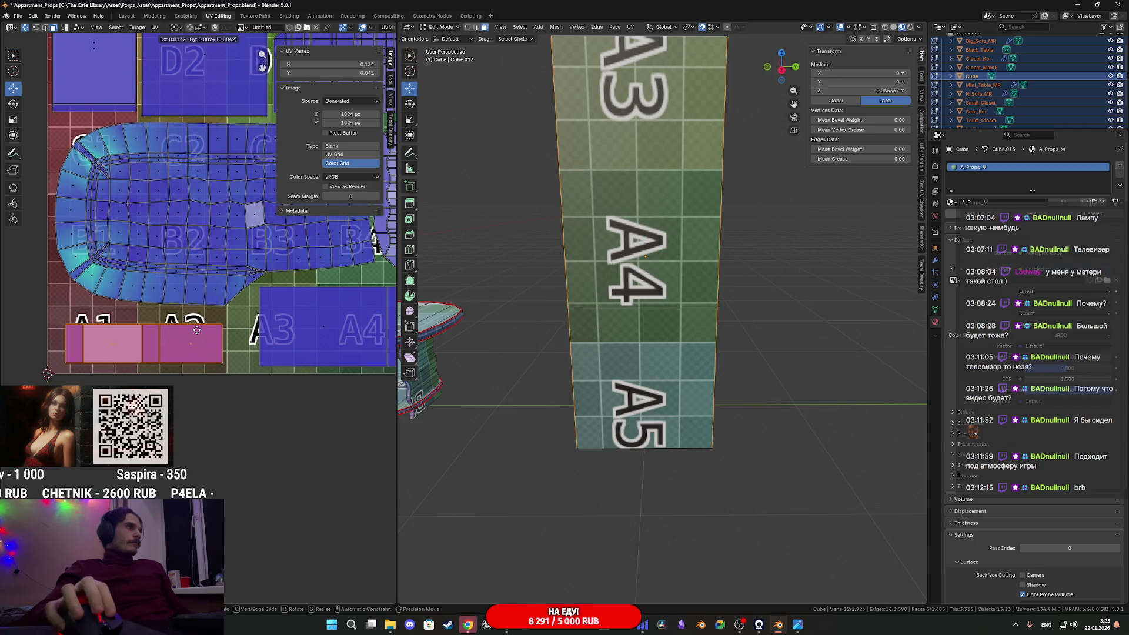
{"action": "left_click", "coordinate": [197, 331]}
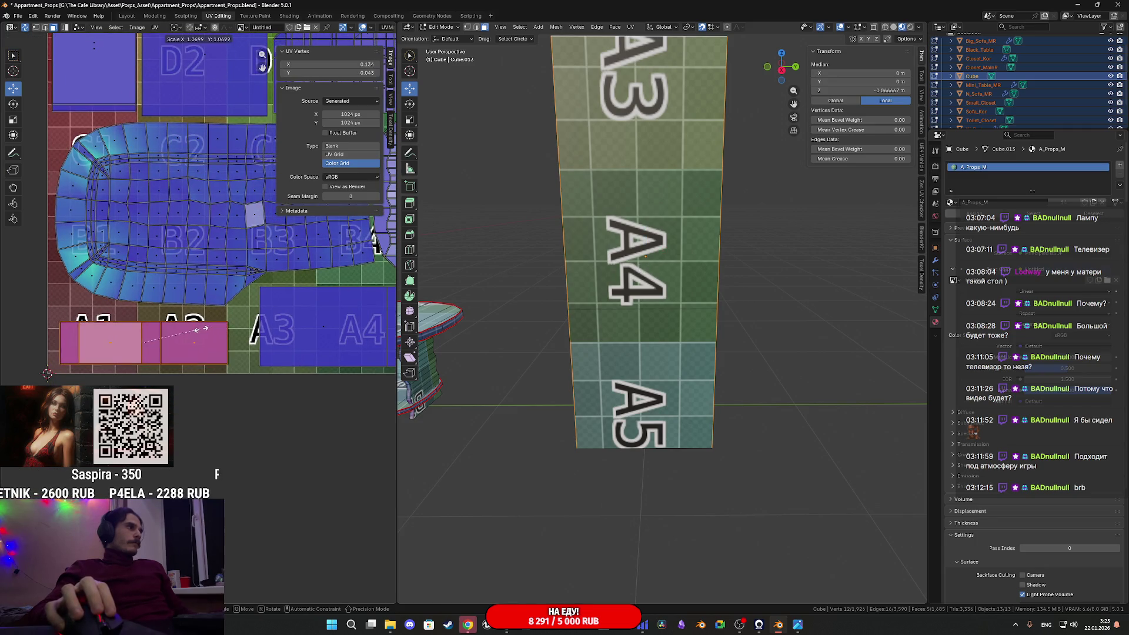
{"action": "left_click", "coordinate": [209, 327]}
Stretch the pink island taller along Y and shift it up slightly
{"action": "scroll", "coordinate": [210, 327], "scroll_direction": "up", "scroll_amount": 2}
{"action": "key", "text": "g"}
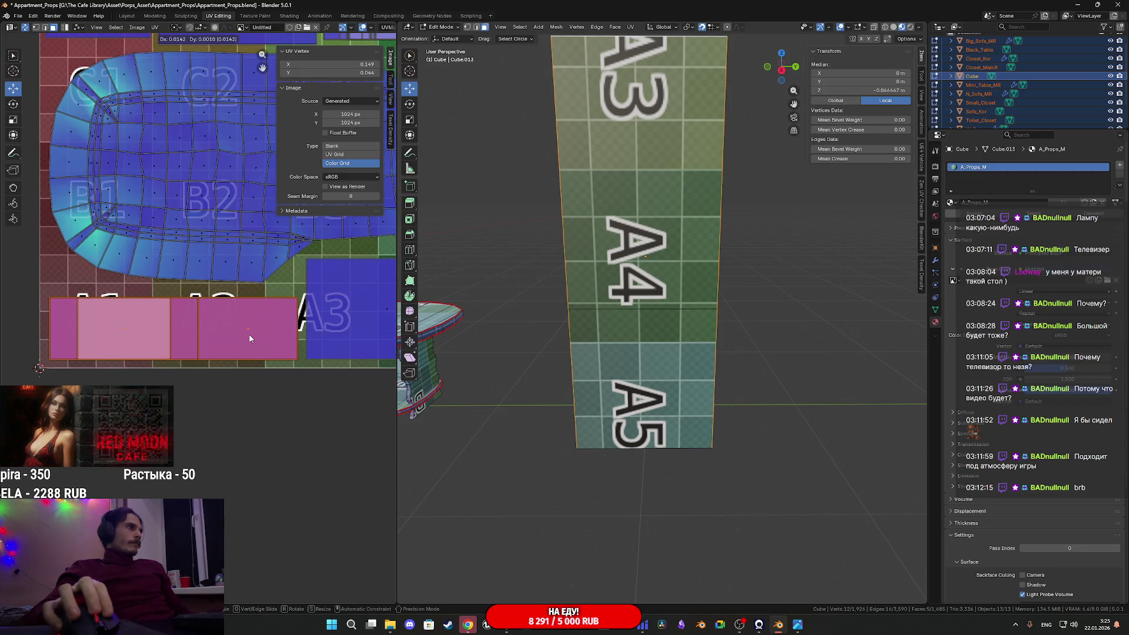
{"action": "key", "text": "s"}
{"action": "key", "text": "y"}
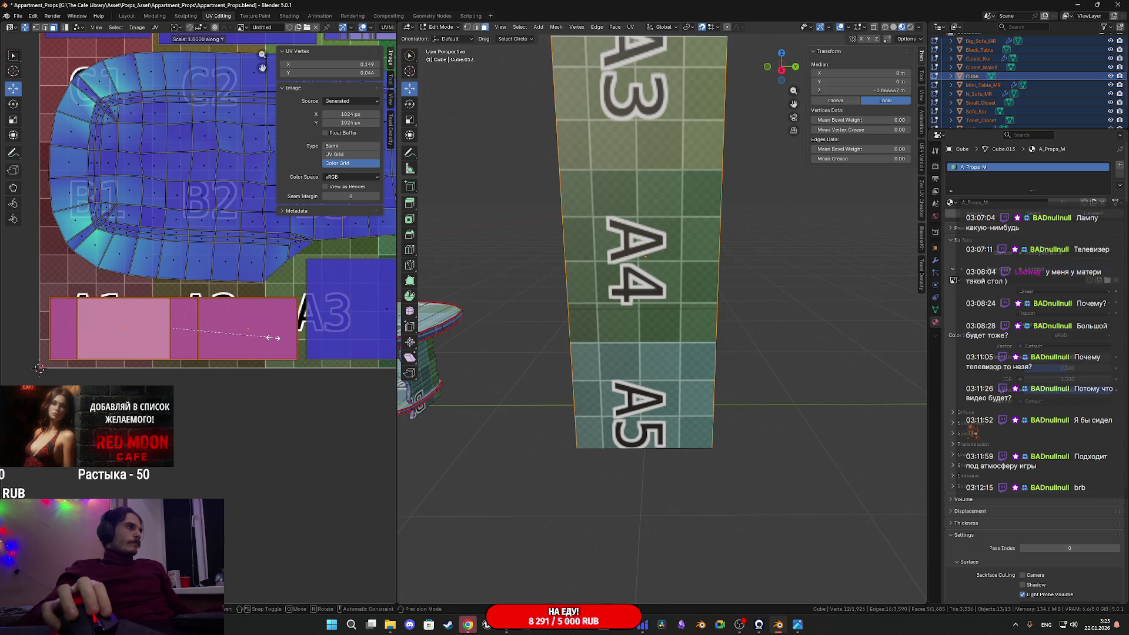
{"action": "left_click", "coordinate": [317, 327]}
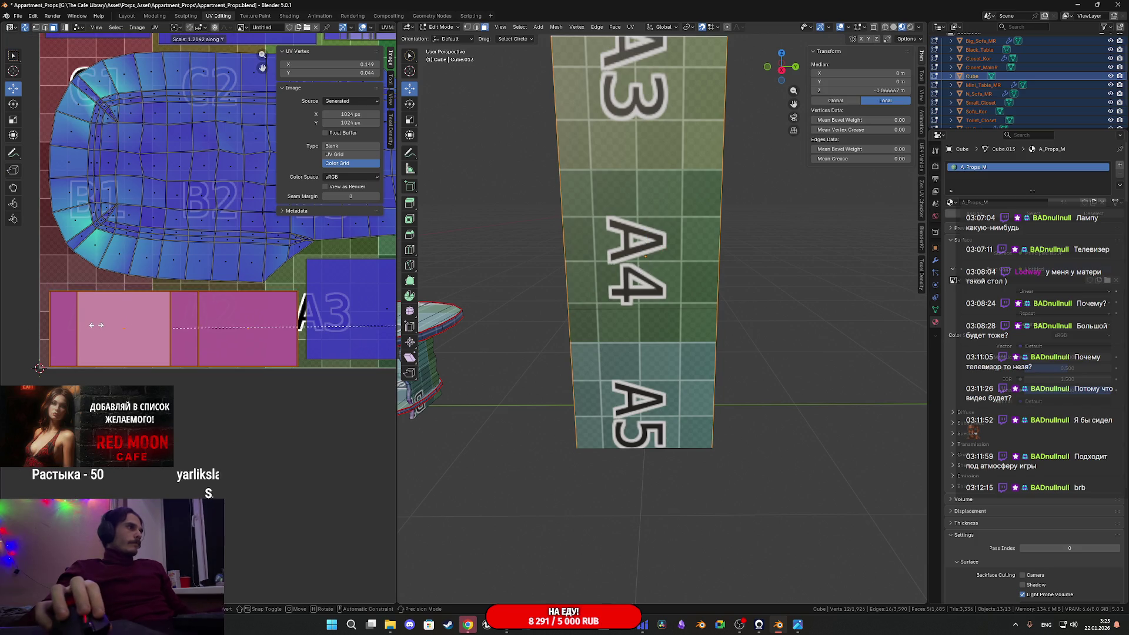
{"action": "scroll", "coordinate": [108, 331], "scroll_direction": "up", "scroll_amount": 2}
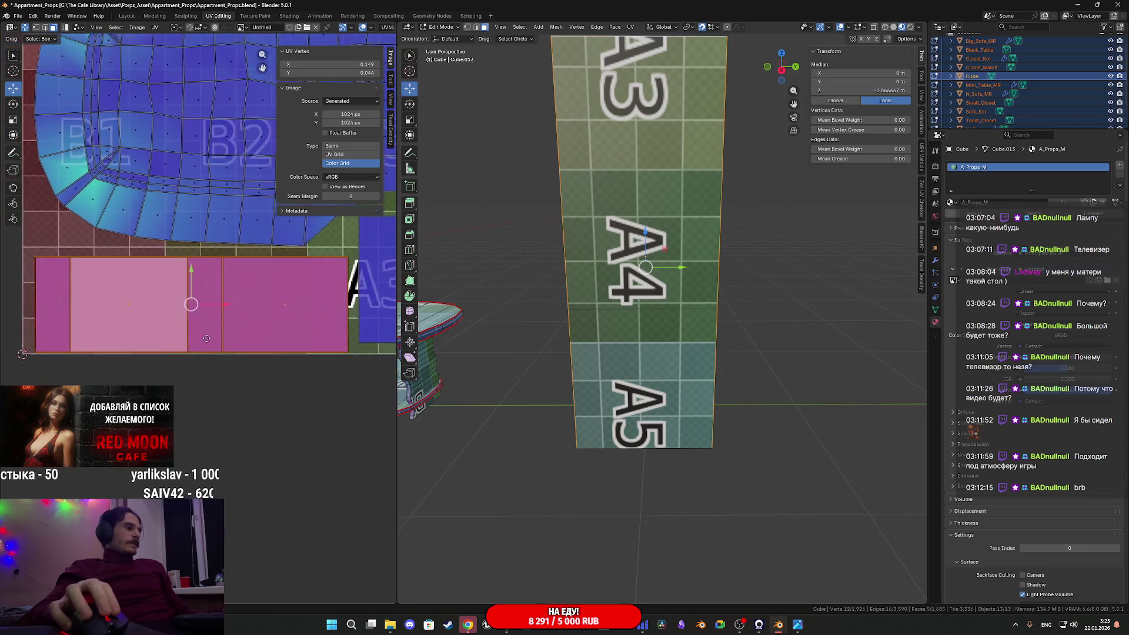
{"action": "left_click_drag", "start_coordinate": [210, 269], "coordinate": [208, 265]}
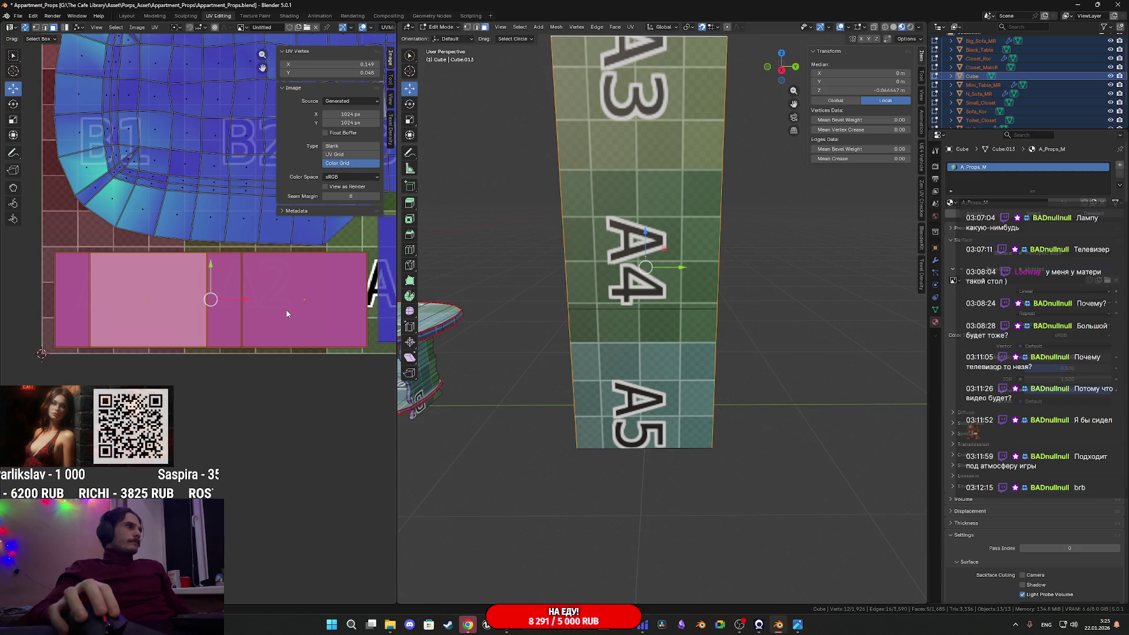
Scale the pink island slightly larger and nudge it up-left into place
{"action": "key", "text": "s"}
{"action": "left_click", "coordinate": [299, 309]}
{"action": "key", "text": "g"}
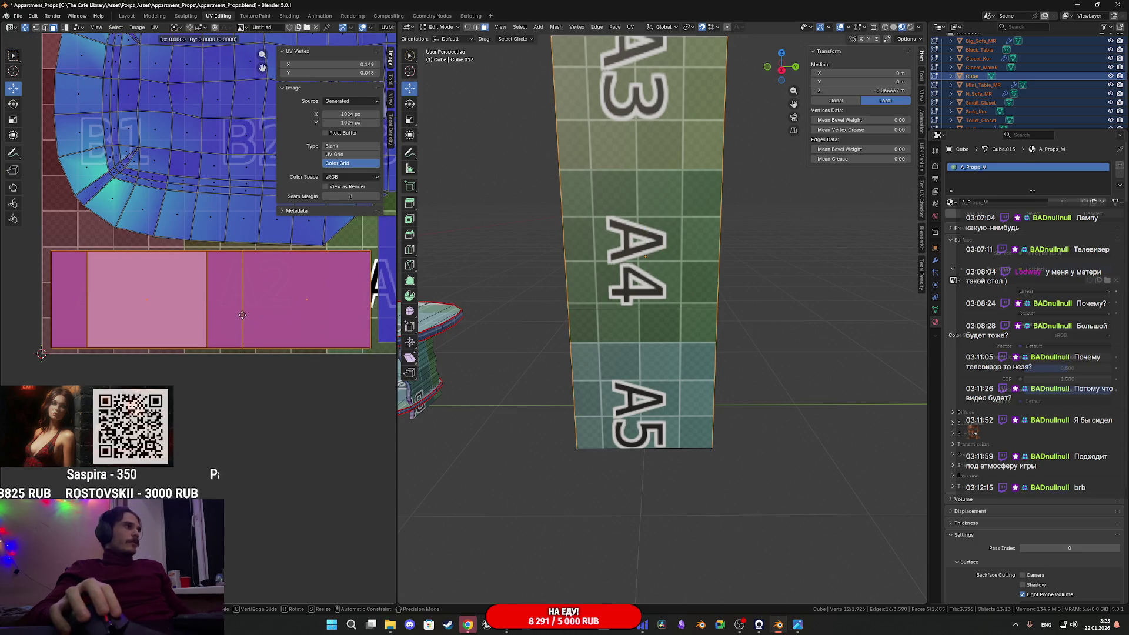
{"action": "left_click", "coordinate": [232, 311]}
{"action": "scroll", "coordinate": [232, 312], "scroll_direction": "down", "scroll_amount": 6}
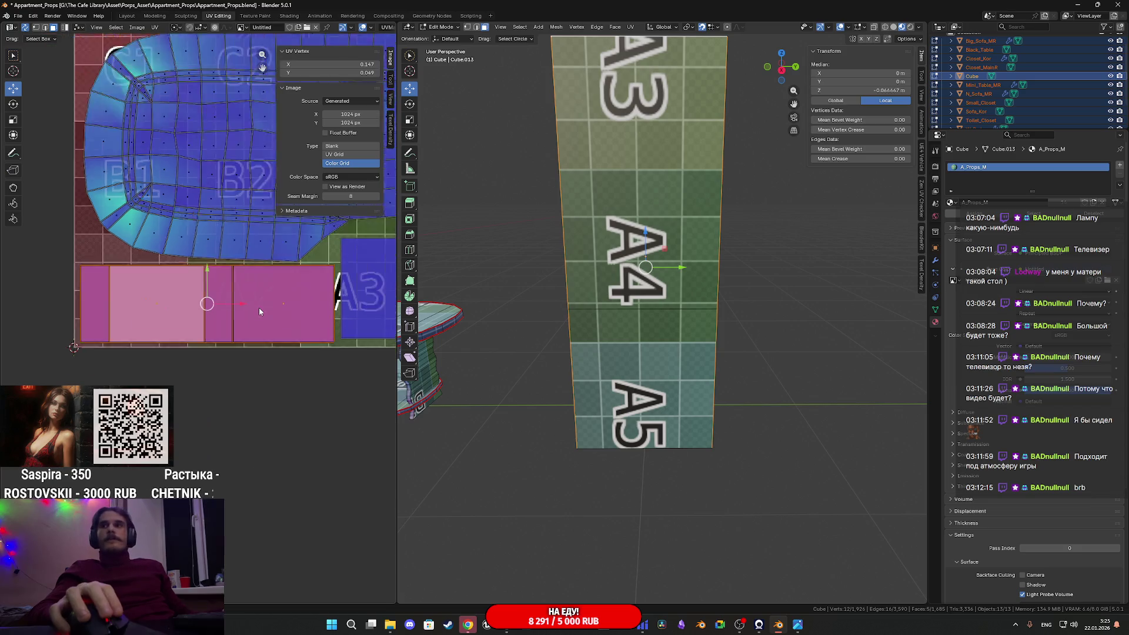
{"action": "scroll", "coordinate": [298, 310], "scroll_direction": "up", "scroll_amount": 3}
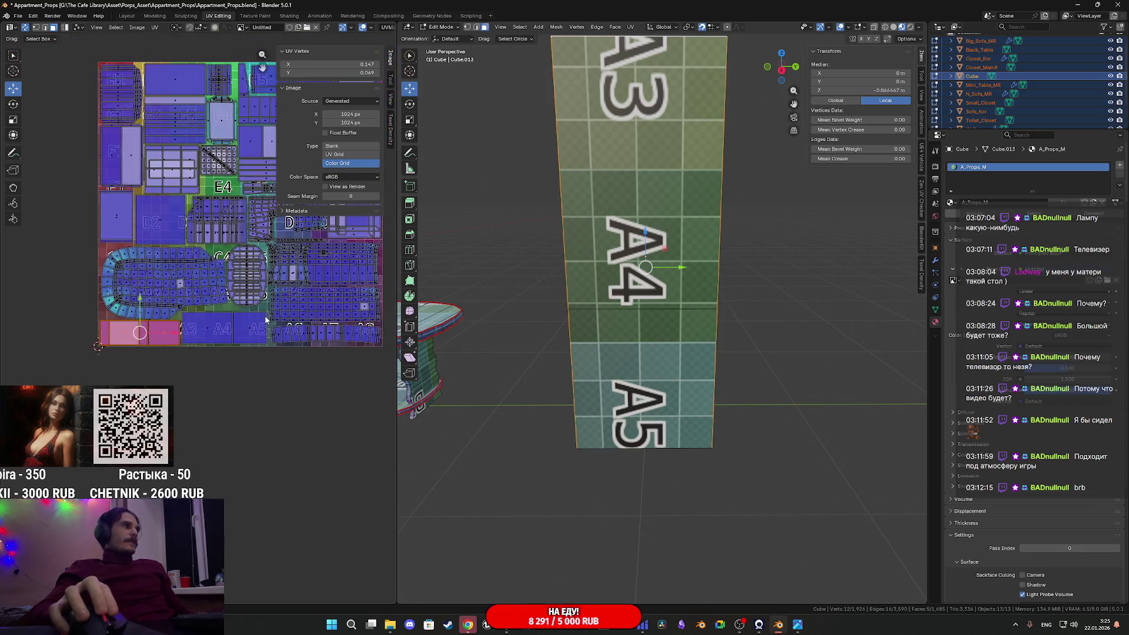
{"action": "middle_click_drag", "start_coordinate": [248, 334], "coordinate": [277, 332]}
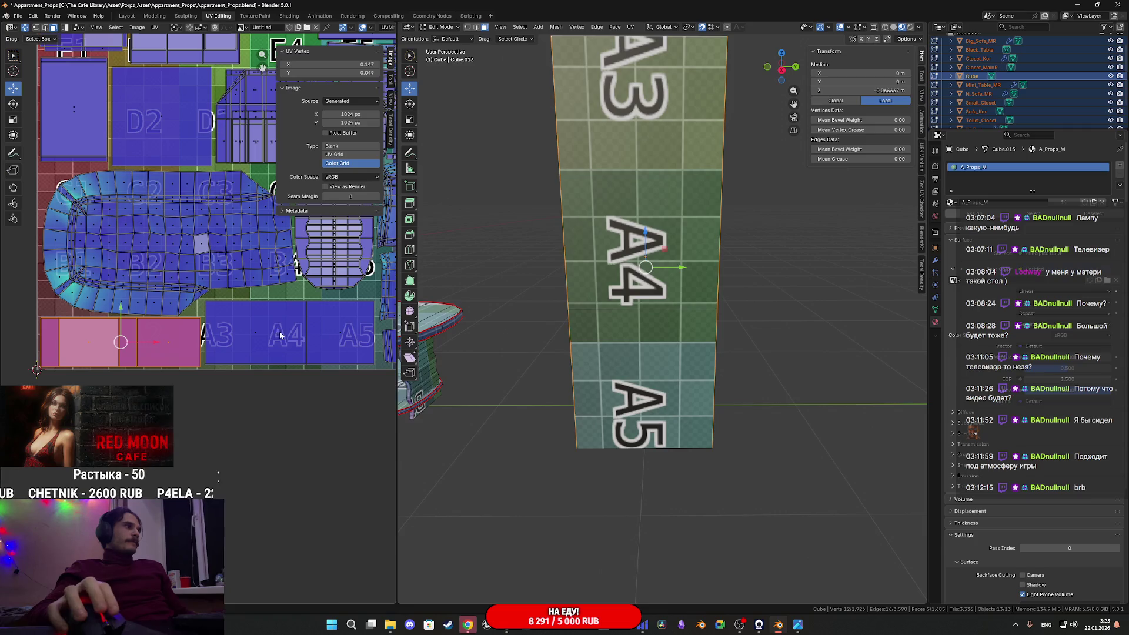
{"action": "scroll", "coordinate": [280, 335], "scroll_direction": "down", "scroll_amount": 2}
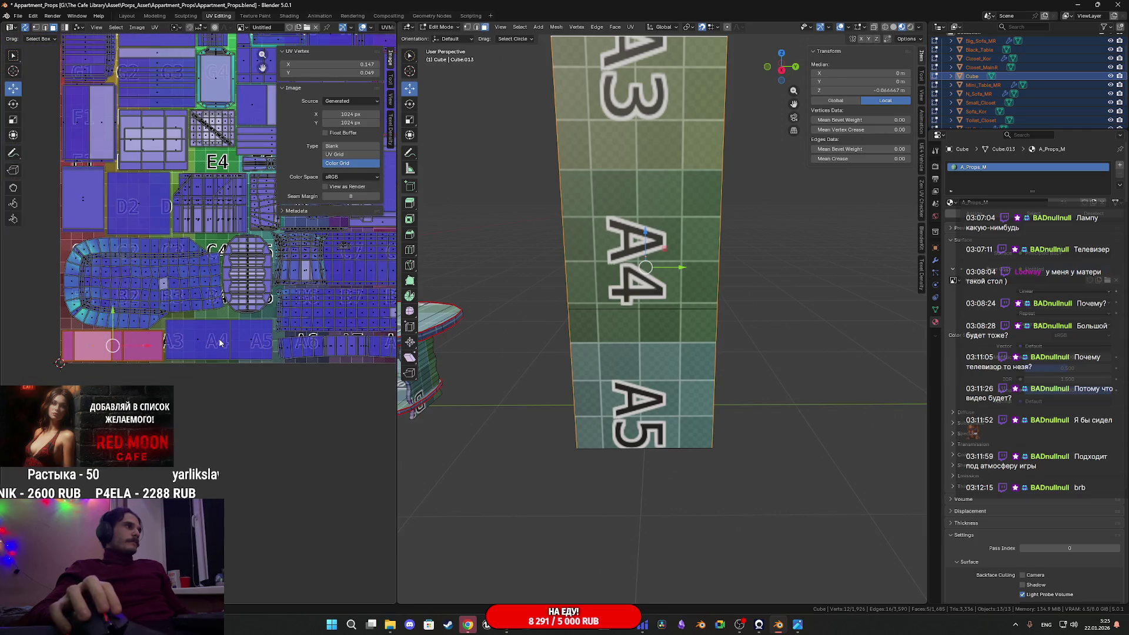
{"action": "scroll", "coordinate": [224, 339], "scroll_direction": "up", "scroll_amount": 3}
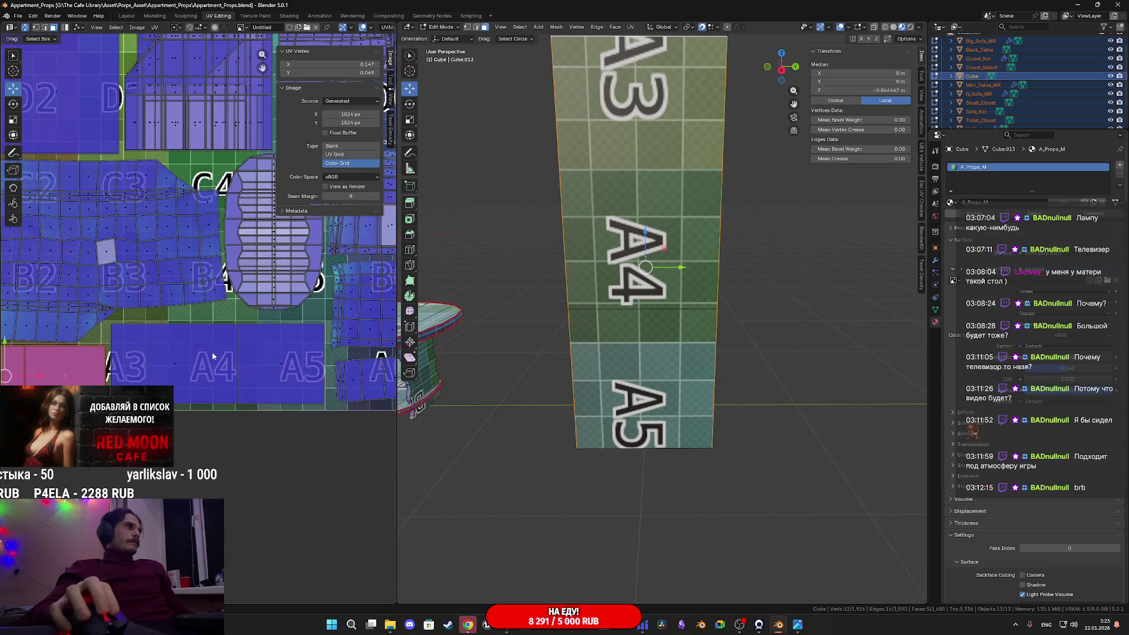
{"action": "scroll", "coordinate": [285, 373], "scroll_direction": "down", "scroll_amount": 2}
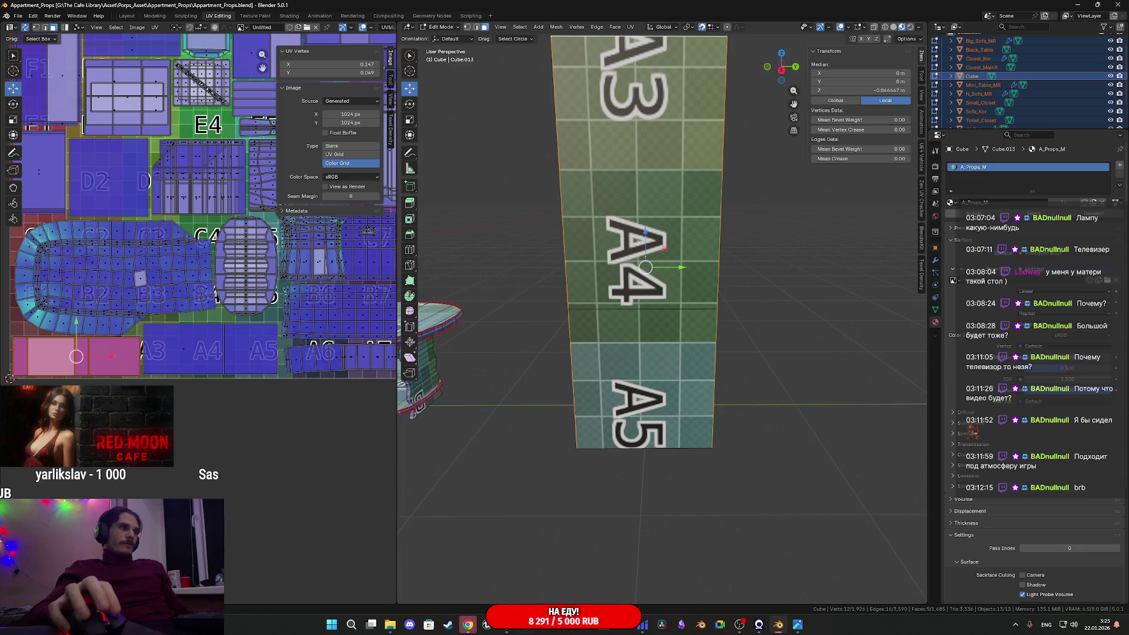
In Unreal Engine, delete the shorter orange blockout box, Blockout_Box2
{"action": "left_click", "coordinate": [513, 630]}
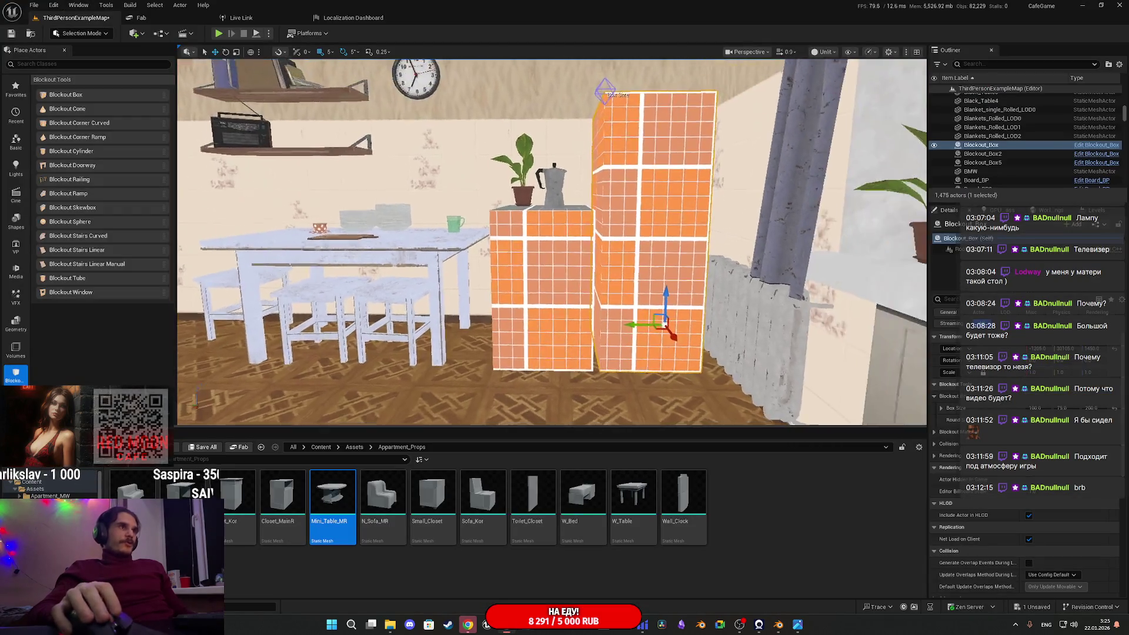
{"action": "scroll", "coordinate": [605, 304], "scroll_direction": "down", "scroll_amount": 5}
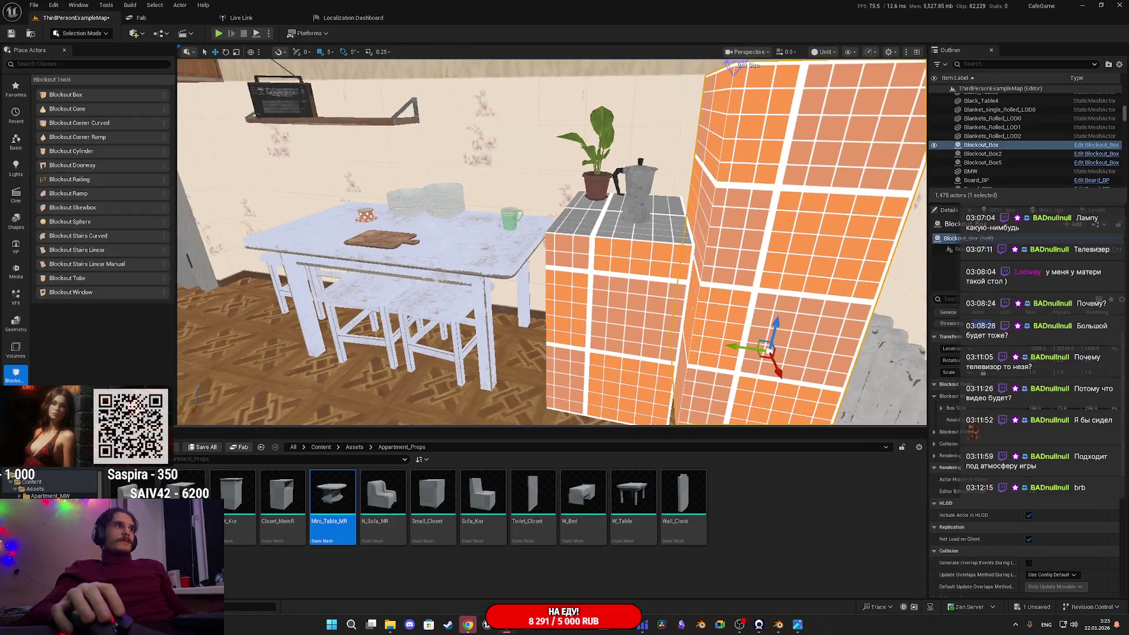
{"action": "scroll", "coordinate": [604, 303], "scroll_direction": "up", "scroll_amount": 5}
{"action": "mouse_move", "coordinate": [605, 304]}
{"action": "right_mouse_down"}
{"action": "mouse_move", "coordinate": [653, 335]}
{"action": "mouse_move", "coordinate": [590, 297]}
{"action": "mouse_move", "coordinate": [623, 287]}
{"action": "mouse_move", "coordinate": [588, 277]}
{"action": "mouse_move", "coordinate": [606, 276]}
{"action": "right_mouse_up"}
{"action": "left_click", "coordinate": [627, 294]}
{"action": "key", "text": "Delete"}
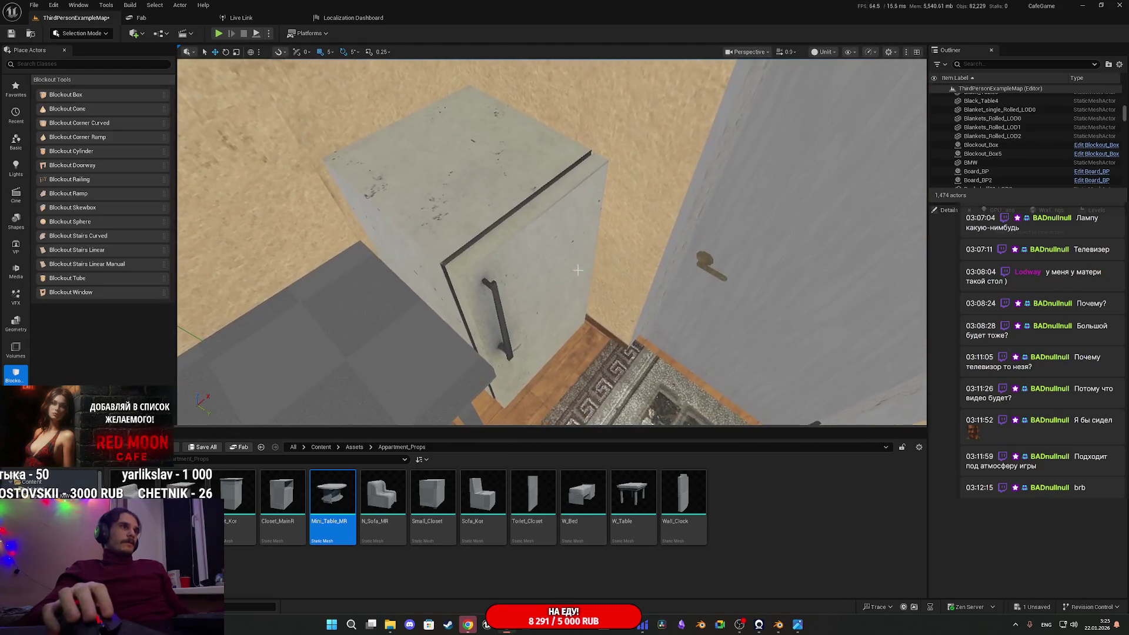
Alt-drag a copy of the fridge over beside the tall blockout box
{"action": "left_click", "coordinate": [542, 280]}
{"action": "left_click_drag", "start_coordinate": [501, 321], "coordinate": [847, 113], "text": "alt"}
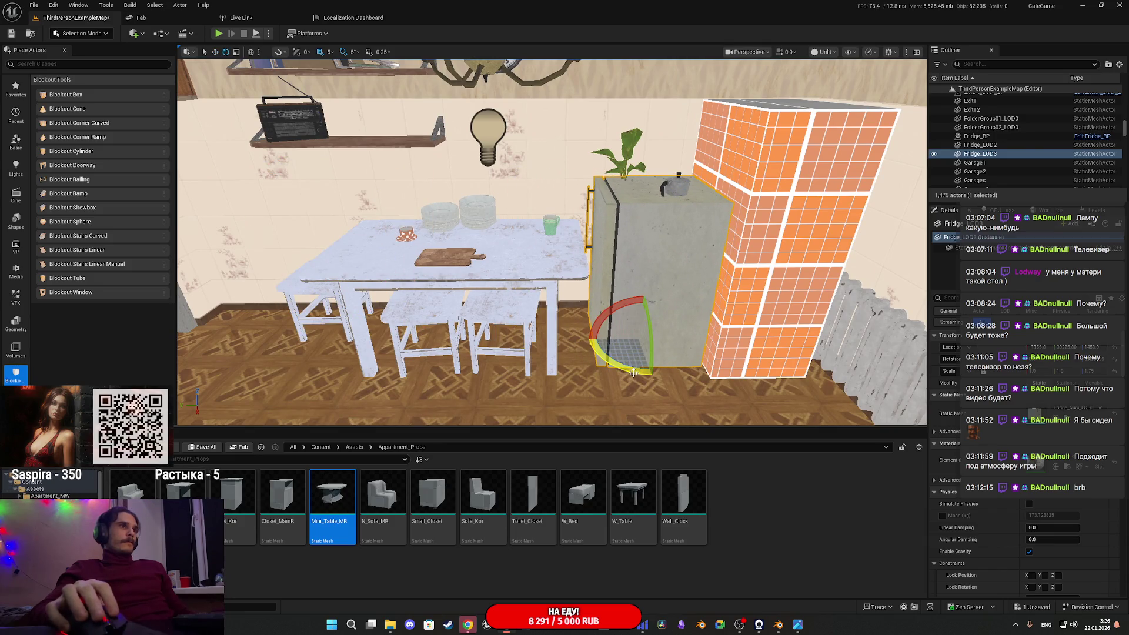
{"action": "mouse_move", "coordinate": [639, 361]}
{"action": "right_mouse_down"}
{"action": "mouse_move", "coordinate": [518, 352]}
{"action": "mouse_move", "coordinate": [593, 340]}
{"action": "mouse_move", "coordinate": [564, 342]}
{"action": "mouse_move", "coordinate": [527, 310]}
{"action": "right_mouse_up"}
{"action": "key", "text": "w"}
Frame the kettle and house plant, then reselect the copied fridge
{"action": "left_click", "coordinate": [584, 211]}
{"action": "left_click", "coordinate": [521, 154], "text": "ctrl"}
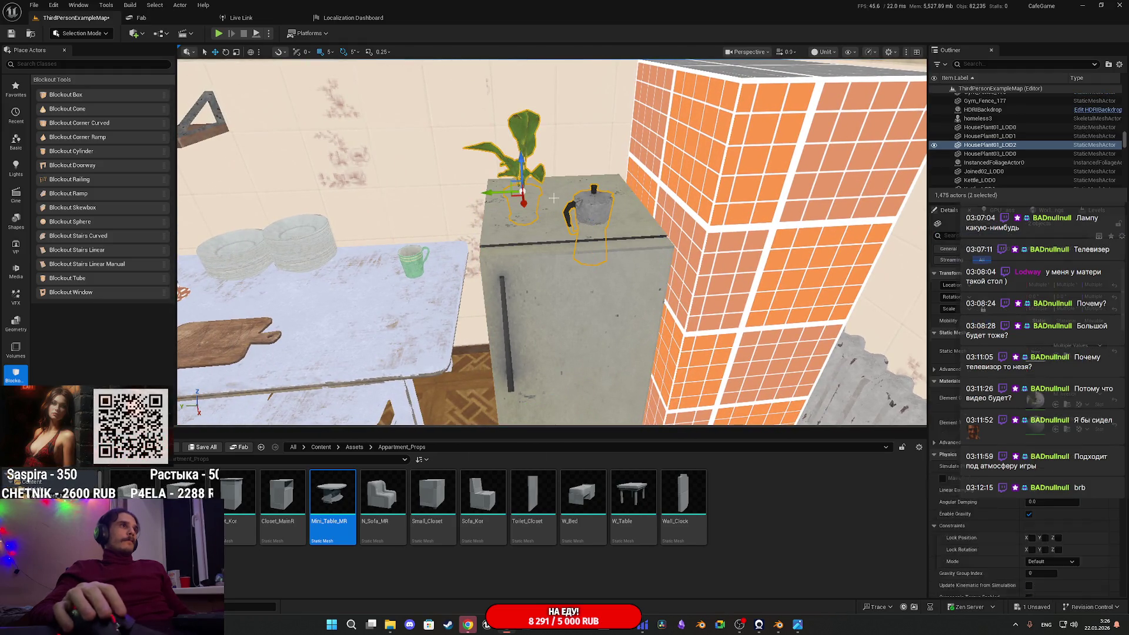
{"action": "key", "text": "f"}
{"action": "left_click", "coordinate": [618, 329]}
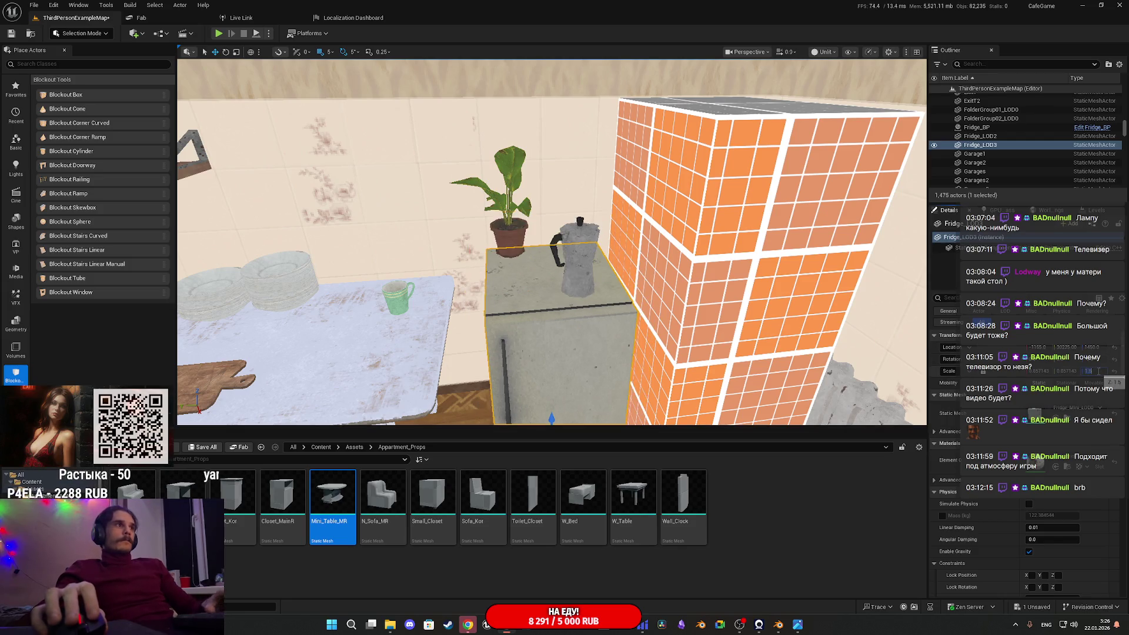
{"action": "right_click_drag", "start_coordinate": [765, 329], "coordinate": [817, 338]}
Undo the fridge's scale change so it returns to its earlier size
{"action": "key", "text": "ctrl+z"}
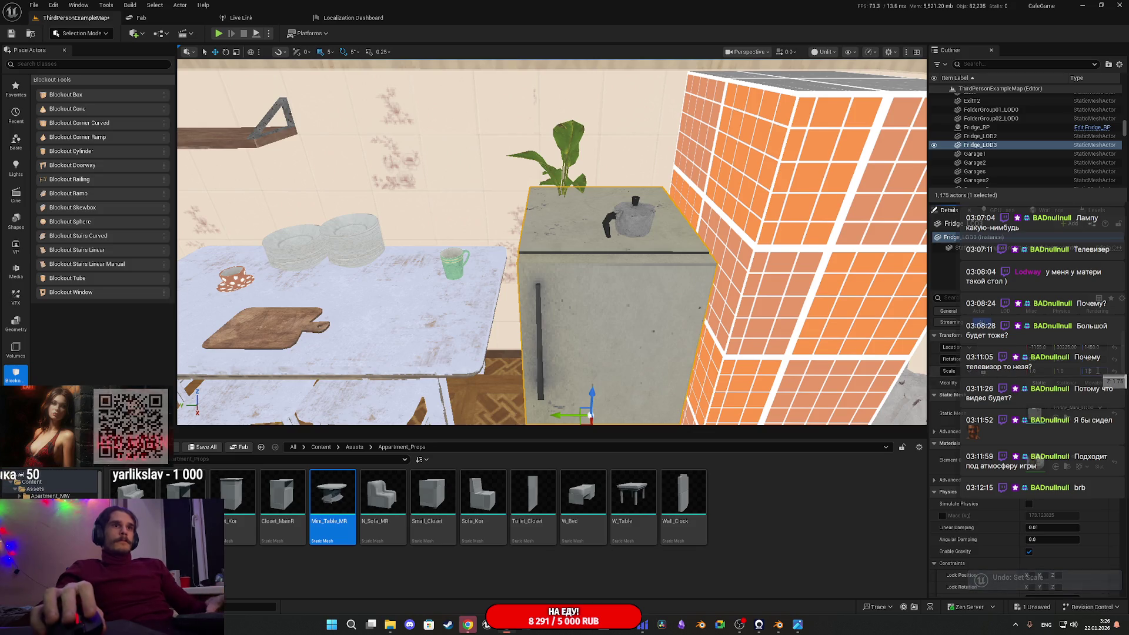
{"action": "key", "text": "ctrl+z"}
{"action": "right_click_drag", "start_coordinate": [589, 294], "coordinate": [623, 288]}
{"action": "mouse_move", "coordinate": [553, 242]}
{"action": "right_mouse_down"}
{"action": "mouse_move", "coordinate": [571, 236]}
{"action": "mouse_move", "coordinate": [568, 259]}
{"action": "mouse_move", "coordinate": [566, 238]}
{"action": "mouse_move", "coordinate": [551, 240]}
{"action": "right_mouse_up"}
Select CoffeePot_LOD0 and save ThirdPersonExampleMap via Save All and Save Selected
{"action": "left_click", "coordinate": [574, 236]}
{"action": "left_click", "coordinate": [185, 447]}
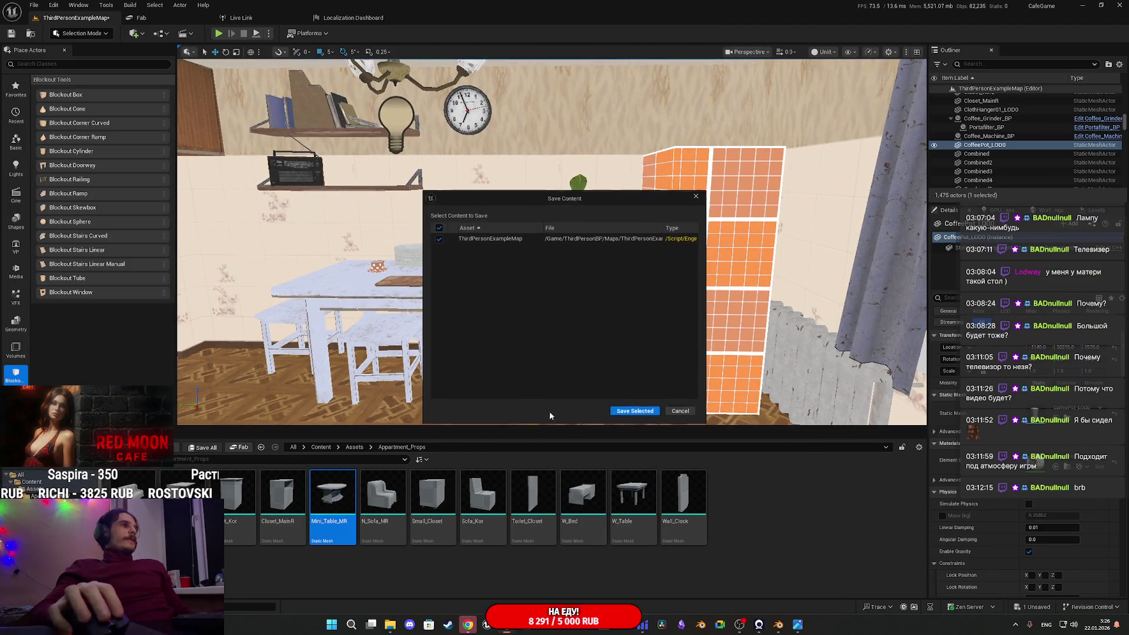
{"action": "left_click", "coordinate": [628, 411]}
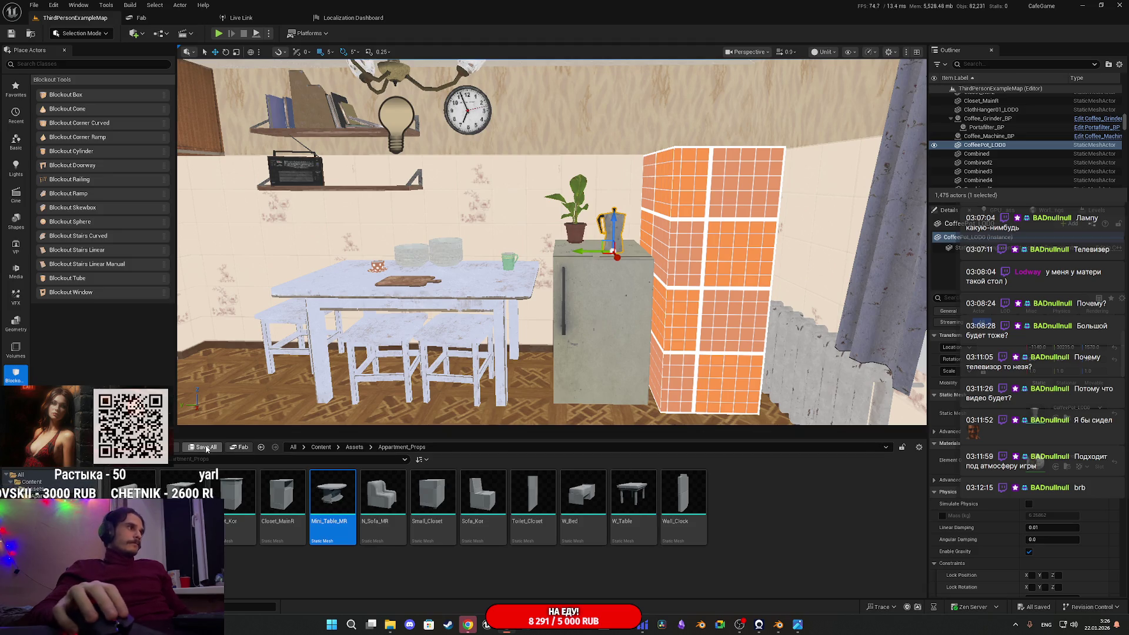
{"action": "left_click", "coordinate": [778, 625]}
Inspect the cube's A1/A2 face and nudge one UV vertex slightly down
{"action": "scroll", "coordinate": [644, 341], "scroll_direction": "up", "scroll_amount": 5}
{"action": "middle_click_drag", "start_coordinate": [645, 341], "coordinate": [658, 350]}
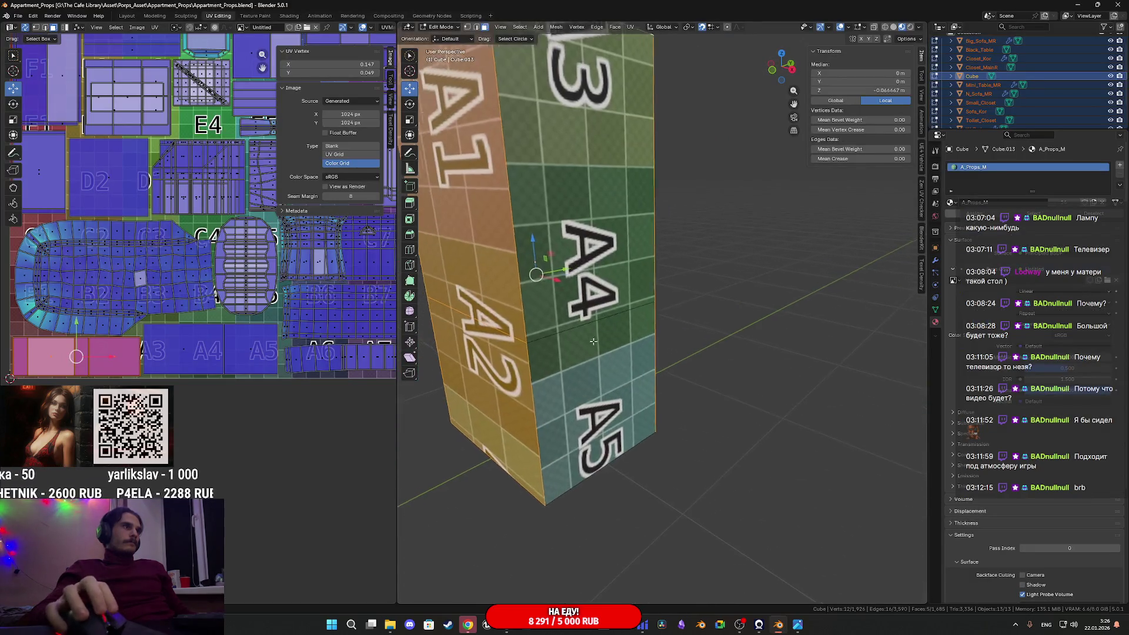
{"action": "scroll", "coordinate": [666, 355], "scroll_direction": "down", "scroll_amount": 3}
{"action": "scroll", "coordinate": [285, 341], "scroll_direction": "up", "scroll_amount": 4}
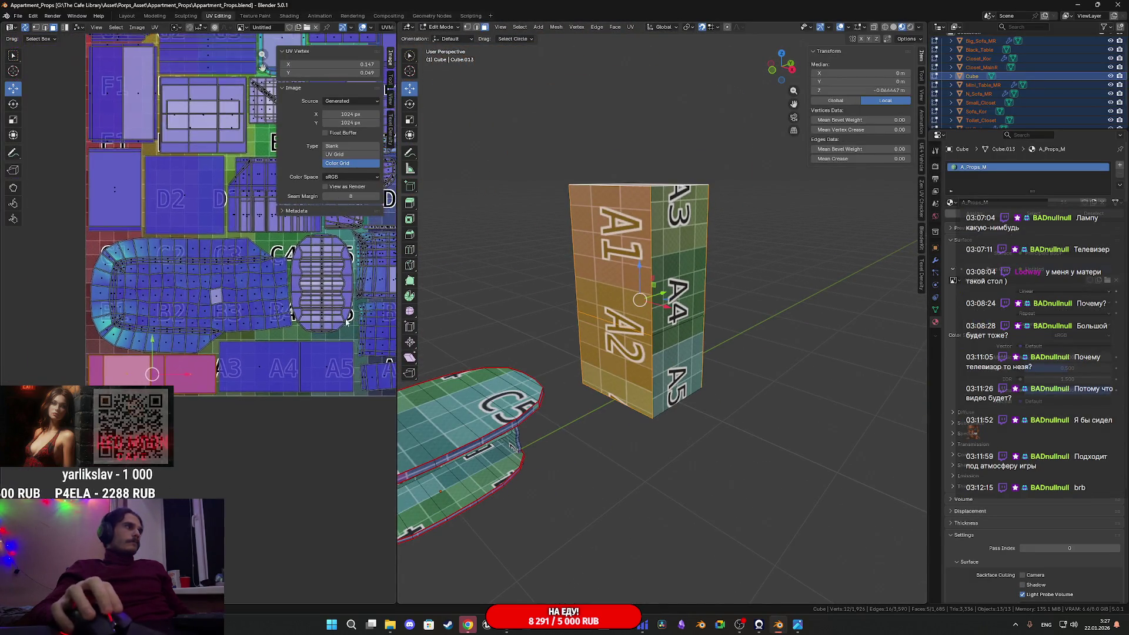
{"action": "scroll", "coordinate": [285, 340], "scroll_direction": "down", "scroll_amount": 3}
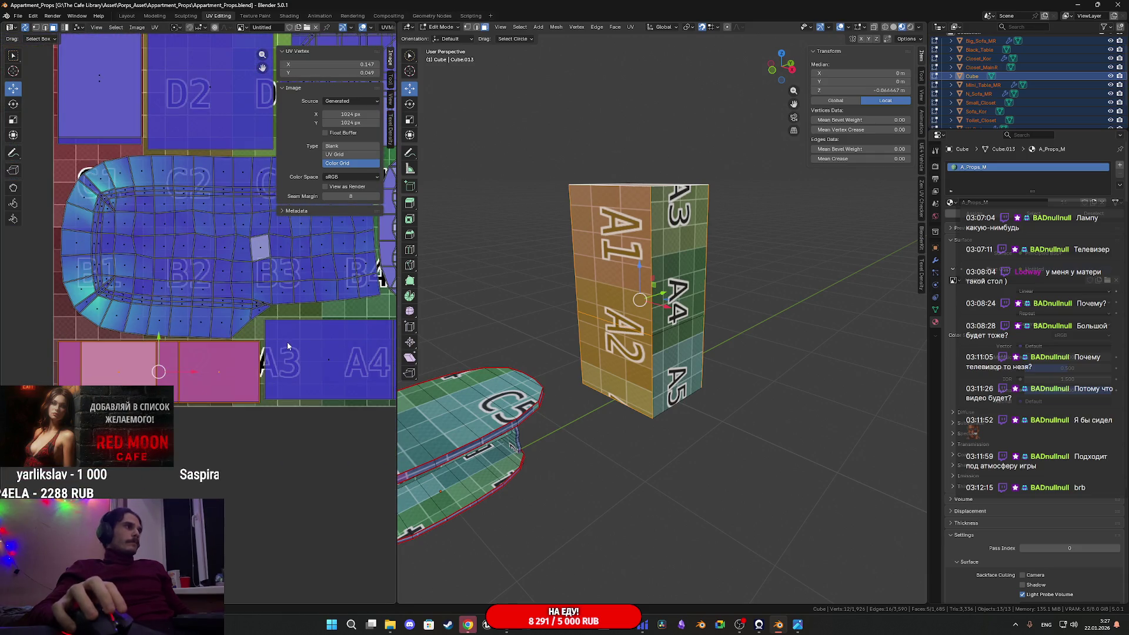
{"action": "scroll", "coordinate": [299, 333], "scroll_direction": "down", "scroll_amount": 2}
{"action": "scroll", "coordinate": [281, 337], "scroll_direction": "up", "scroll_amount": 4}
{"action": "scroll", "coordinate": [267, 348], "scroll_direction": "down", "scroll_amount": 1}
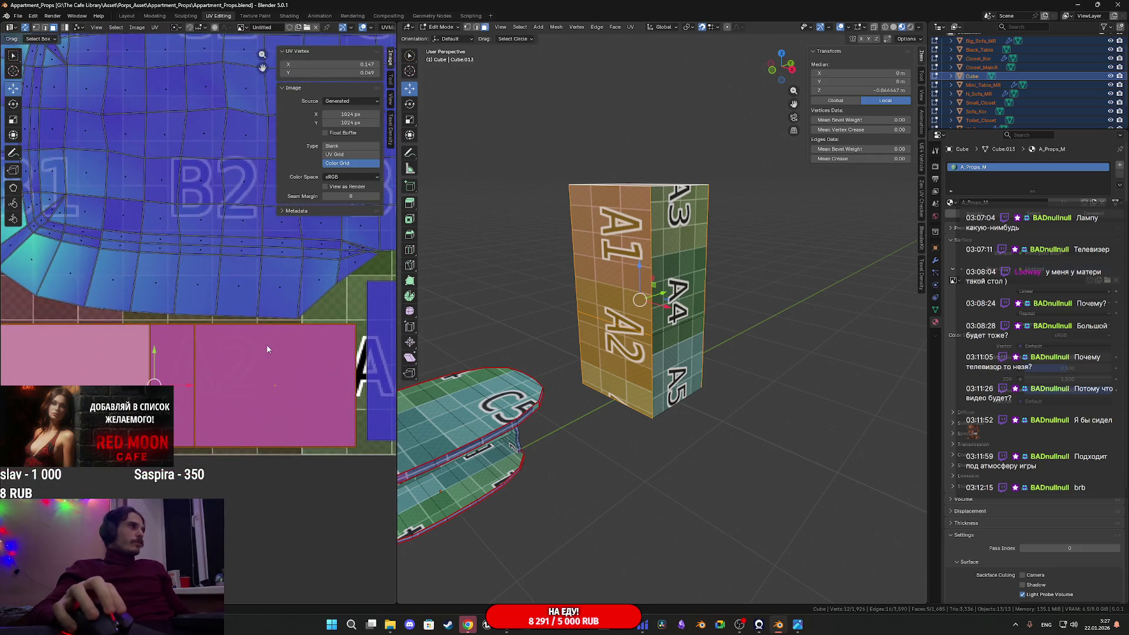
{"action": "scroll", "coordinate": [267, 348], "scroll_direction": "down", "scroll_amount": 1}
{"action": "scroll", "coordinate": [168, 354], "scroll_direction": "up", "scroll_amount": 4}
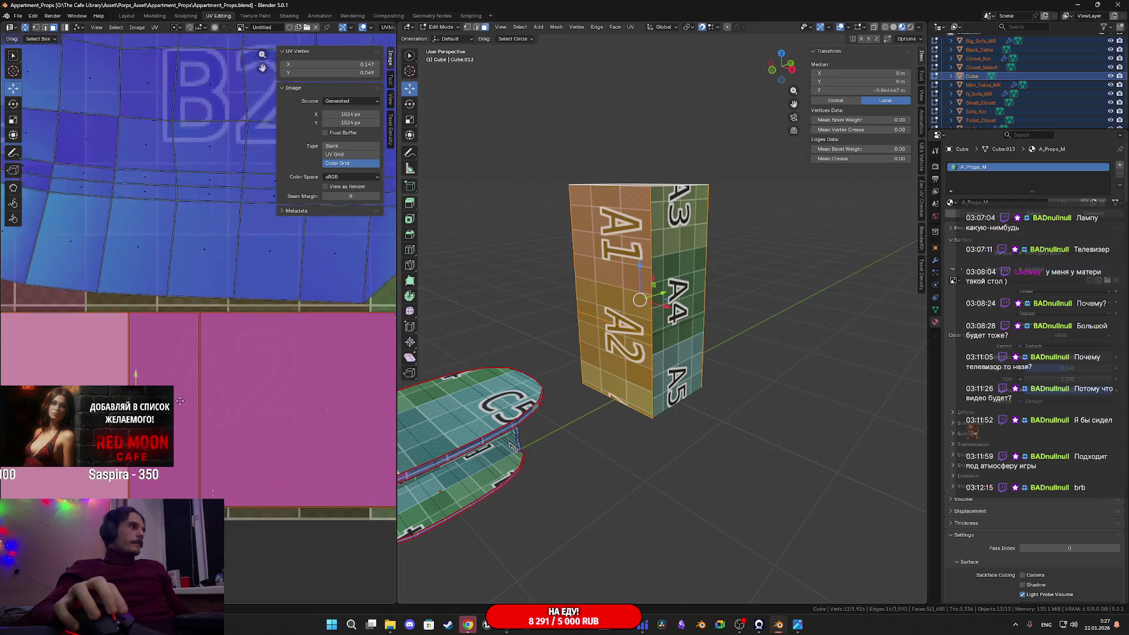
{"action": "left_click_drag", "start_coordinate": [158, 352], "coordinate": [157, 353]}
{"action": "scroll", "coordinate": [234, 348], "scroll_direction": "down", "scroll_amount": 5}
{"action": "scroll", "coordinate": [241, 362], "scroll_direction": "up", "scroll_amount": 2}
{"action": "scroll", "coordinate": [241, 365], "scroll_direction": "down", "scroll_amount": 5}
{"action": "scroll", "coordinate": [241, 400], "scroll_direction": "down", "scroll_amount": 1}
{"action": "scroll", "coordinate": [241, 400], "scroll_direction": "up", "scroll_amount": 4}
{"action": "mouse_move", "coordinate": [244, 403]}
{"action": "middle_mouse_down"}
{"action": "mouse_move", "coordinate": [275, 359]}
{"action": "mouse_move", "coordinate": [273, 346]}
{"action": "mouse_move", "coordinate": [254, 350]}
{"action": "middle_mouse_up"}
Select the A4/A5 UV island and shift it slightly to the right
{"action": "left_click", "coordinate": [314, 444]}
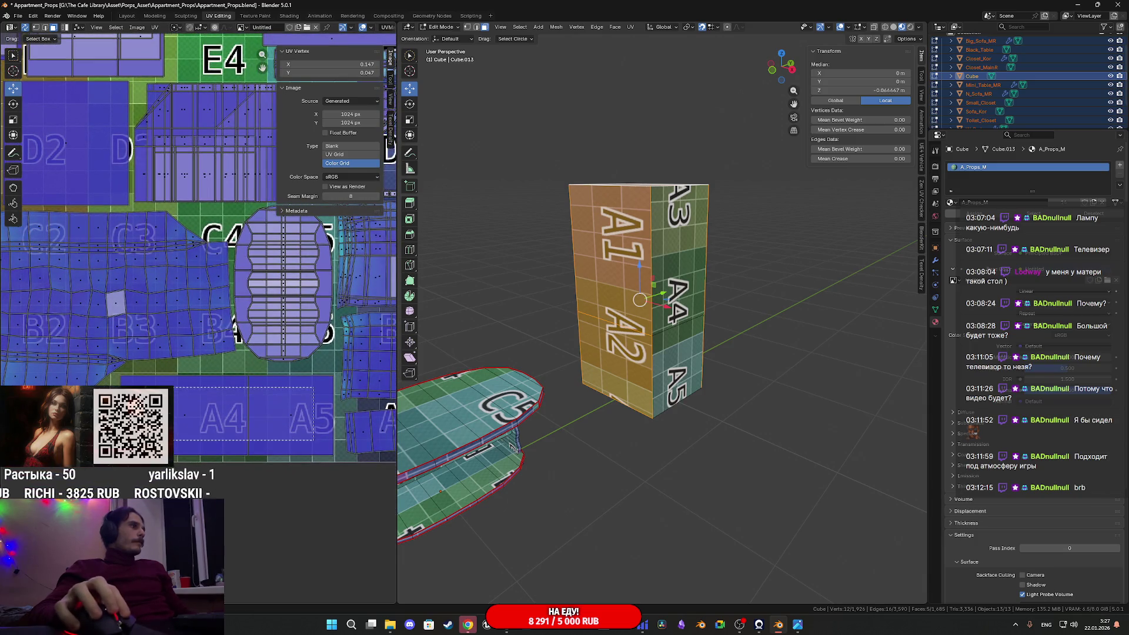
{"action": "middle_click_drag", "start_coordinate": [192, 410], "coordinate": [188, 373]}
{"action": "scroll", "coordinate": [189, 373], "scroll_direction": "up", "scroll_amount": 2}
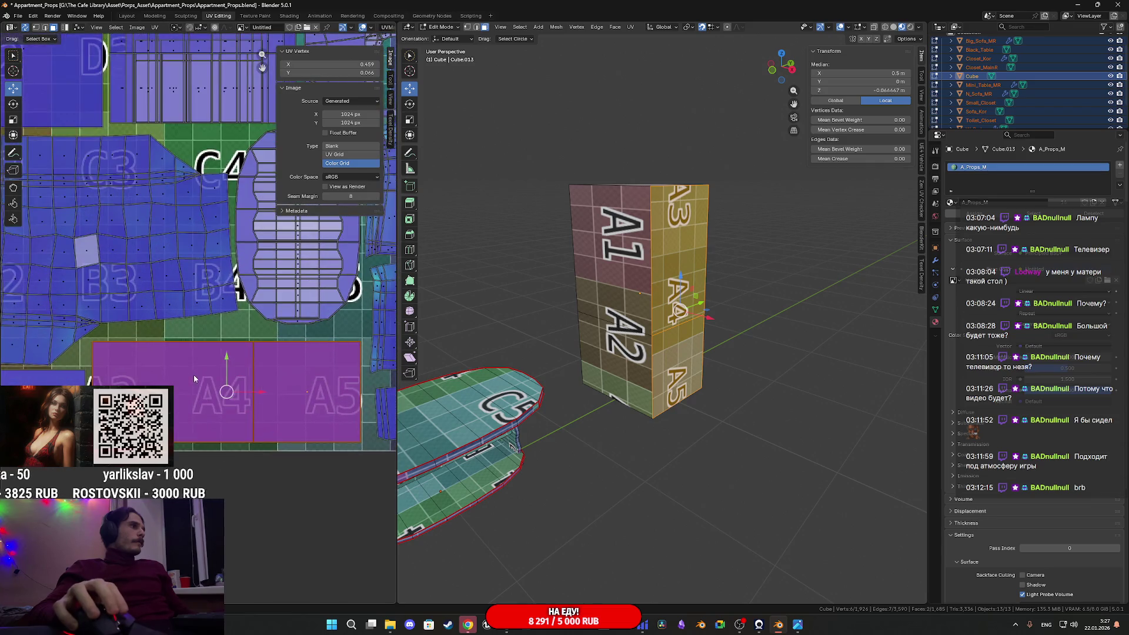
{"action": "key", "text": "g"}
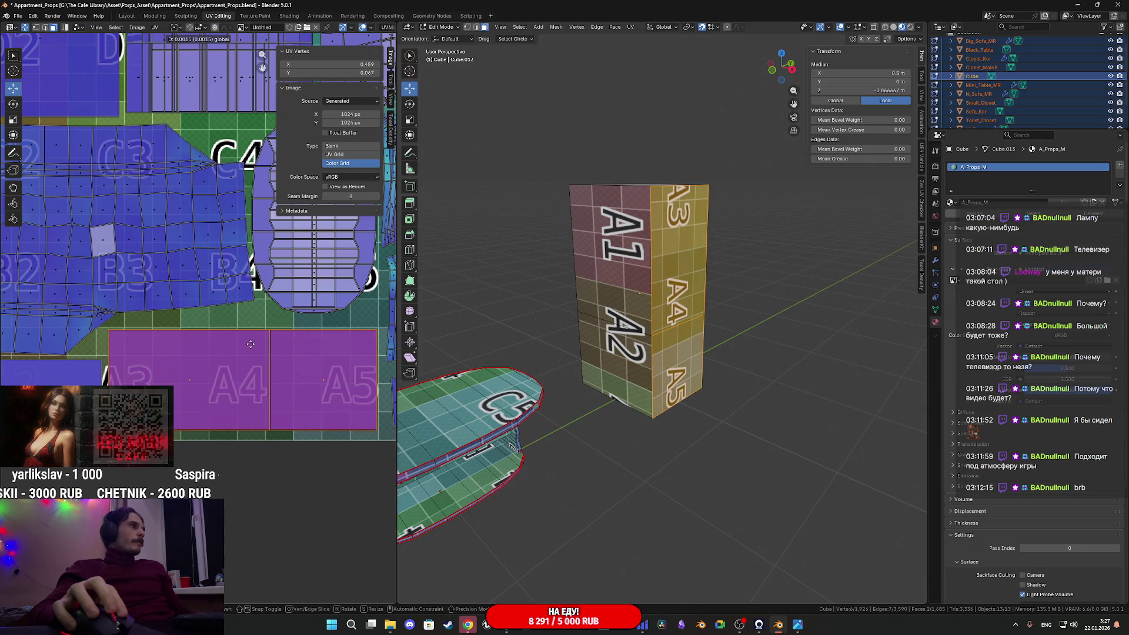
{"action": "left_click", "coordinate": [251, 344]}
{"action": "middle_click_drag", "start_coordinate": [320, 387], "coordinate": [239, 383]}
{"action": "left_click_drag", "start_coordinate": [213, 381], "coordinate": [216, 375]}
Stretch the A4/A5 island taller along the Y axis, then start a second vertical stretch
{"action": "key", "text": "s"}
{"action": "key", "text": "y"}
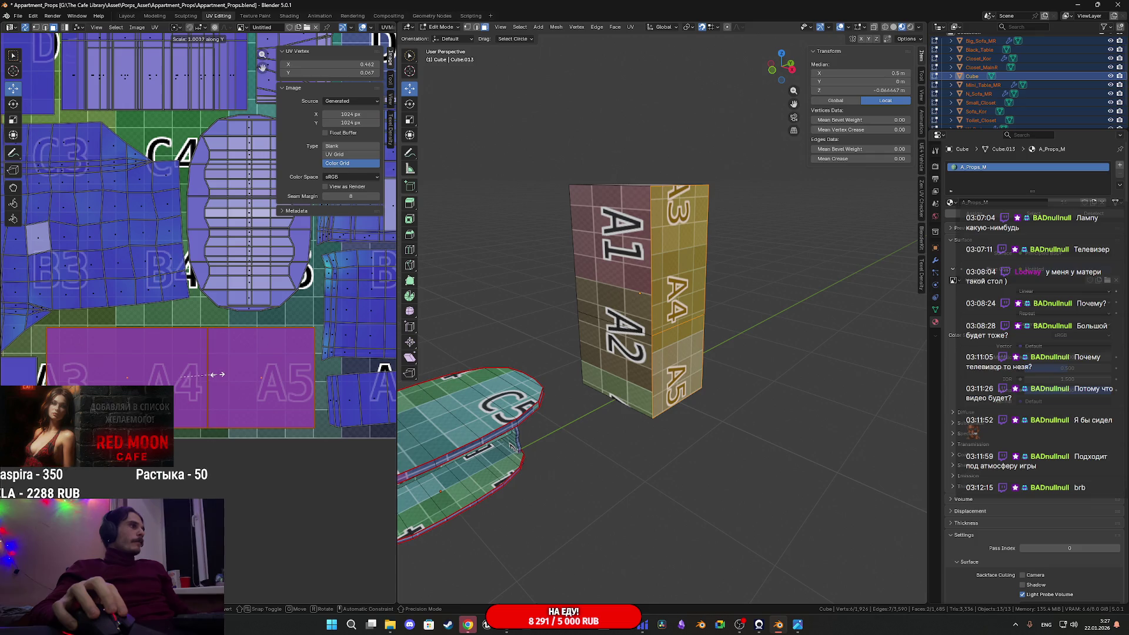
{"action": "mouse_move", "coordinate": [262, 370]}
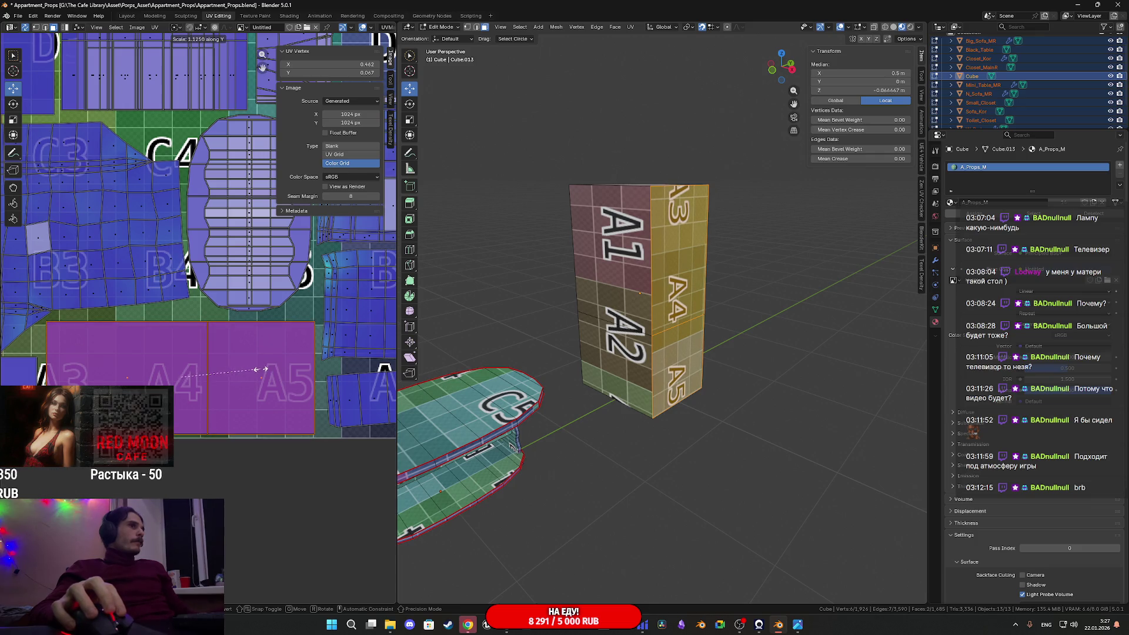
{"action": "left_click", "coordinate": [274, 379]}
{"action": "key", "text": "s"}
{"action": "key", "text": "y"}
{"action": "mouse_move", "coordinate": [338, 364]}
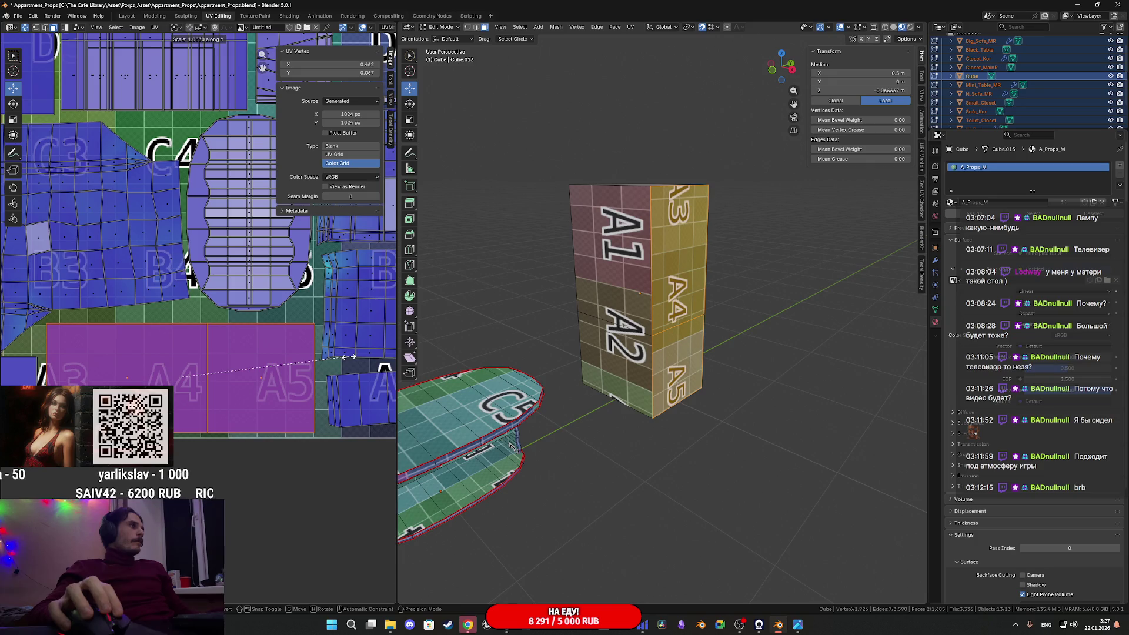
Commit the A4/A5 island's extra height and review the UV layout
{"action": "left_click", "coordinate": [365, 355]}
{"action": "scroll", "coordinate": [237, 338], "scroll_direction": "down", "scroll_amount": 2}
{"action": "middle_click_drag", "start_coordinate": [238, 338], "coordinate": [347, 370]}
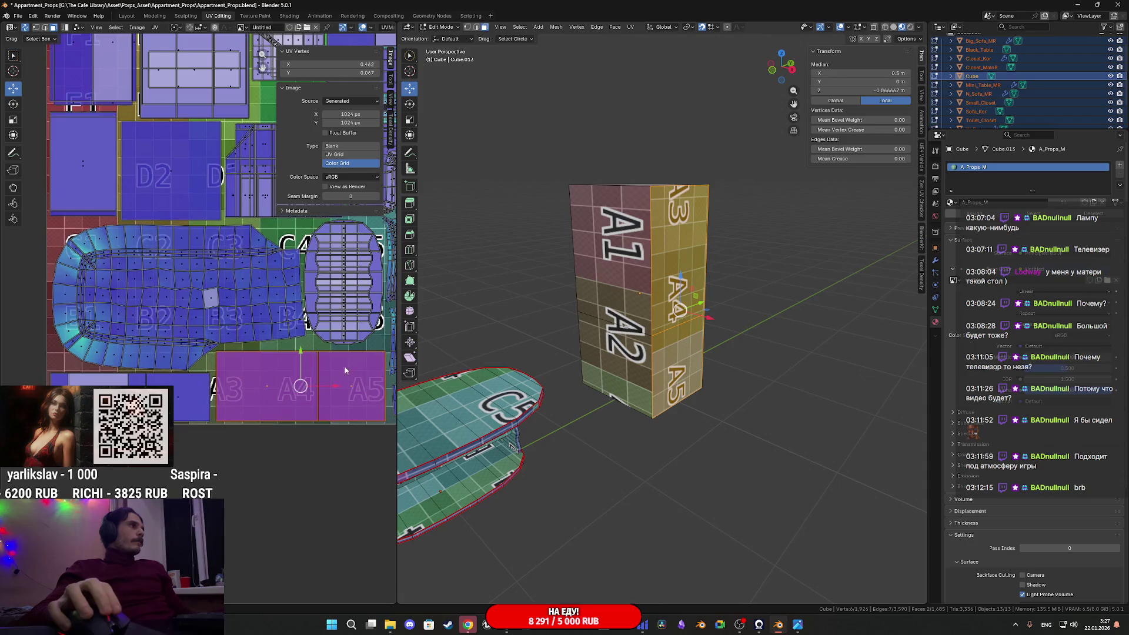
{"action": "scroll", "coordinate": [290, 356], "scroll_direction": "up", "scroll_amount": 5}
{"action": "middle_click_drag", "start_coordinate": [267, 357], "coordinate": [202, 376]}
{"action": "scroll", "coordinate": [202, 376], "scroll_direction": "down", "scroll_amount": 4}
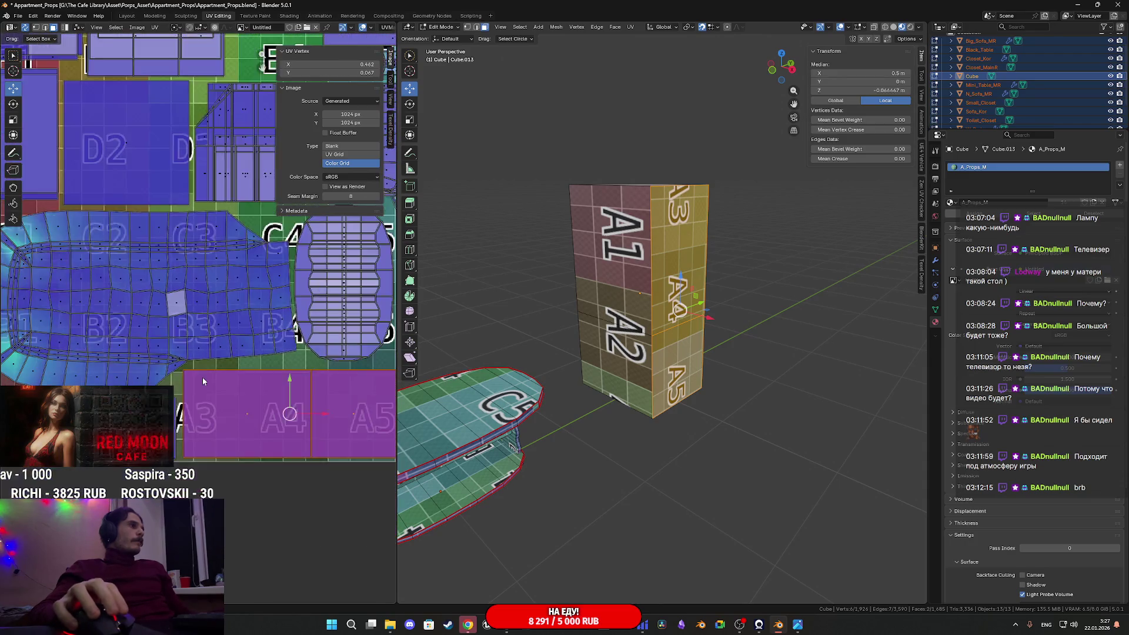
{"action": "scroll", "coordinate": [202, 381], "scroll_direction": "down", "scroll_amount": 4}
{"action": "scroll", "coordinate": [188, 379], "scroll_direction": "up", "scroll_amount": 3}
{"action": "middle_click_drag", "start_coordinate": [188, 380], "coordinate": [188, 420]}
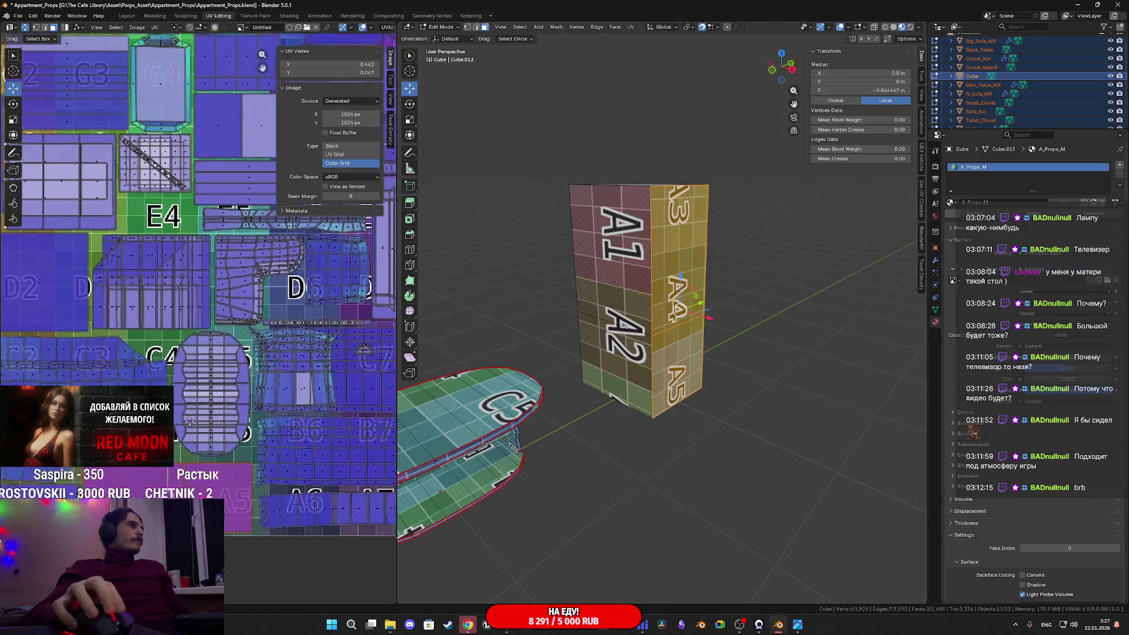
{"action": "scroll", "coordinate": [191, 273], "scroll_direction": "down", "scroll_amount": 5}
{"action": "scroll", "coordinate": [192, 273], "scroll_direction": "up", "scroll_amount": 4}
Save the .blend file and return to object mode after viewing the A3–A5 side
{"action": "key", "text": "ctrl+s"}
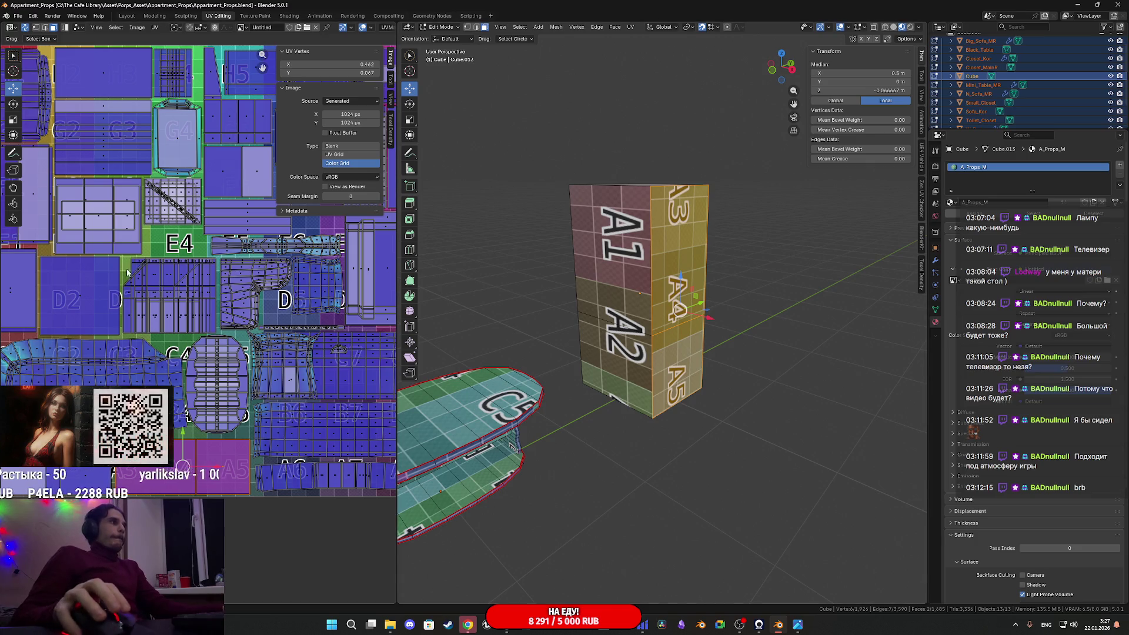
{"action": "middle_click_drag", "start_coordinate": [131, 272], "coordinate": [174, 271]}
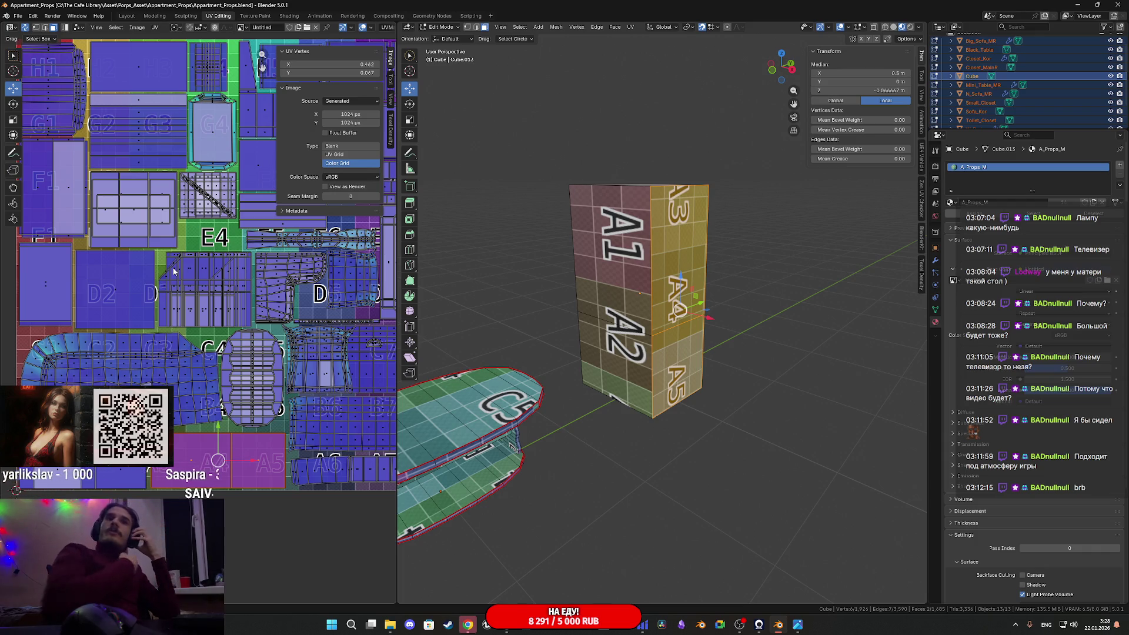
{"action": "scroll", "coordinate": [551, 373], "scroll_direction": "down", "scroll_amount": 3}
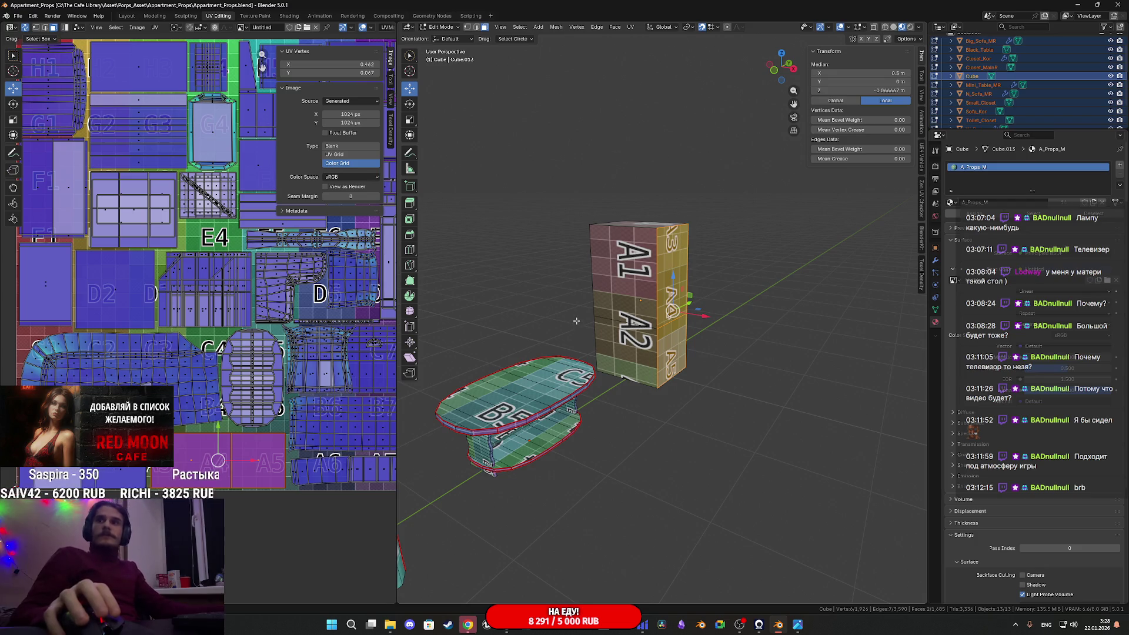
{"action": "middle_click_drag", "start_coordinate": [632, 362], "coordinate": [655, 363]}
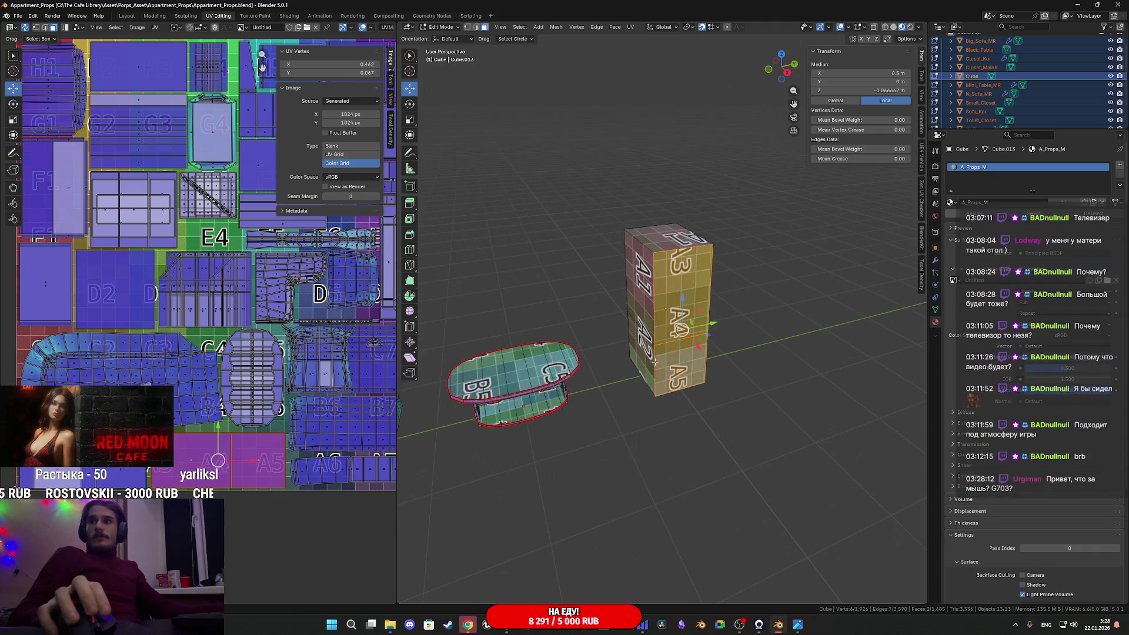
{"action": "scroll", "coordinate": [655, 363], "scroll_direction": "up", "scroll_amount": 1}
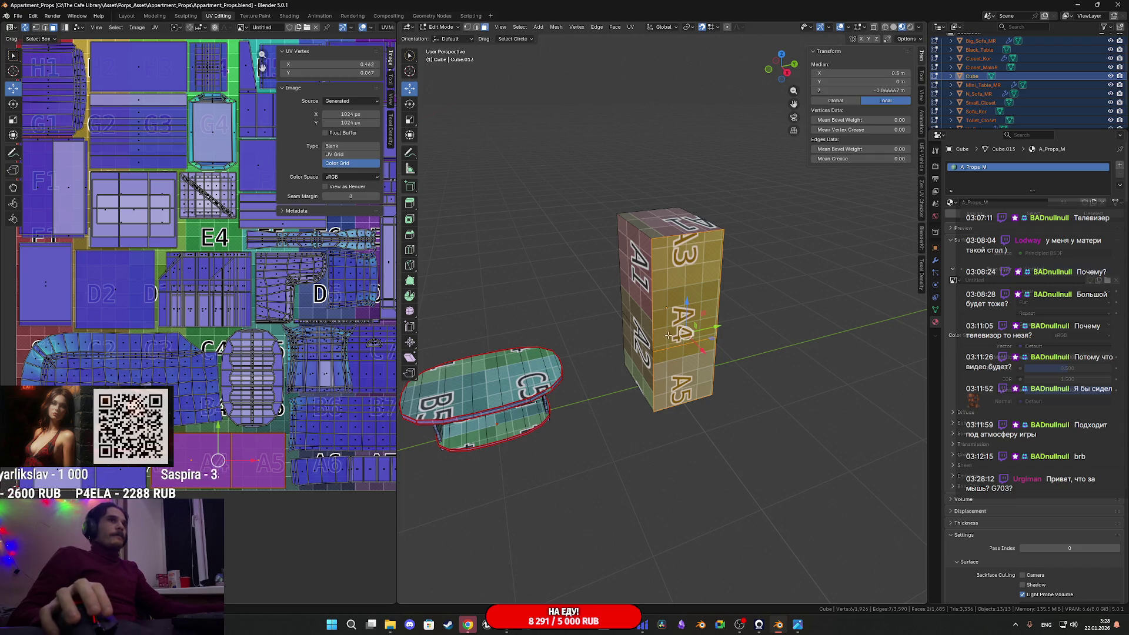
{"action": "key", "text": "Tab"}
{"action": "double_click", "coordinate": [974, 76]}
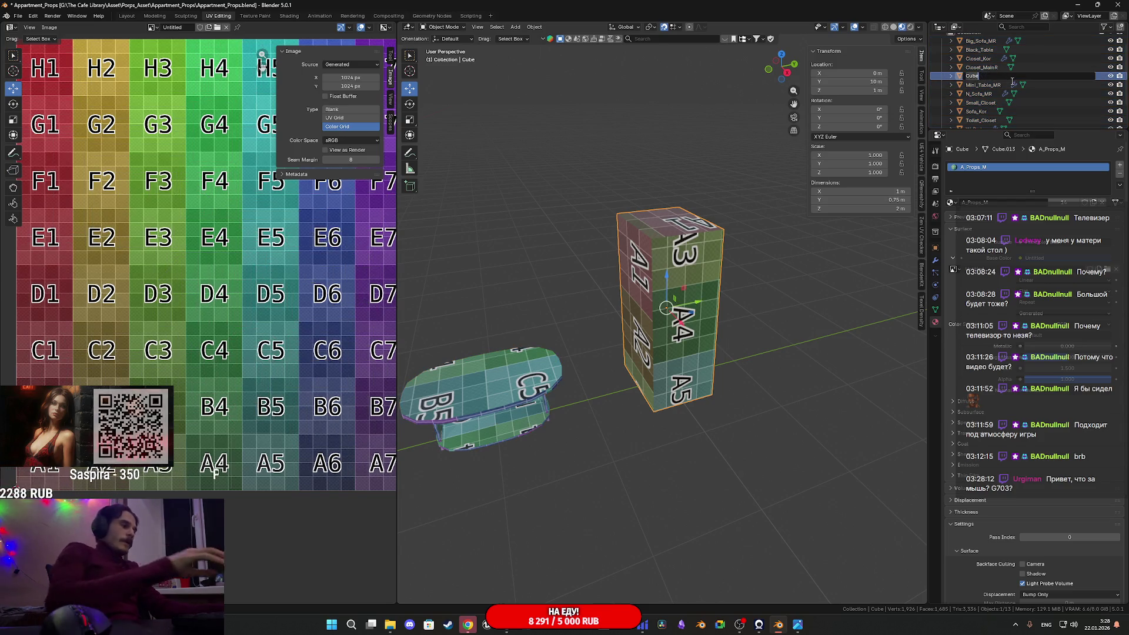
Rename the Cube object to Big_Fridge and save the .blend file
{"action": "type", "text": "F"}
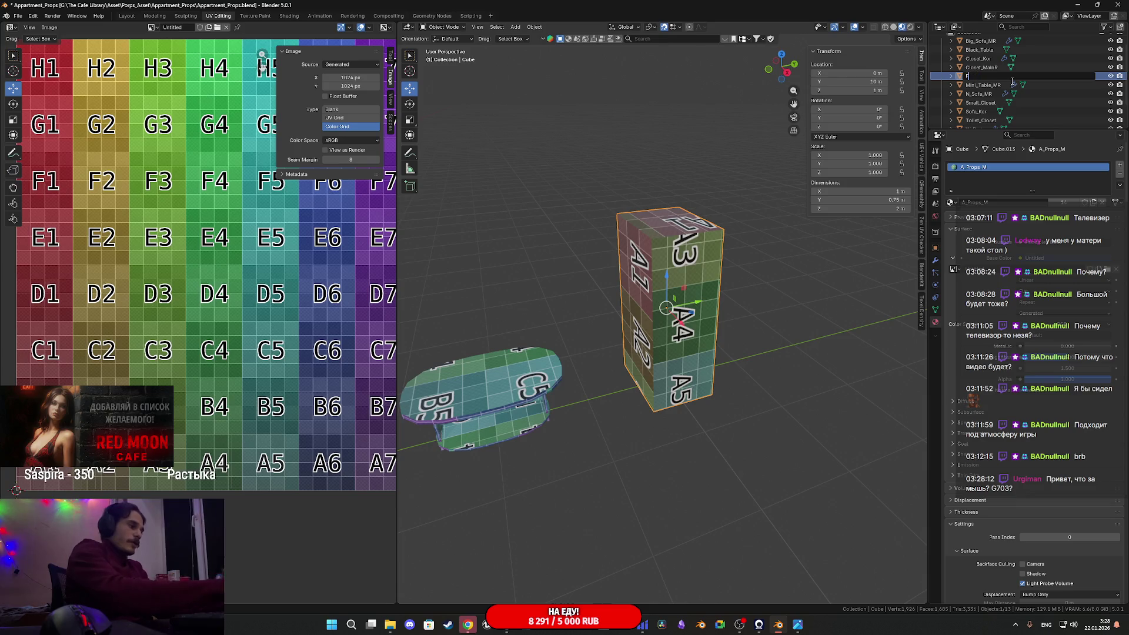
{"action": "type", "text": "ridge"}
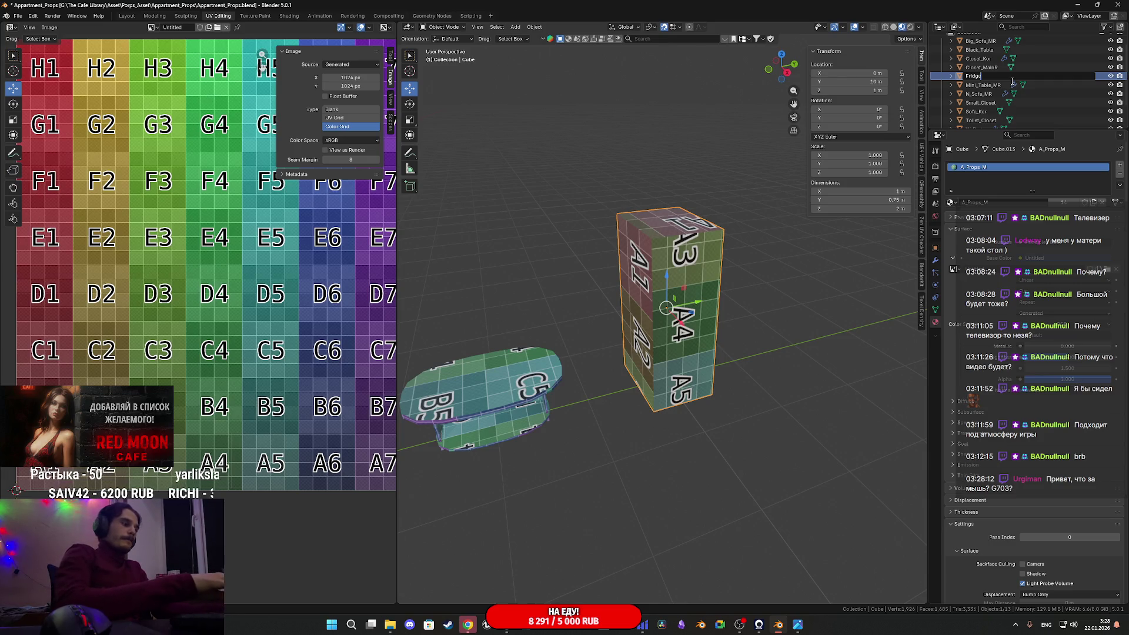
{"action": "type", "text": "_"}
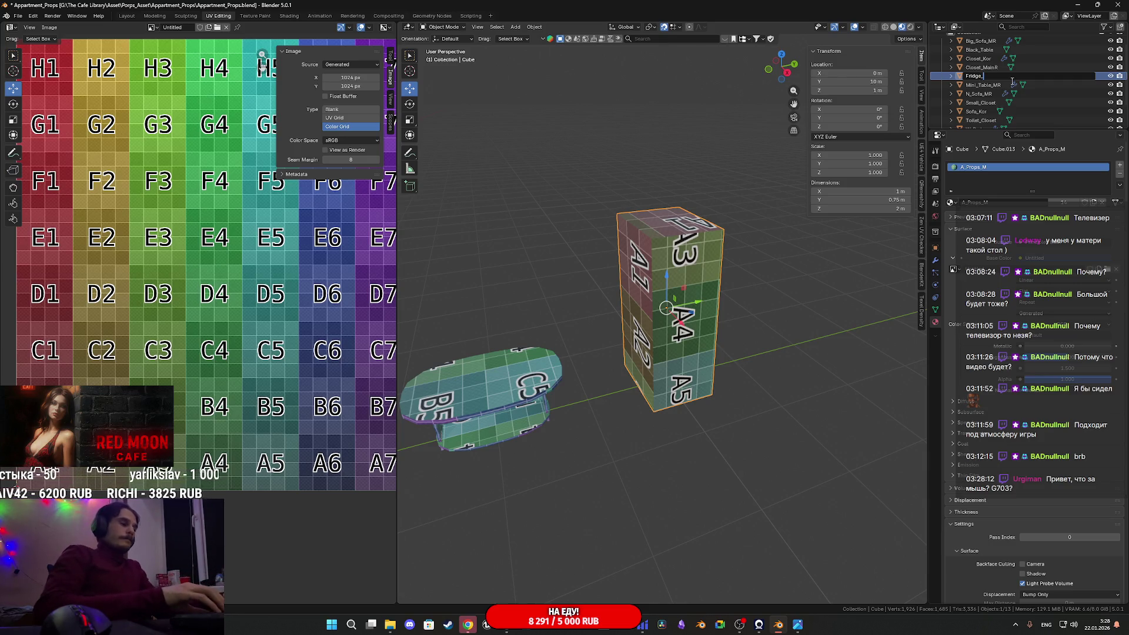
{"action": "key", "text": "BackSpace"}
{"action": "key", "text": "BackSpace"}
{"action": "type", "text": "Big_"}
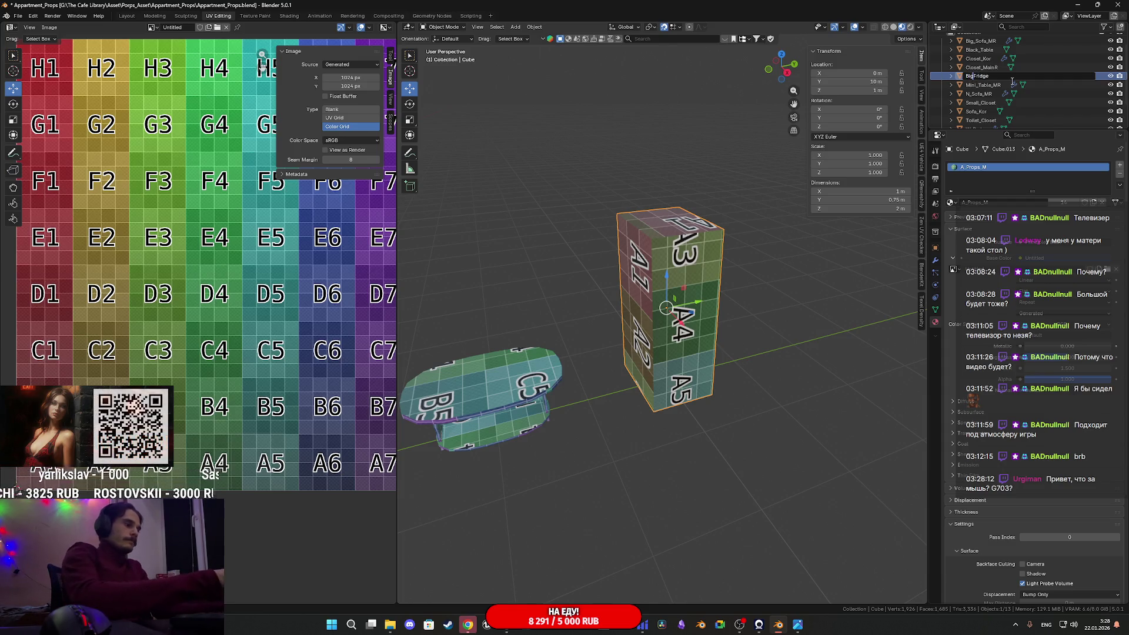
{"action": "key", "text": "Return"}
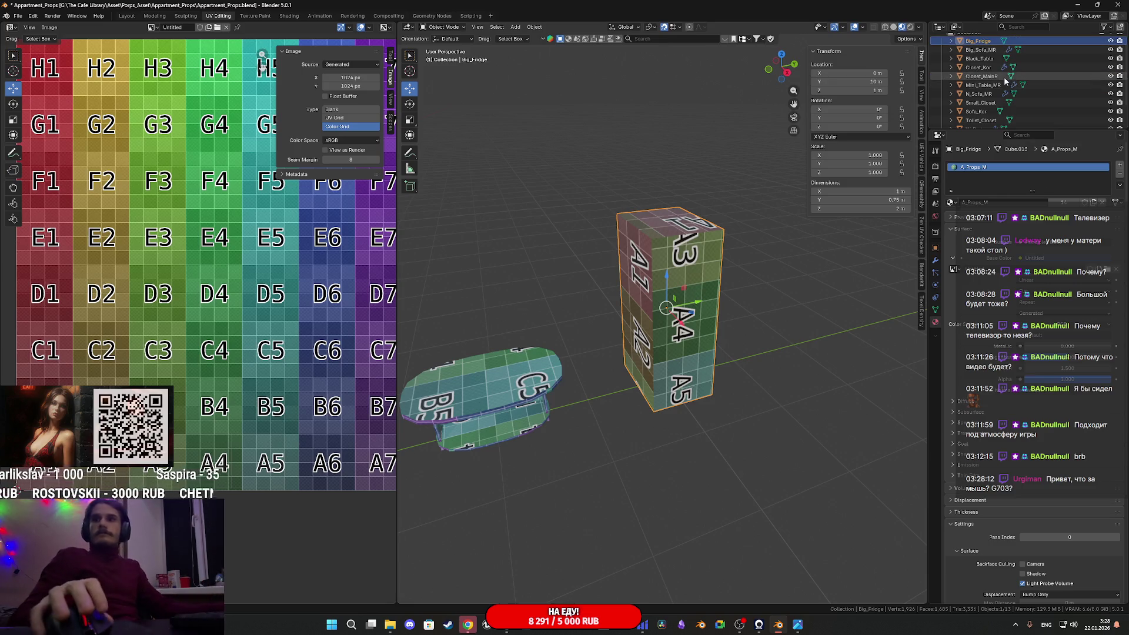
{"action": "scroll", "coordinate": [599, 287], "scroll_direction": "up", "scroll_amount": 1}
{"action": "key", "text": "ctrl+s"}
Orbit around Big_Fridge to check its top face and a lower angle
{"action": "middle_click_drag", "start_coordinate": [687, 296], "coordinate": [673, 319]}
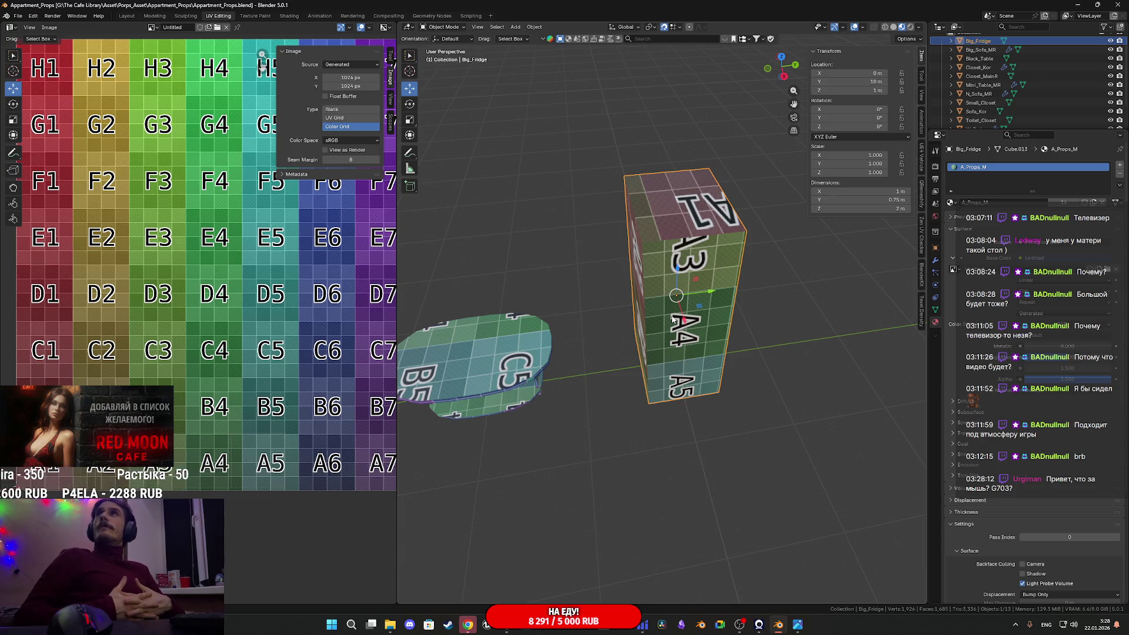
{"action": "middle_click_drag", "start_coordinate": [672, 357], "coordinate": [677, 347]}
{"action": "left_click", "coordinate": [535, 631]}
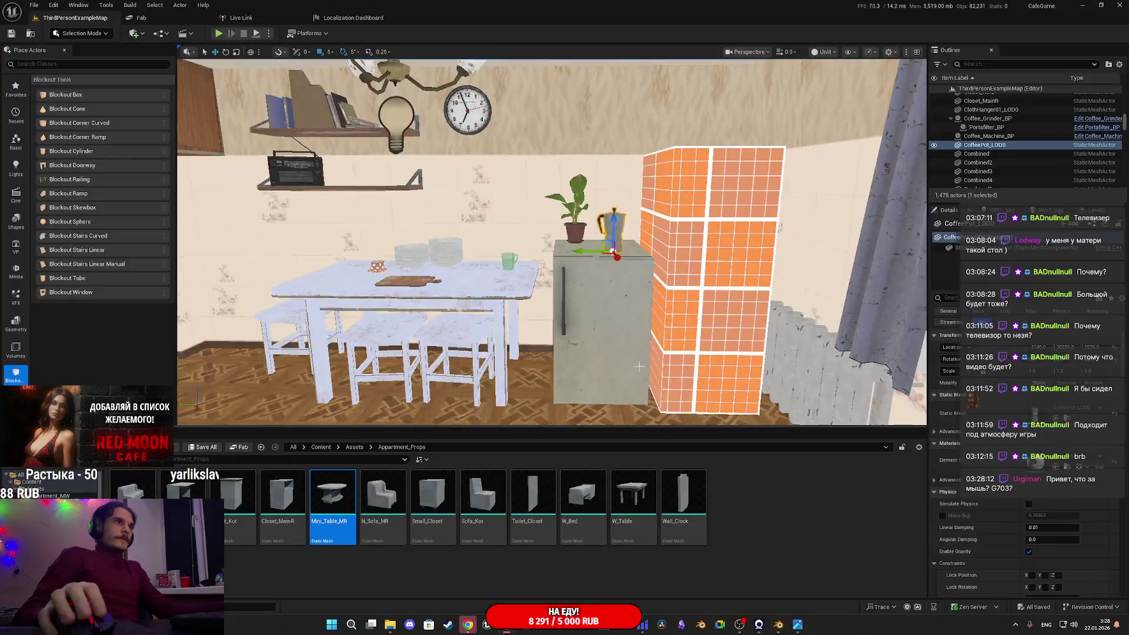
Fly to the light switch panels and select the right red Light_Switch_BP2 panel
{"action": "right_click_drag", "start_coordinate": [640, 365], "coordinate": [640, 366]}
{"action": "left_click", "coordinate": [646, 311]}
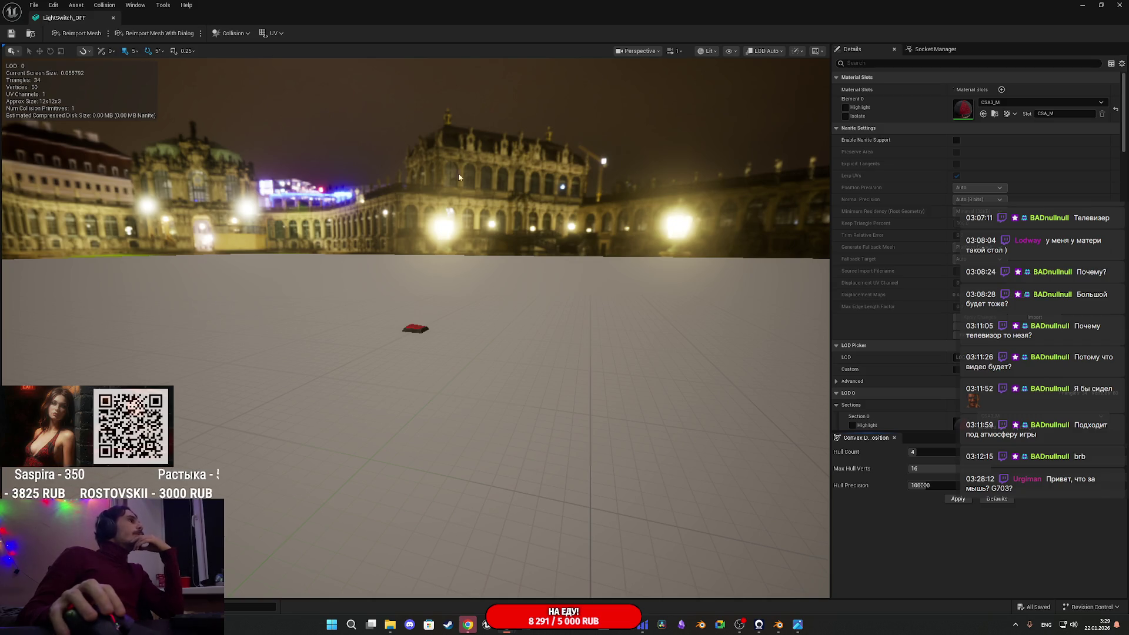
{"action": "mouse_move", "coordinate": [506, 624]}
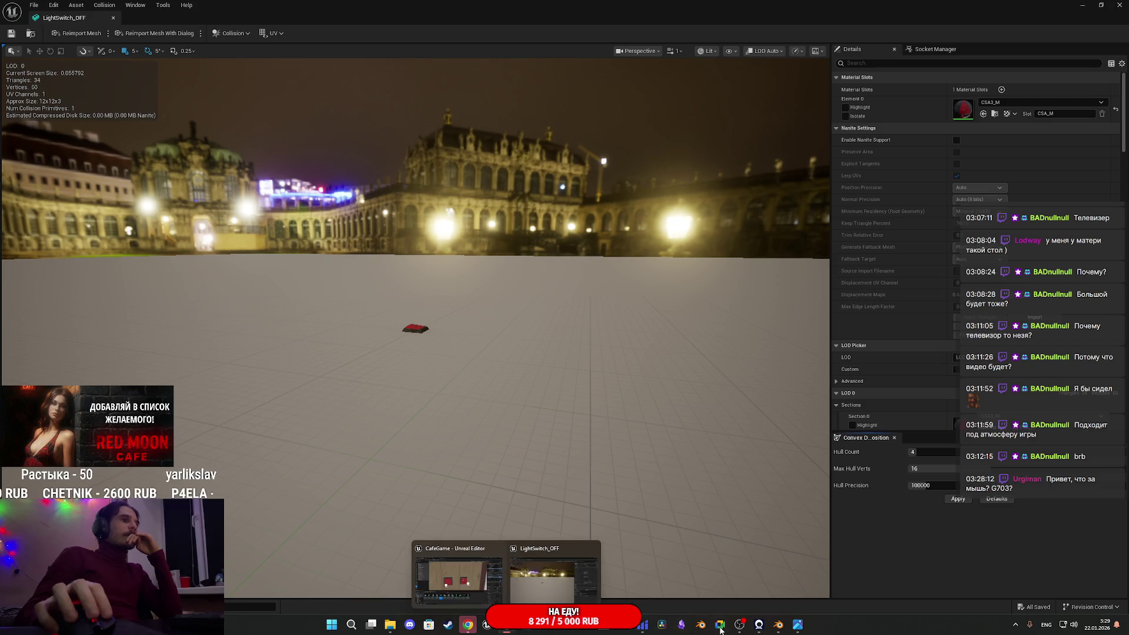
Add a new 0.12 m cube mesh to the Blender scene
{"action": "left_click", "coordinate": [779, 628]}
{"action": "mouse_move", "coordinate": [743, 386]}
{"action": "middle_mouse_down"}
{"action": "mouse_move", "coordinate": [759, 382]}
{"action": "mouse_move", "coordinate": [681, 398]}
{"action": "middle_mouse_up"}
{"action": "key", "text": "shift+a"}
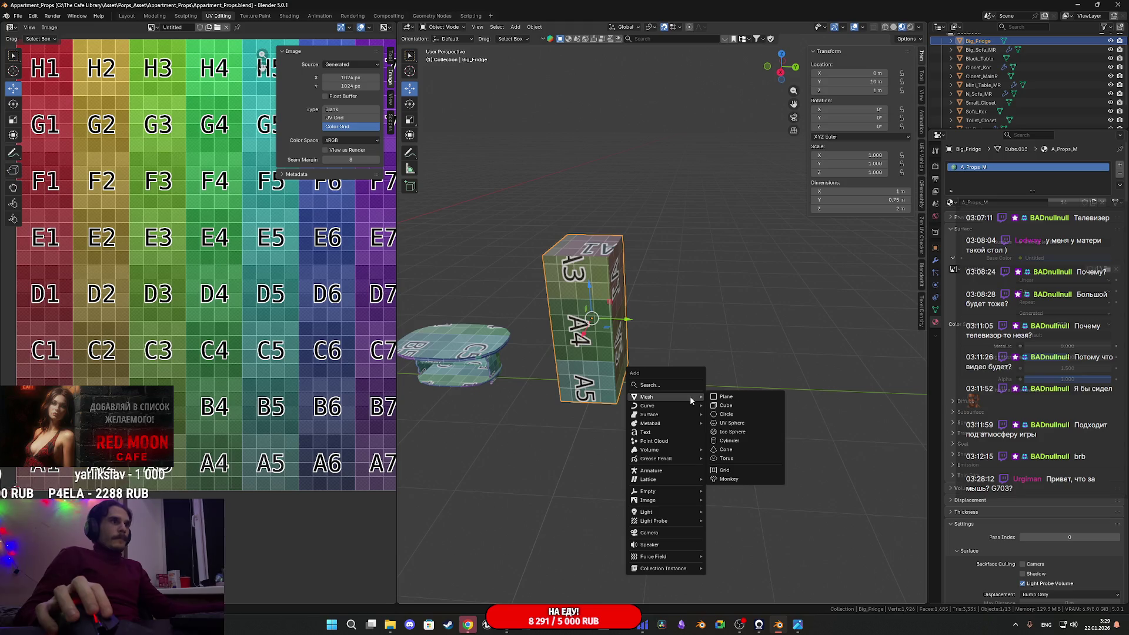
{"action": "left_click", "coordinate": [736, 405]}
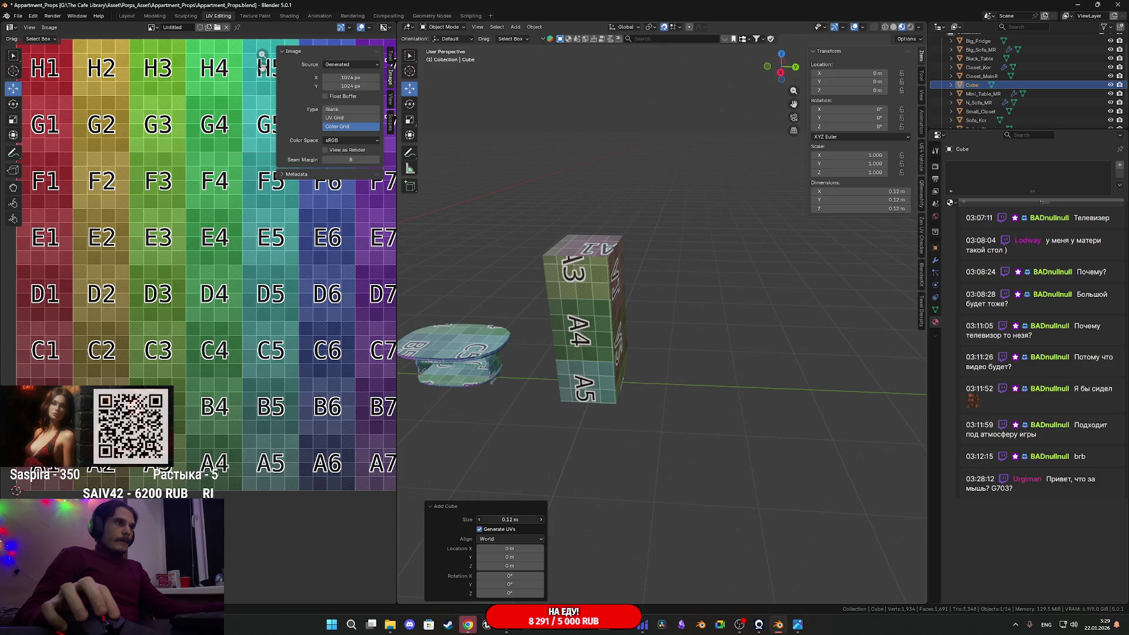
Move the new cube along Y to 11 m, away from the props
{"action": "scroll", "coordinate": [522, 461], "scroll_direction": "down", "scroll_amount": 8}
{"action": "key", "text": "g"}
{"action": "key", "text": "y"}
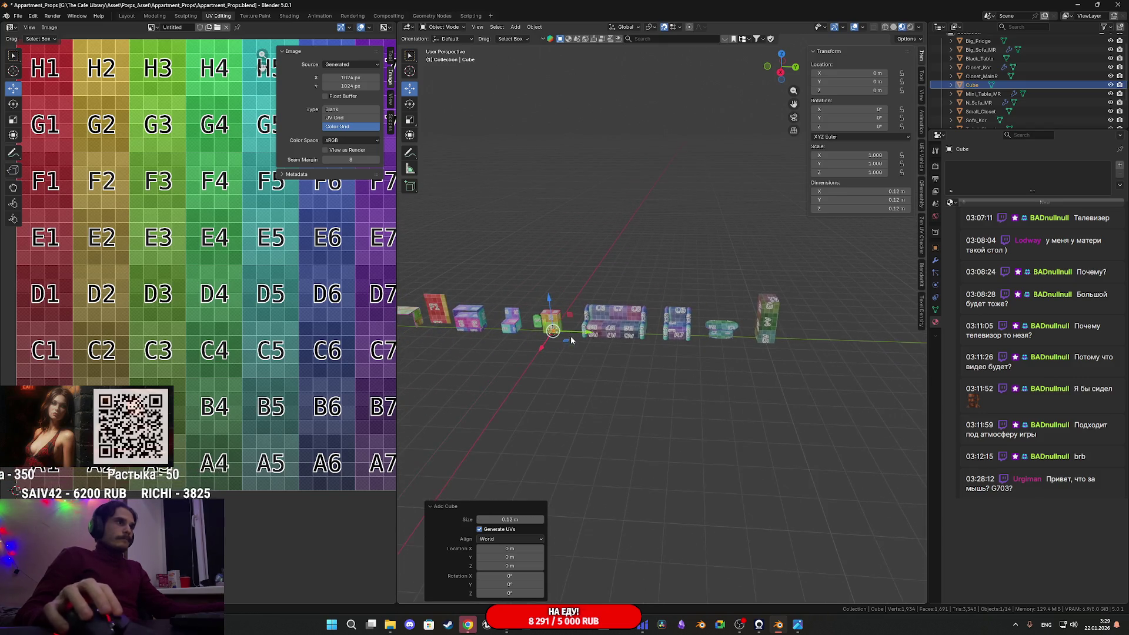
{"action": "left_click", "coordinate": [803, 357]}
{"action": "key", "text": "g"}
{"action": "key", "text": "y"}
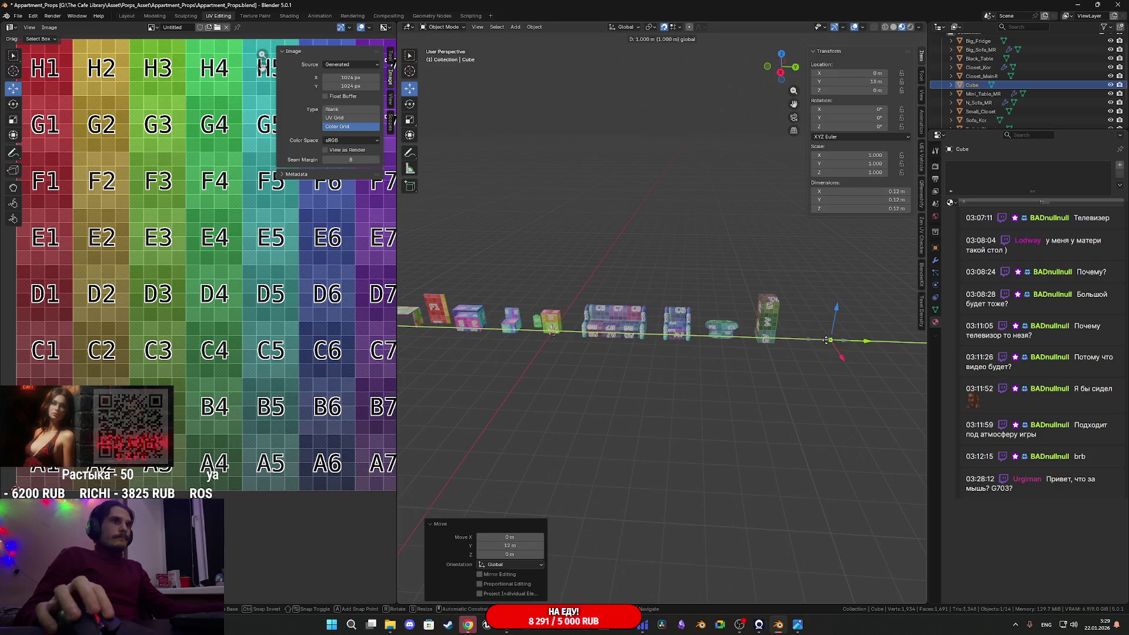
{"action": "left_click", "coordinate": [800, 344]}
{"action": "key", "text": "KP_Decimal"}
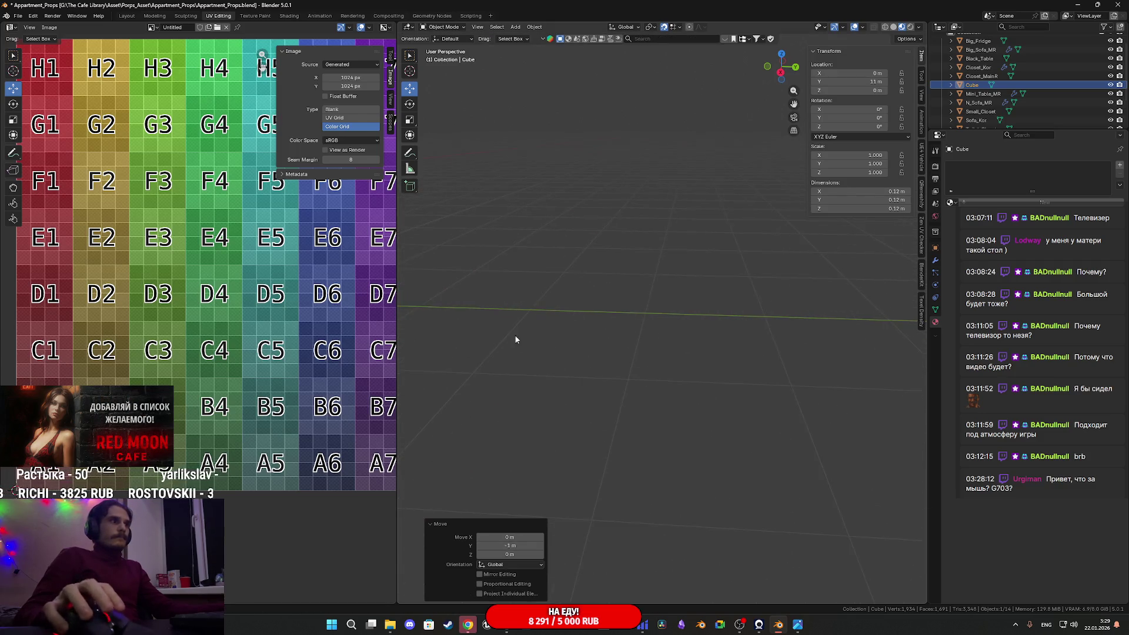
Check the cube's generated UVs in Edit Mode, then return to Object Mode
{"action": "mouse_move", "coordinate": [813, 350]}
{"action": "middle_mouse_down"}
{"action": "mouse_move", "coordinate": [694, 343]}
{"action": "mouse_move", "coordinate": [625, 374]}
{"action": "mouse_move", "coordinate": [655, 372]}
{"action": "mouse_move", "coordinate": [642, 387]}
{"action": "mouse_move", "coordinate": [676, 388]}
{"action": "mouse_move", "coordinate": [702, 362]}
{"action": "mouse_move", "coordinate": [689, 352]}
{"action": "middle_mouse_up"}
{"action": "key", "text": "Tab"}
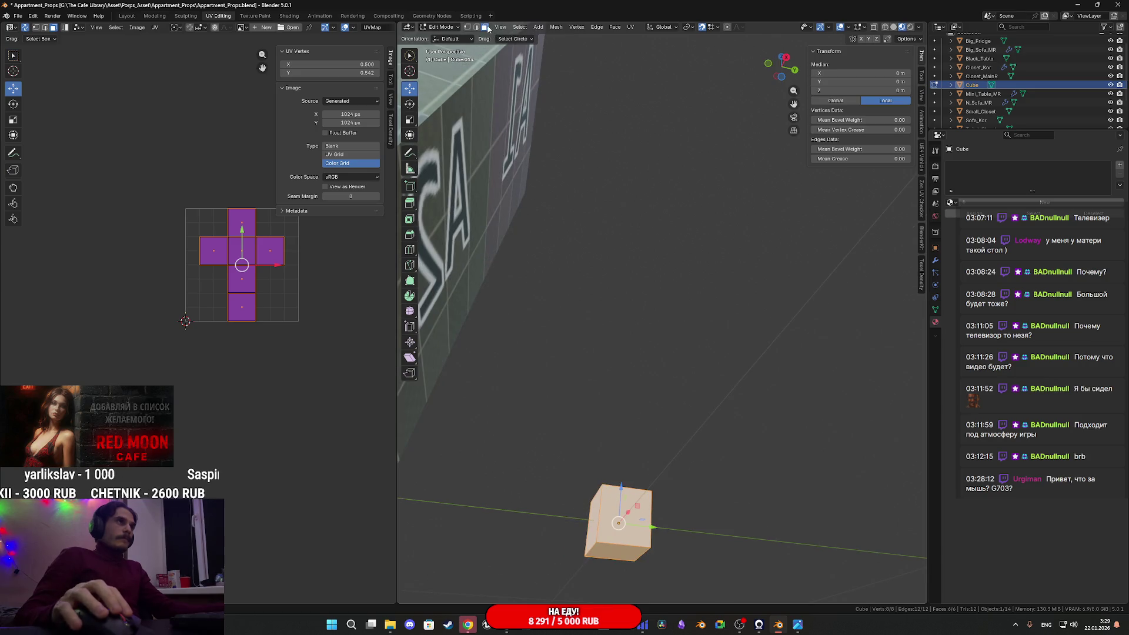
{"action": "mouse_move", "coordinate": [587, 138]}
{"action": "middle_mouse_down"}
{"action": "mouse_move", "coordinate": [647, 186]}
{"action": "mouse_move", "coordinate": [785, 157]}
{"action": "middle_mouse_up"}
{"action": "key", "text": "Tab"}
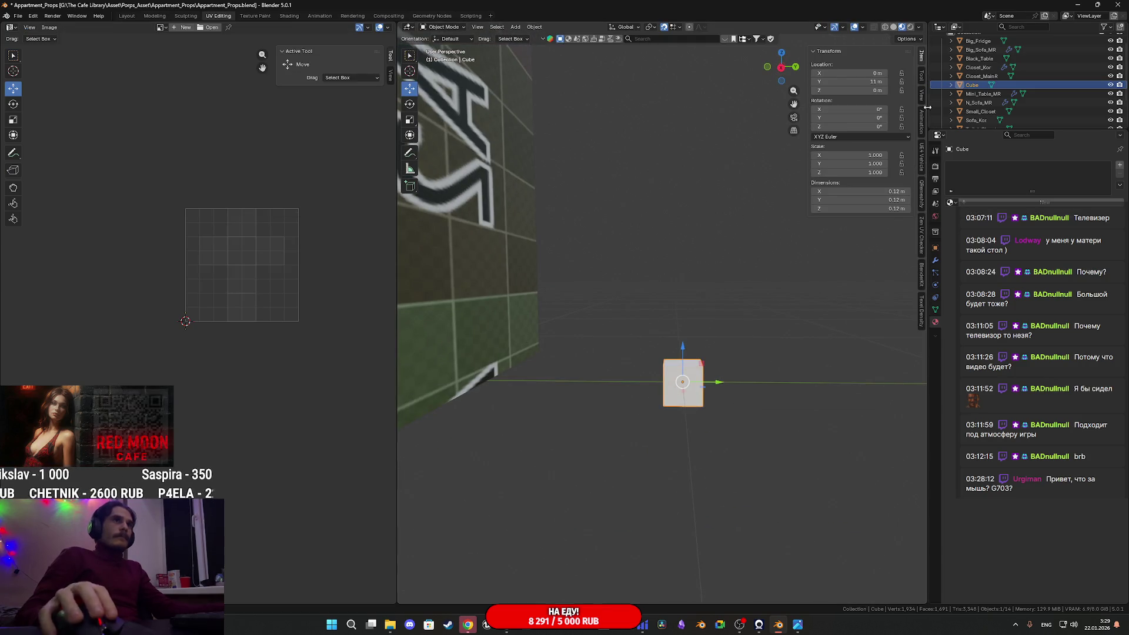
Flatten the cube by setting its Z dimension to 0.03 m
{"action": "mouse_move", "coordinate": [882, 208]}
{"action": "left_mouse_down"}
{"action": "mouse_move", "coordinate": [835, 209]}
{"action": "mouse_move", "coordinate": [853, 209]}
{"action": "left_mouse_up"}
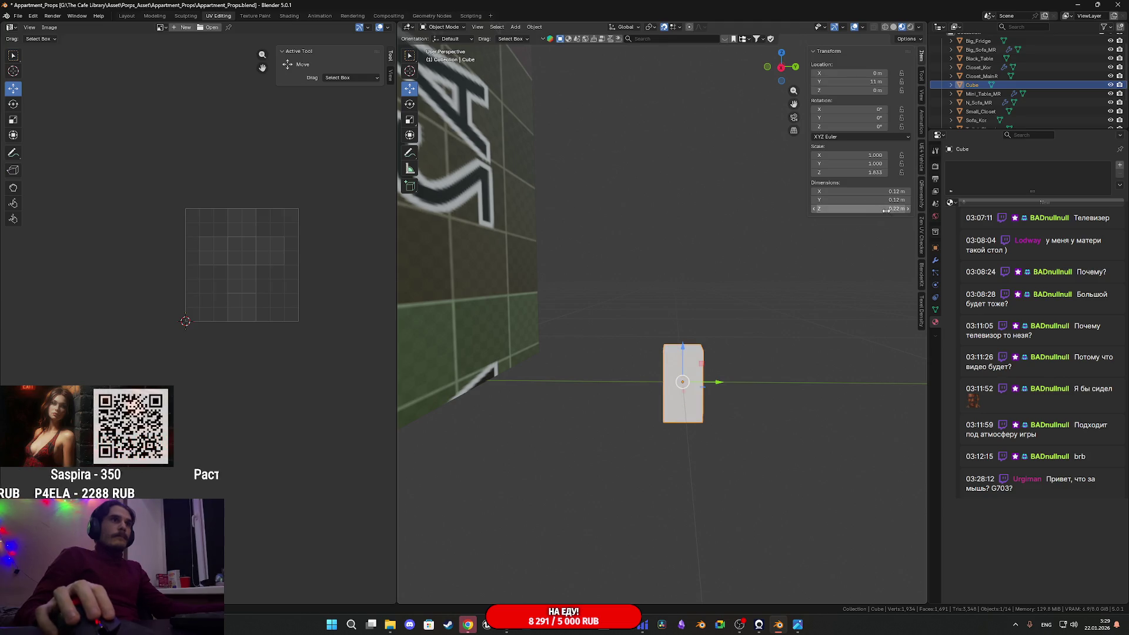
{"action": "left_click", "coordinate": [815, 208]}
{"action": "left_click", "coordinate": [815, 209]}
{"action": "left_click", "coordinate": [882, 210]}
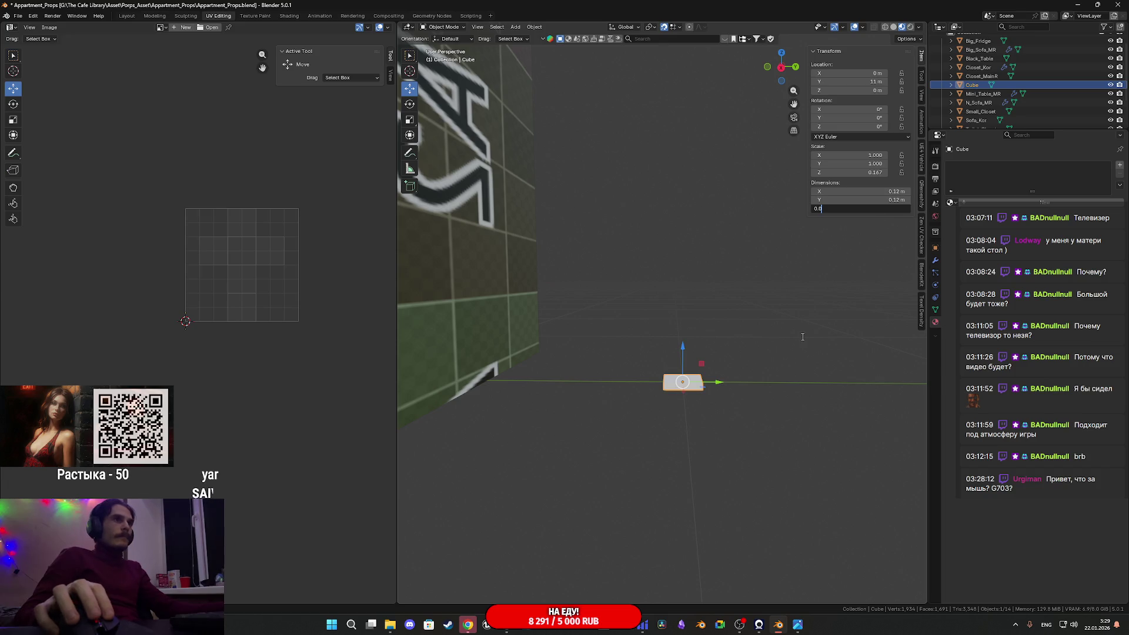
{"action": "type", "text": "3"}
{"action": "key", "text": "Return"}
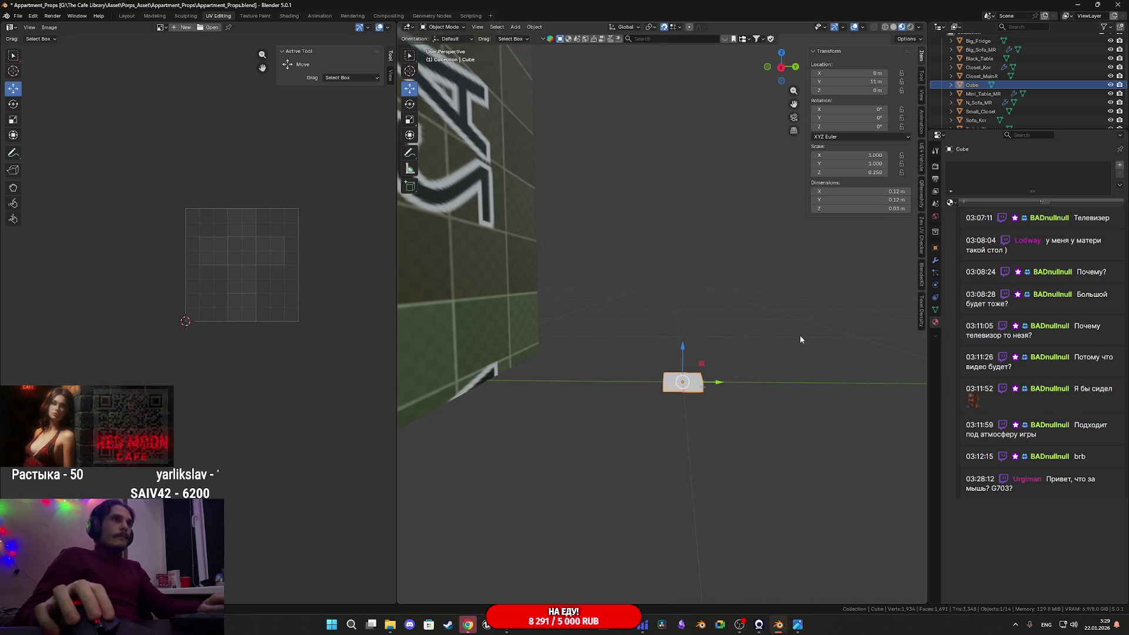
Reduce the slab's height to 0.015 m, then select one of its faces in Edit Mode
{"action": "mouse_move", "coordinate": [774, 343]}
{"action": "middle_mouse_down"}
{"action": "mouse_move", "coordinate": [710, 330]}
{"action": "mouse_move", "coordinate": [516, 345]}
{"action": "mouse_move", "coordinate": [632, 348]}
{"action": "mouse_move", "coordinate": [760, 301]}
{"action": "middle_mouse_up"}
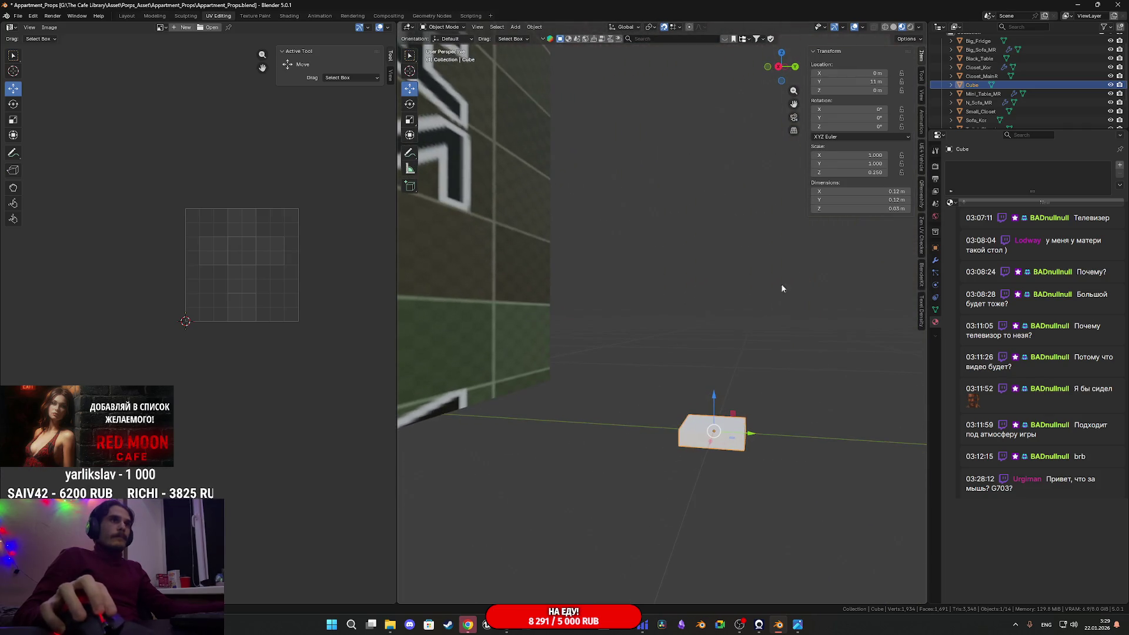
{"action": "left_click", "coordinate": [869, 209]}
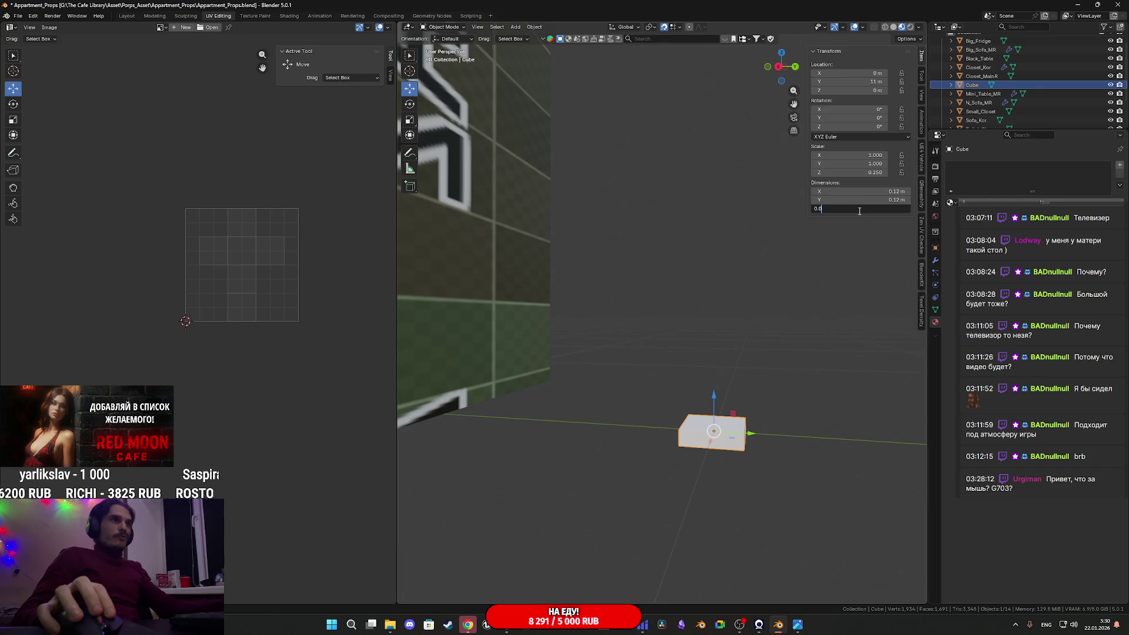
{"action": "type", "text": "15"}
{"action": "key", "text": "Return"}
{"action": "mouse_move", "coordinate": [771, 365]}
{"action": "middle_mouse_down"}
{"action": "mouse_move", "coordinate": [759, 383]}
{"action": "mouse_move", "coordinate": [758, 362]}
{"action": "mouse_move", "coordinate": [738, 431]}
{"action": "mouse_move", "coordinate": [724, 406]}
{"action": "middle_mouse_up"}
{"action": "key", "text": "Tab"}
{"action": "left_click", "coordinate": [724, 406]}
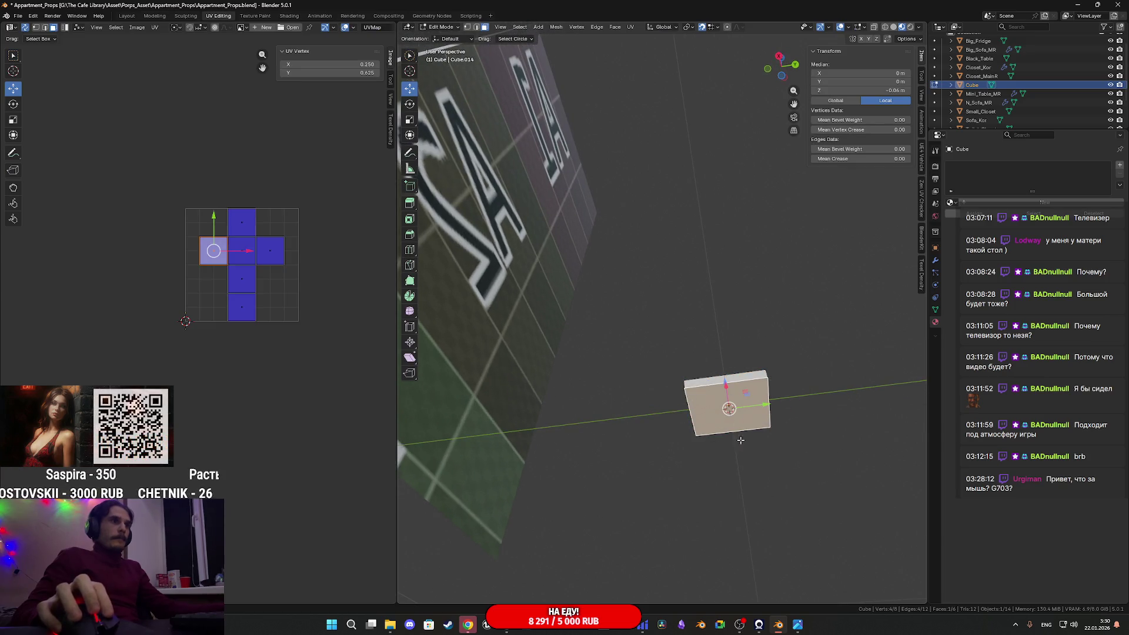
Move the slab's origin to the 3D cursor
{"action": "key", "text": "Tab"}
{"action": "left_click", "coordinate": [529, 29]}
{"action": "mouse_move", "coordinate": [565, 47]}
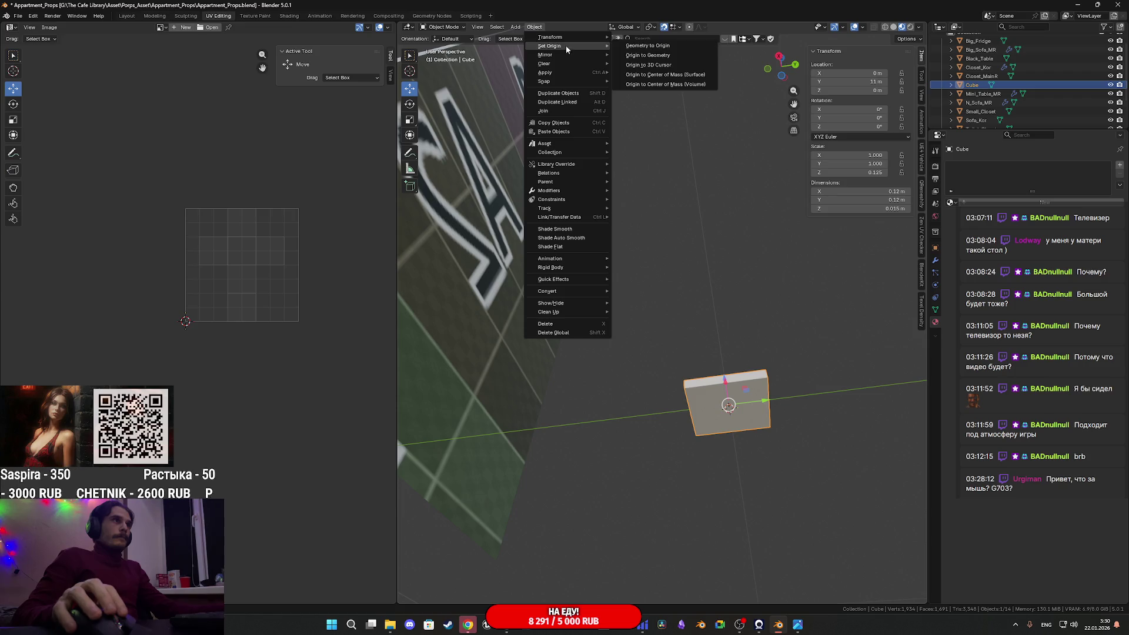
{"action": "left_click", "coordinate": [667, 66]}
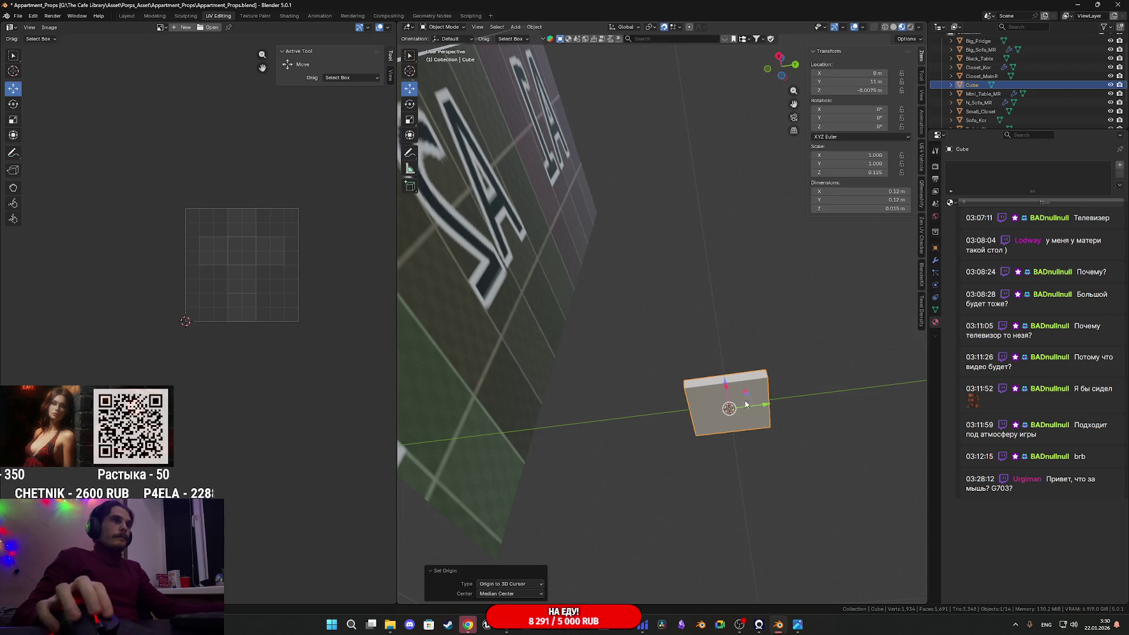
Delete the selected face, then select the top face and all geometry linked to it
{"action": "key", "text": "Tab"}
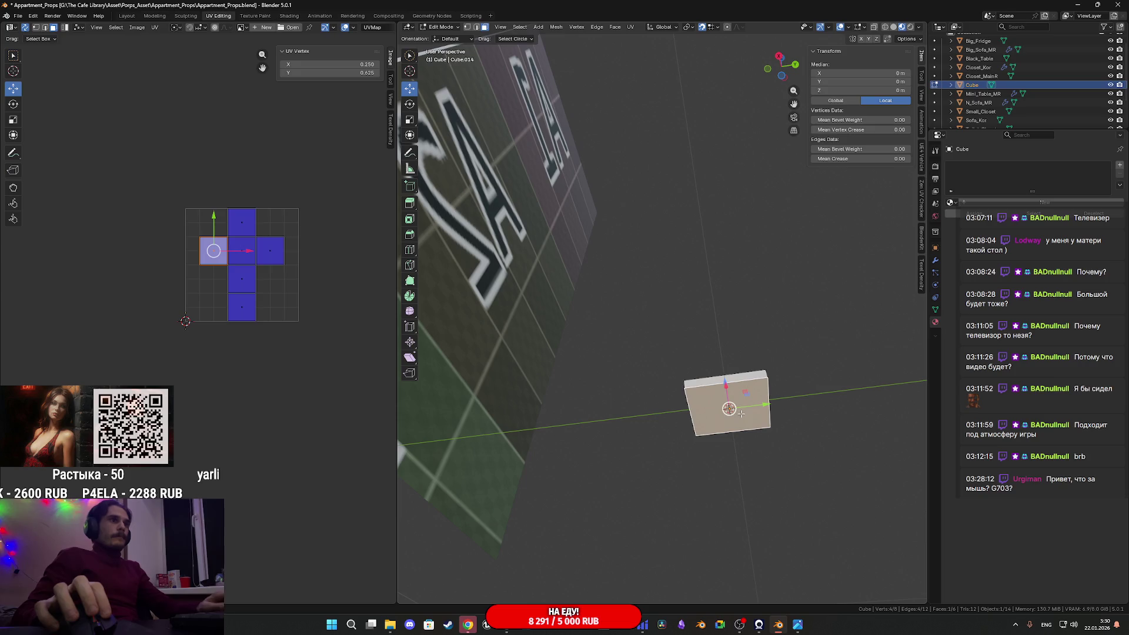
{"action": "key", "text": "x"}
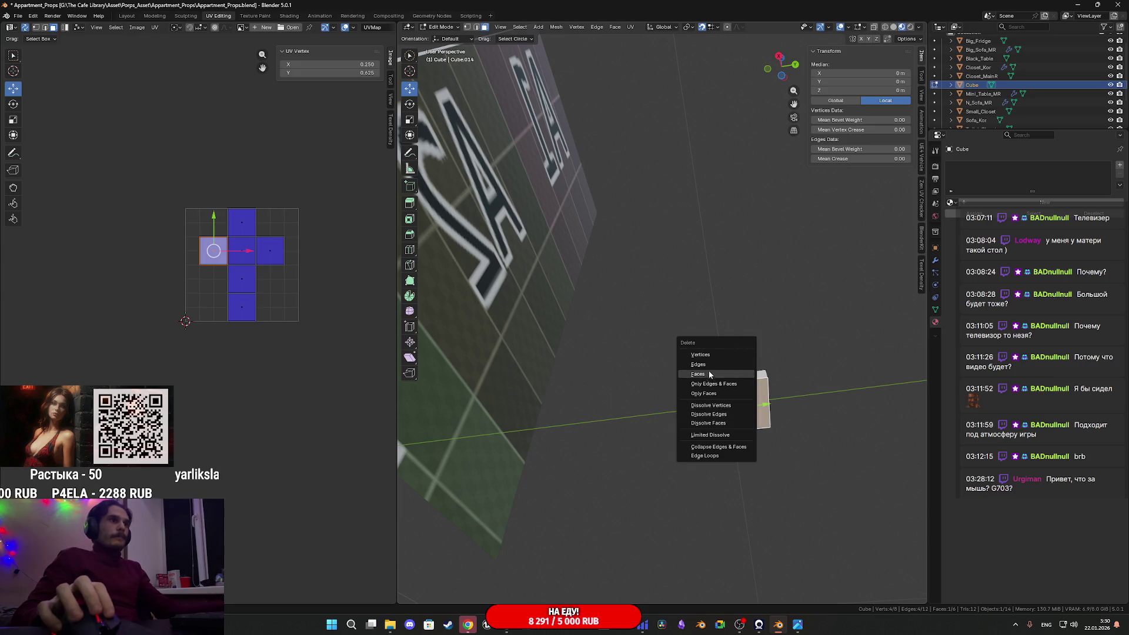
{"action": "left_click", "coordinate": [709, 373]}
{"action": "middle_click_drag", "start_coordinate": [723, 360], "coordinate": [747, 330]}
{"action": "scroll", "coordinate": [704, 422], "scroll_direction": "up", "scroll_amount": 2}
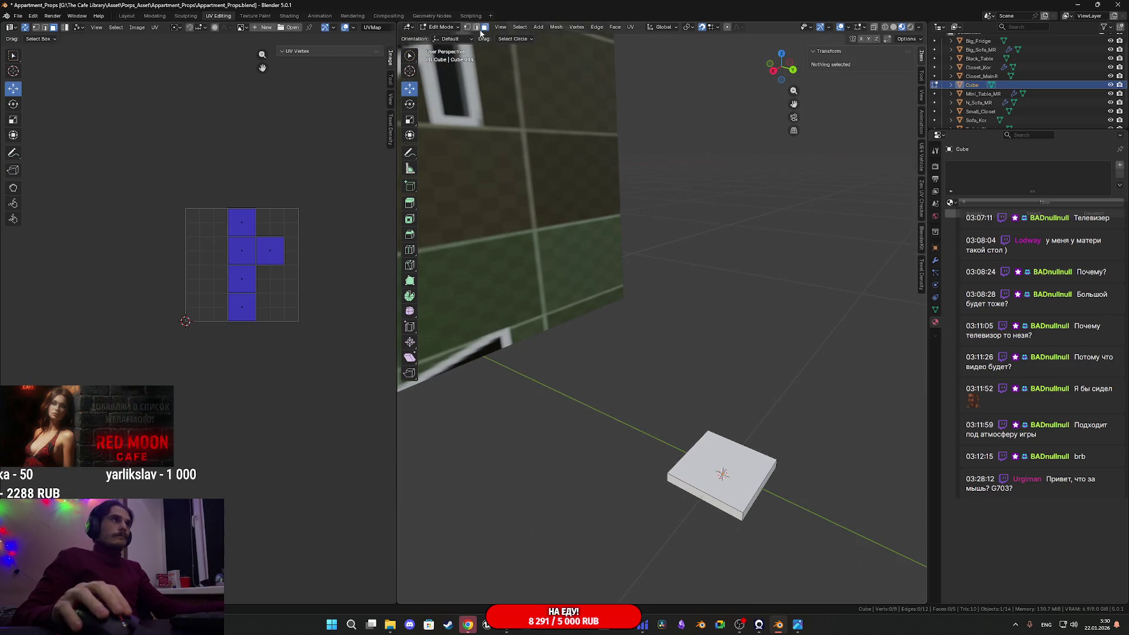
{"action": "left_click", "coordinate": [730, 466]}
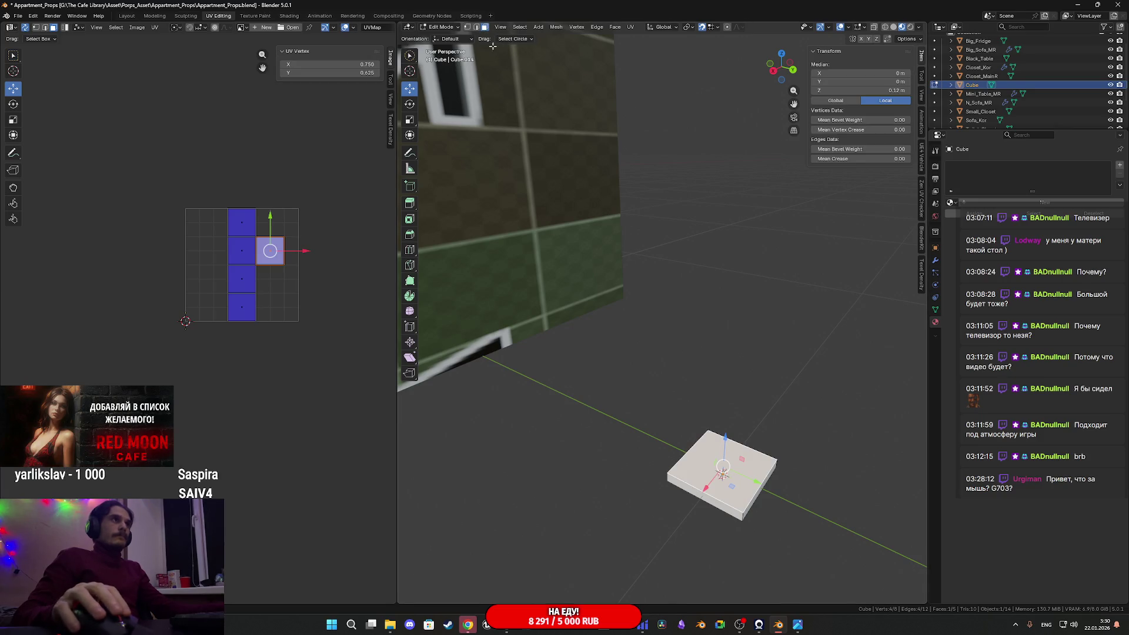
{"action": "key", "text": "ctrl+l"}
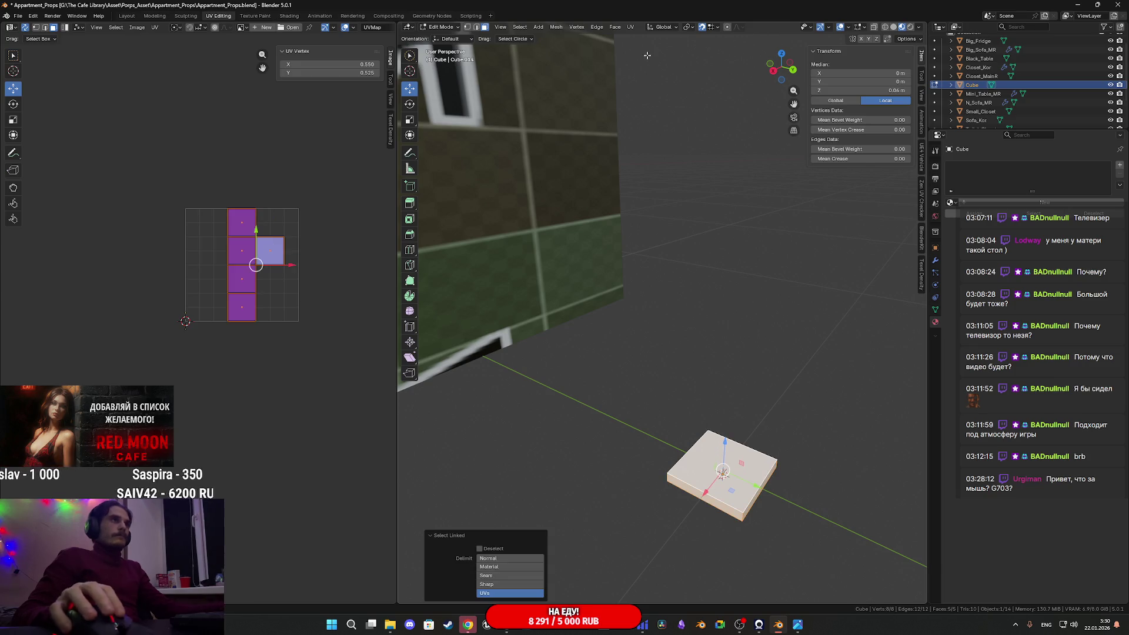
Trial-unwrap the slab with Minimum Stretch, Conformal and Angle Based methods
{"action": "left_click", "coordinate": [630, 27]}
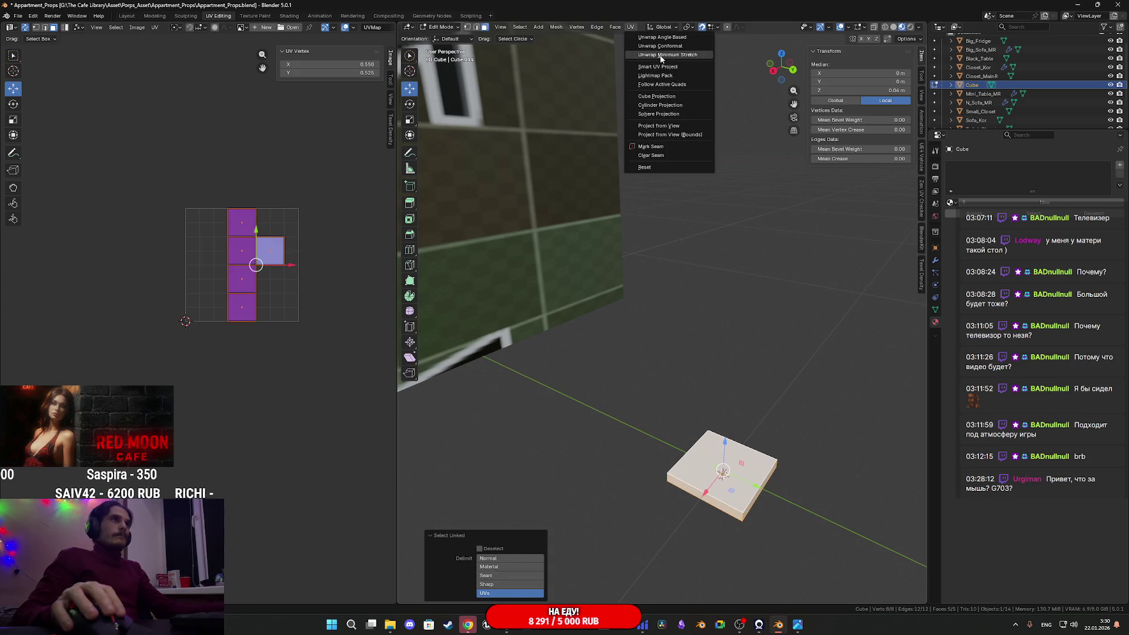
{"action": "left_click", "coordinate": [661, 54]}
{"action": "left_click", "coordinate": [630, 27]}
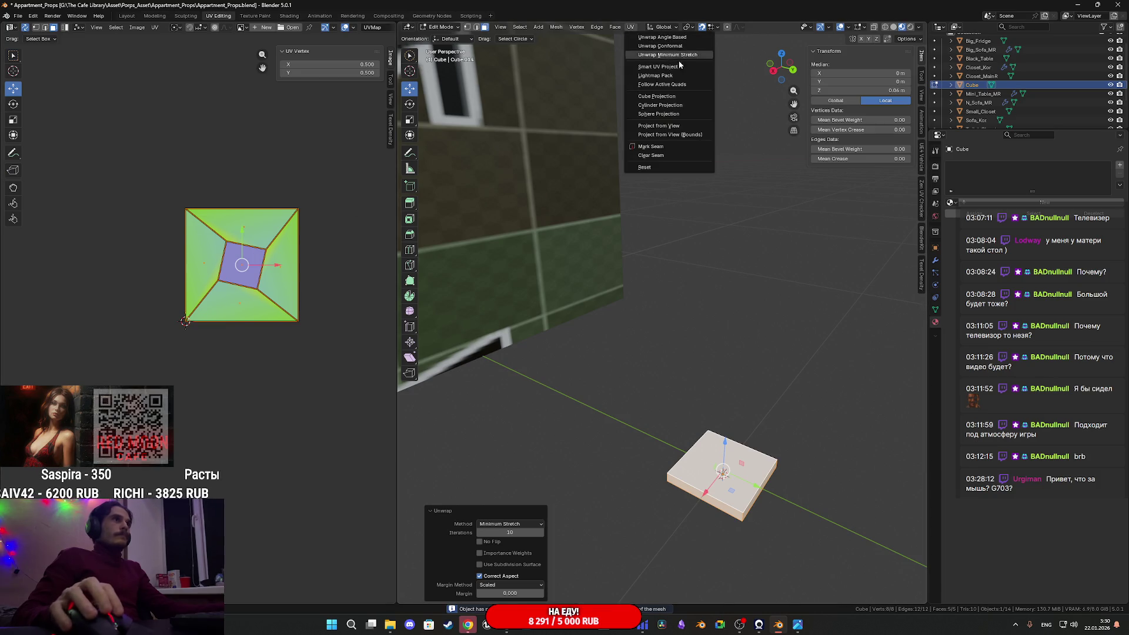
{"action": "left_click", "coordinate": [669, 58]}
{"action": "left_click", "coordinate": [630, 27]}
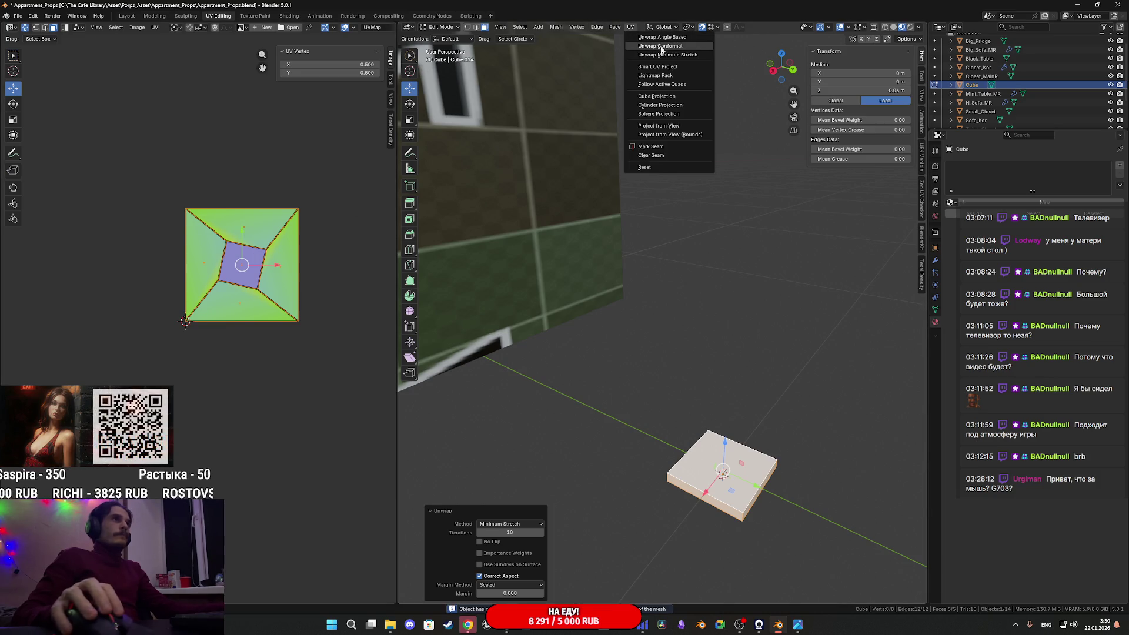
{"action": "left_click", "coordinate": [667, 47]}
{"action": "left_click", "coordinate": [630, 27]}
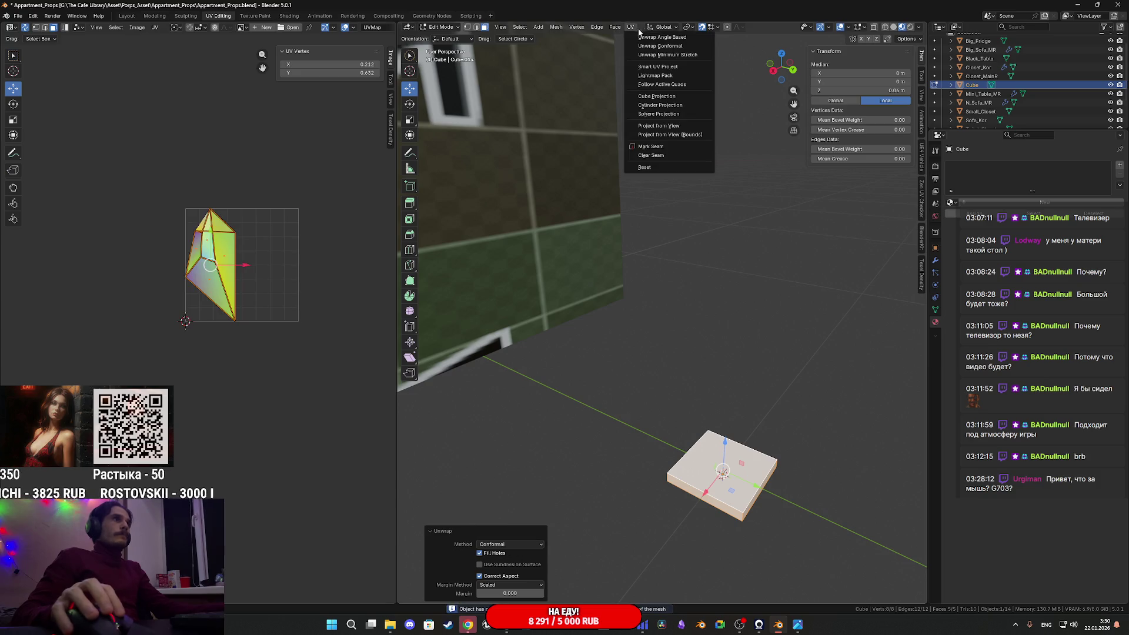
{"action": "left_click", "coordinate": [659, 36]}
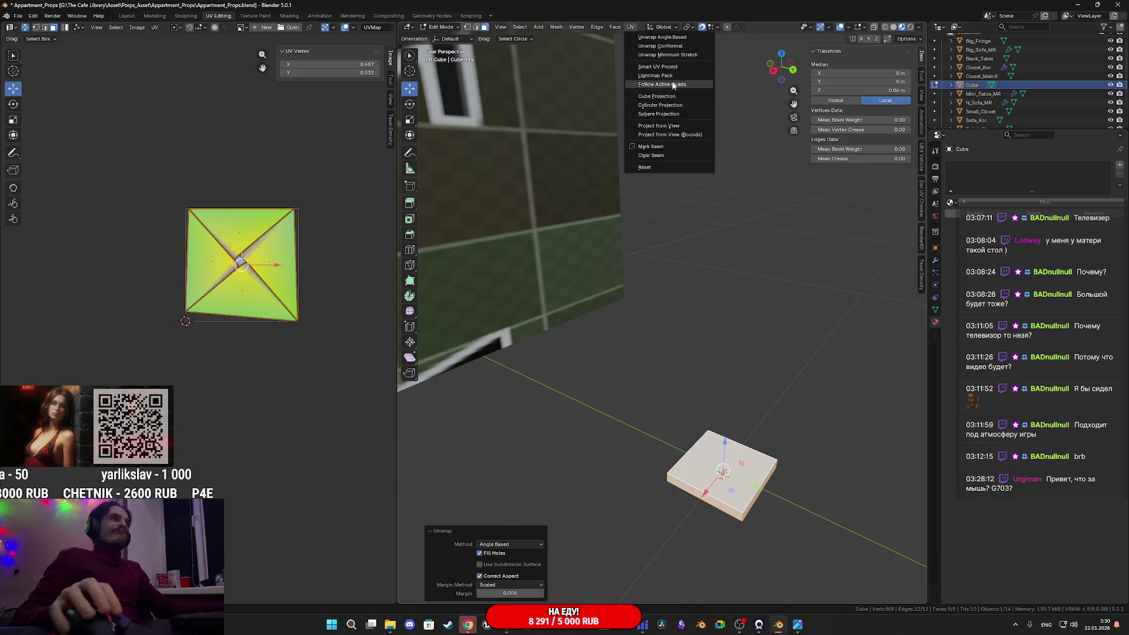
Select three corner edges of the box and mark them as UV seams
{"action": "middle_click_drag", "start_coordinate": [712, 272], "coordinate": [735, 318]}
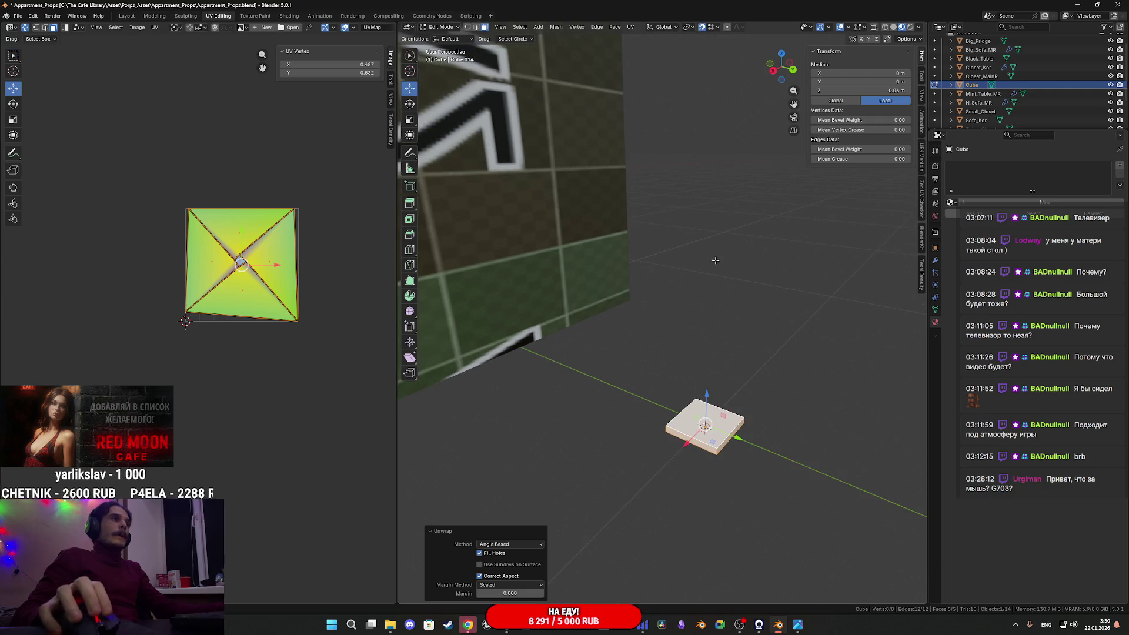
{"action": "left_click", "coordinate": [476, 27]}
{"action": "middle_click_drag", "start_coordinate": [658, 282], "coordinate": [676, 240]}
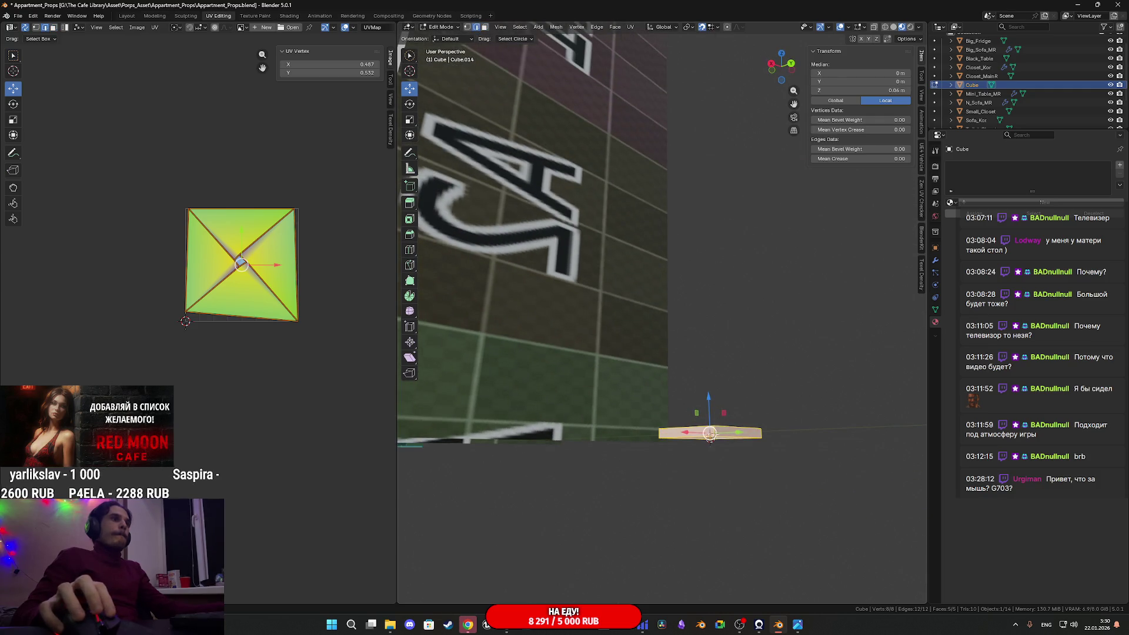
{"action": "left_click", "coordinate": [710, 433]}
{"action": "middle_click_drag", "start_coordinate": [710, 433], "coordinate": [764, 456]}
{"action": "left_click", "coordinate": [706, 535], "text": "shift"}
{"action": "middle_click_drag", "start_coordinate": [706, 535], "coordinate": [765, 463]}
{"action": "left_click", "coordinate": [607, 548], "text": "shift"}
{"action": "middle_click_drag", "start_coordinate": [607, 548], "coordinate": [629, 507]}
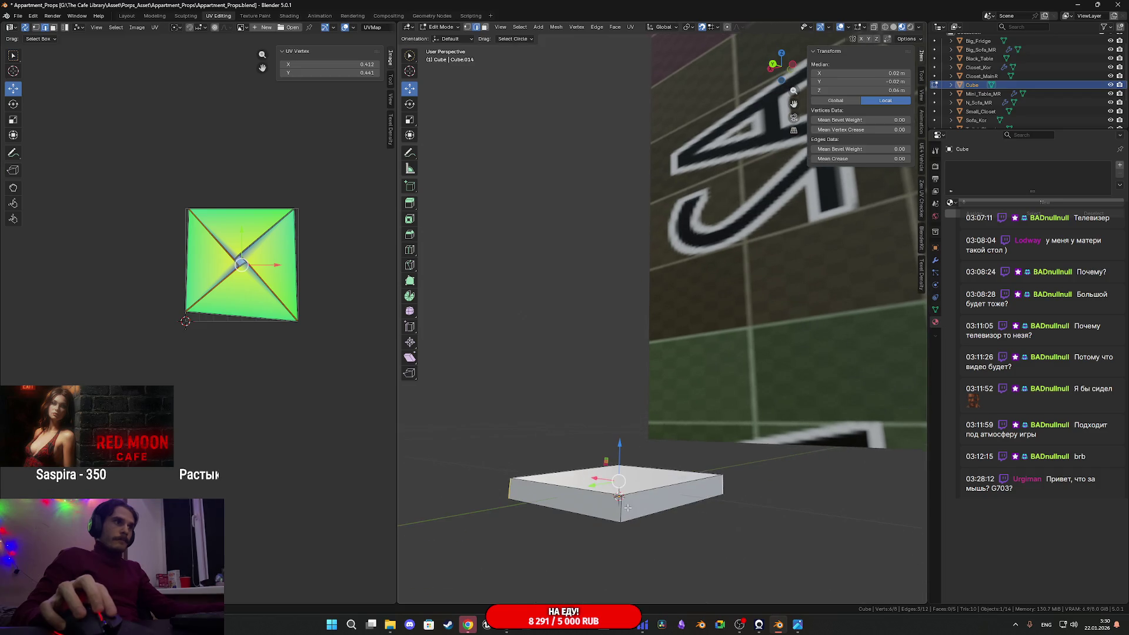
{"action": "right_click", "coordinate": [627, 507]}
{"action": "left_click", "coordinate": [612, 493]}
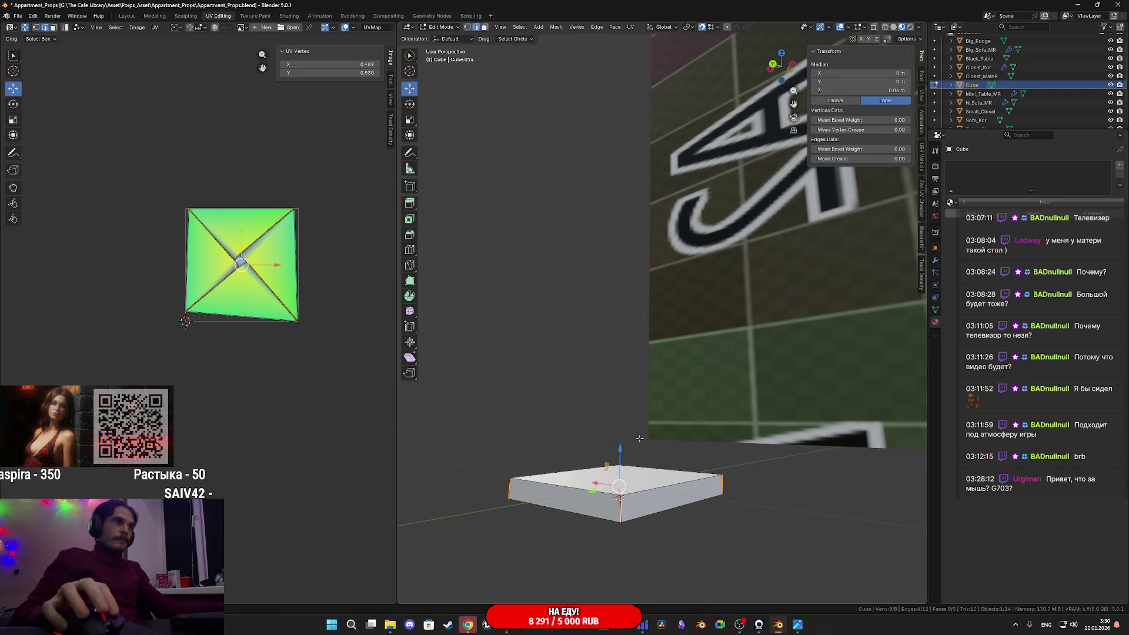
Select all linked faces and unwrap them, then switch to Minimum Stretch
{"action": "left_click", "coordinate": [485, 27]}
{"action": "left_click", "coordinate": [559, 500]}
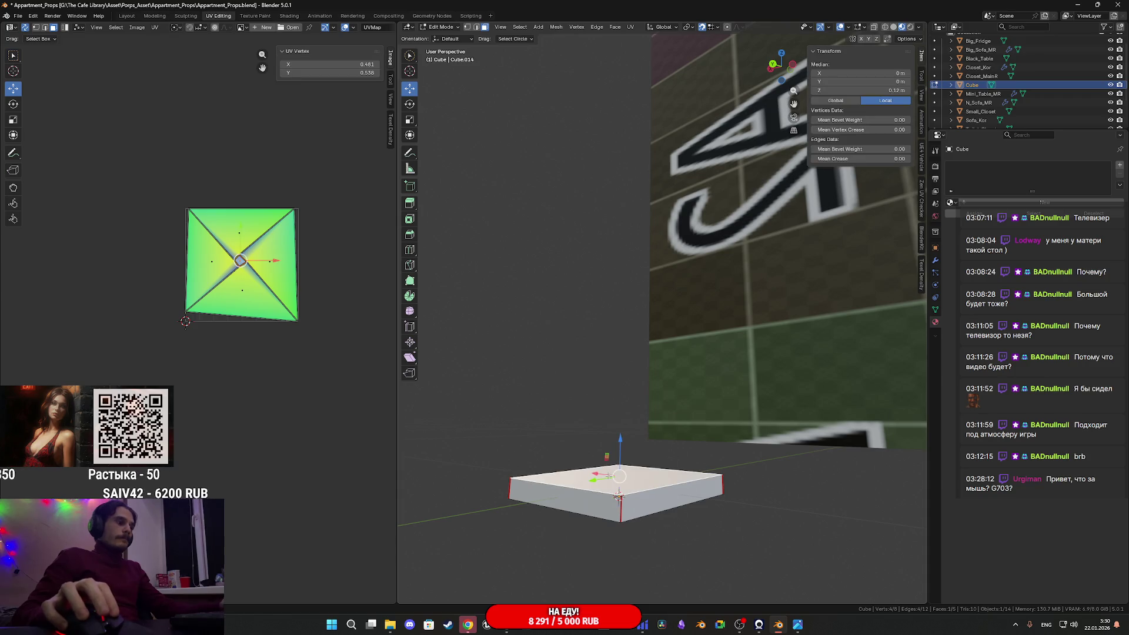
{"action": "key", "text": "ctrl+l"}
{"action": "left_click", "coordinate": [631, 27]}
{"action": "left_click", "coordinate": [653, 39]}
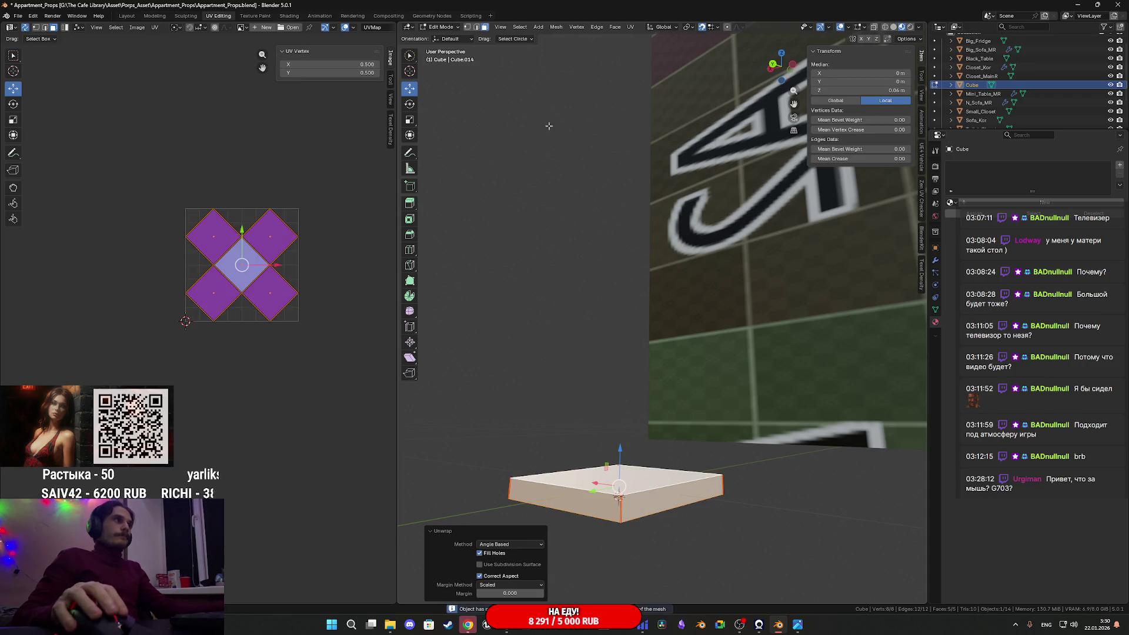
{"action": "left_click", "coordinate": [630, 28]}
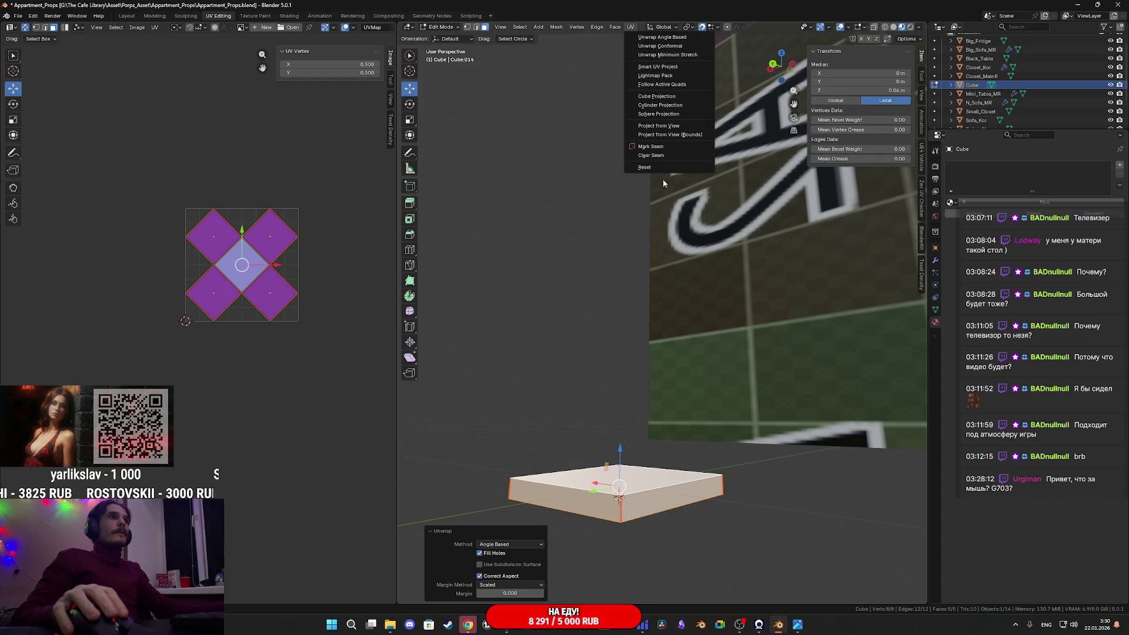
{"action": "left_click", "coordinate": [677, 56]}
Apply the box's scale in Object Mode
{"action": "key", "text": "Tab"}
{"action": "mouse_move", "coordinate": [653, 322]}
{"action": "middle_mouse_down"}
{"action": "mouse_move", "coordinate": [643, 347]}
{"action": "mouse_move", "coordinate": [657, 219]}
{"action": "middle_mouse_up"}
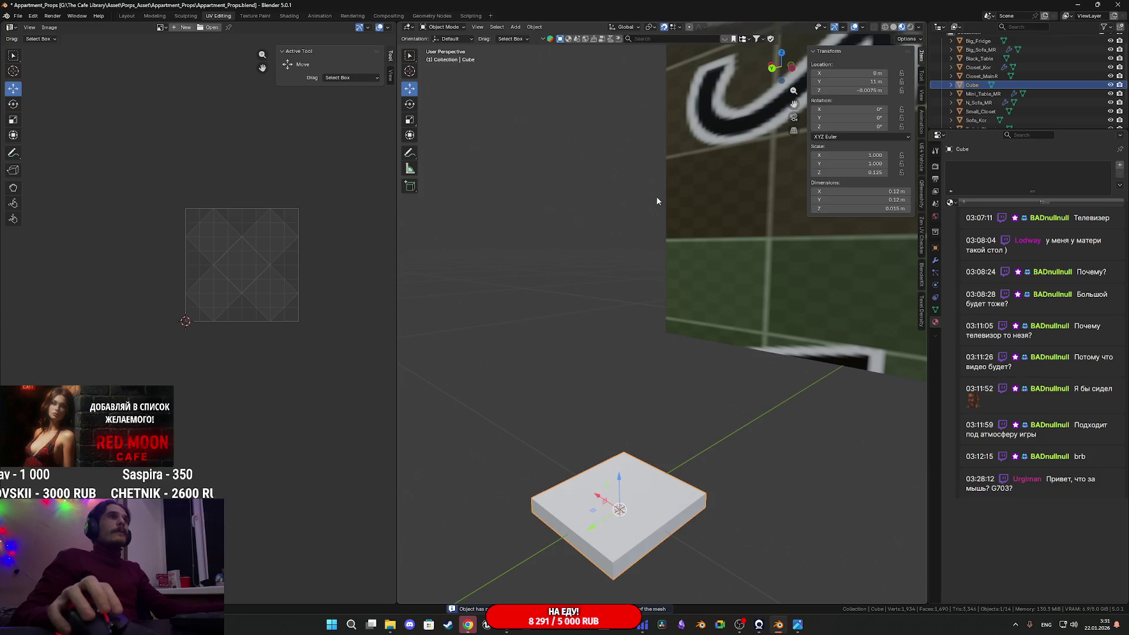
{"action": "left_click", "coordinate": [536, 29]}
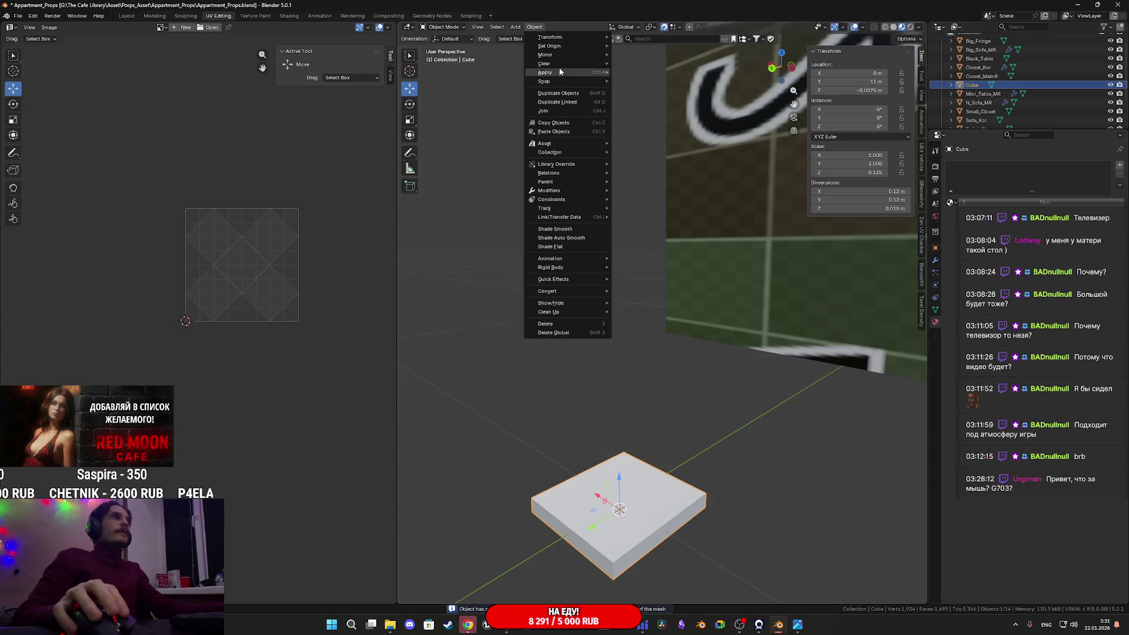
{"action": "mouse_move", "coordinate": [561, 46]}
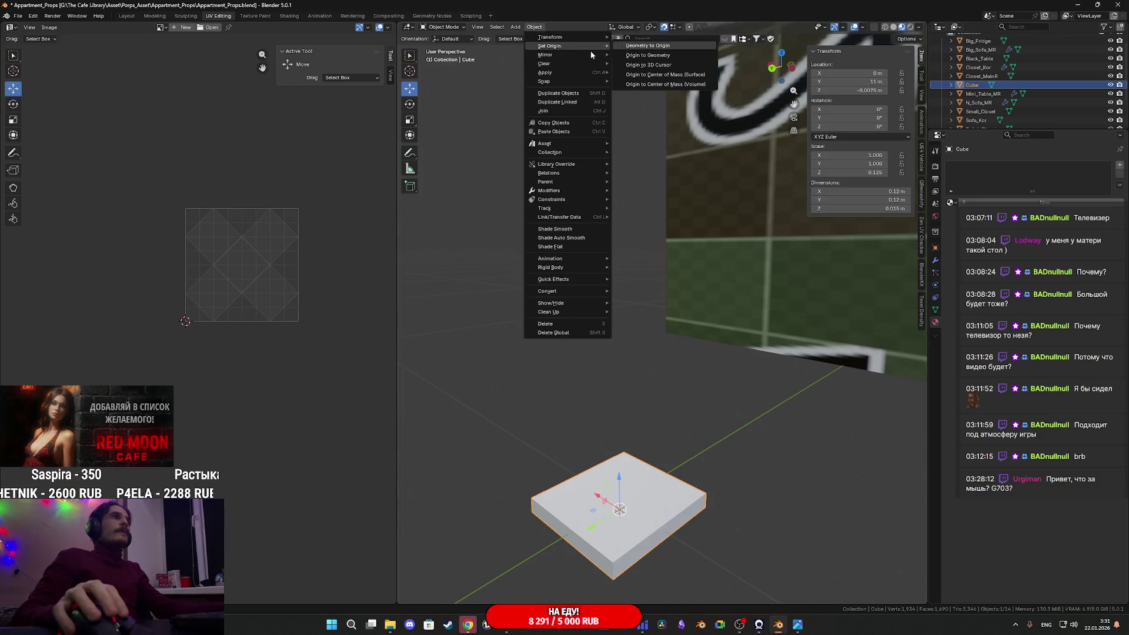
{"action": "mouse_move", "coordinate": [563, 72]}
{"action": "left_click", "coordinate": [651, 91]}
{"action": "mouse_move", "coordinate": [657, 138]}
{"action": "middle_mouse_down"}
{"action": "mouse_move", "coordinate": [647, 203]}
{"action": "mouse_move", "coordinate": [663, 290]}
{"action": "middle_mouse_up"}
Unwrap the box again in Edit Mode now that its scale is applied
{"action": "key", "text": "Tab"}
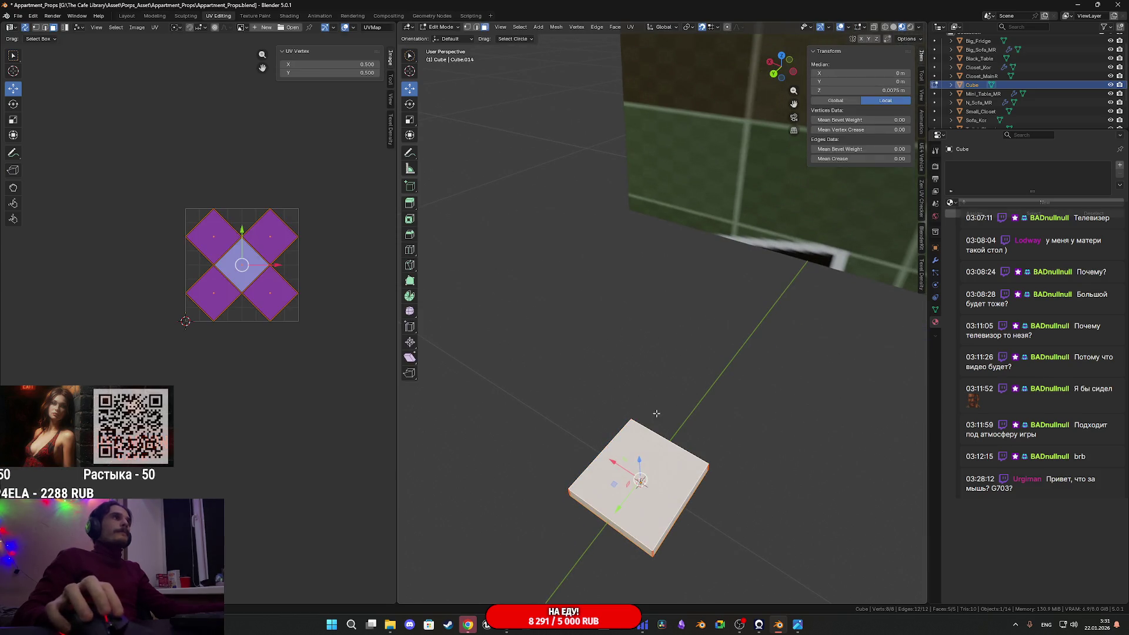
{"action": "left_click", "coordinate": [630, 27]}
{"action": "left_click", "coordinate": [661, 38]}
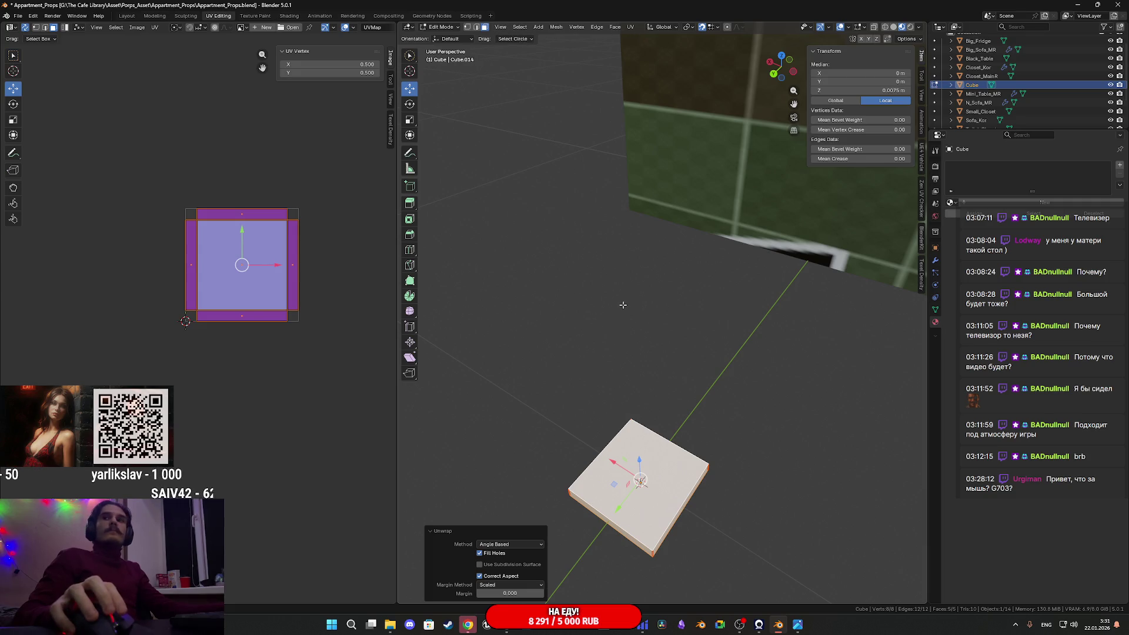
{"action": "middle_click_drag", "start_coordinate": [620, 226], "coordinate": [666, 429]}
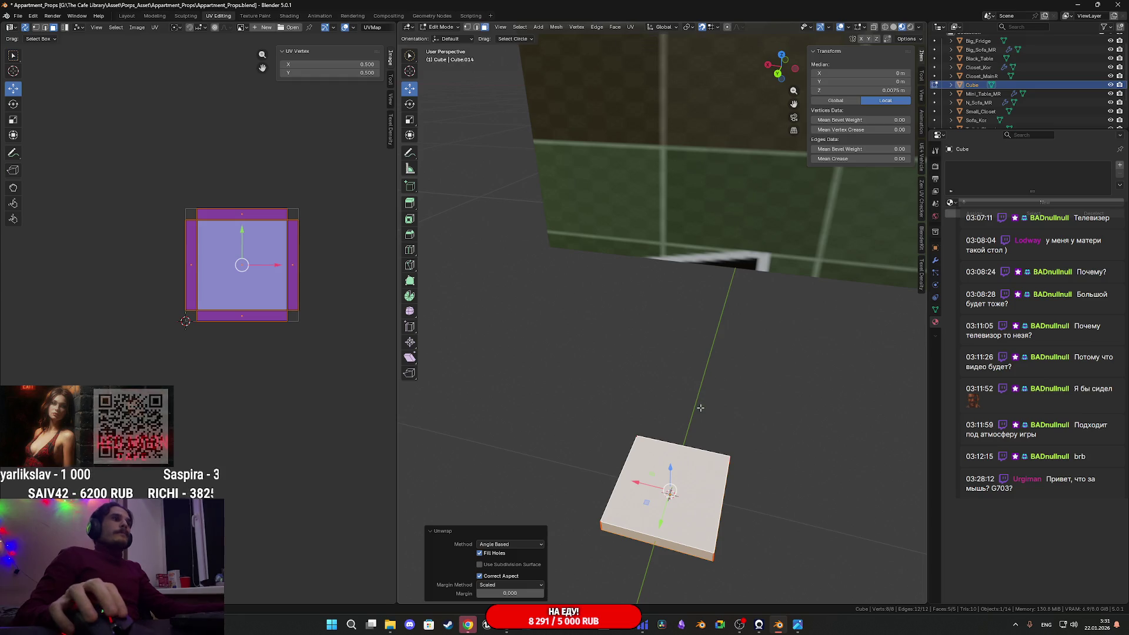
{"action": "right_click", "coordinate": [689, 411]}
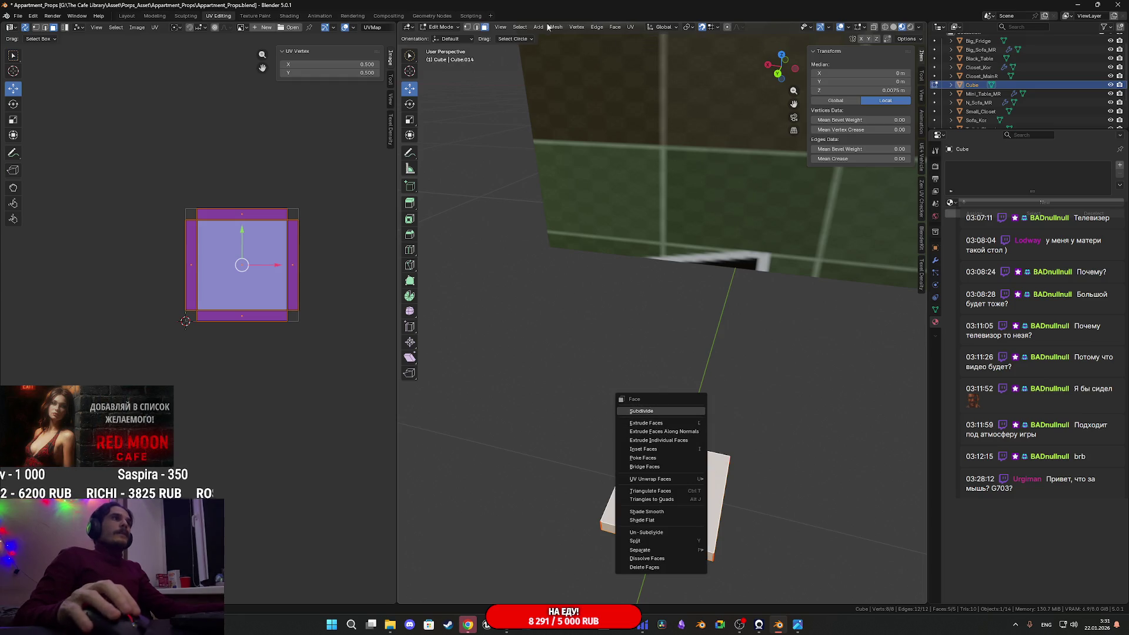
{"action": "right_click", "coordinate": [662, 446]}
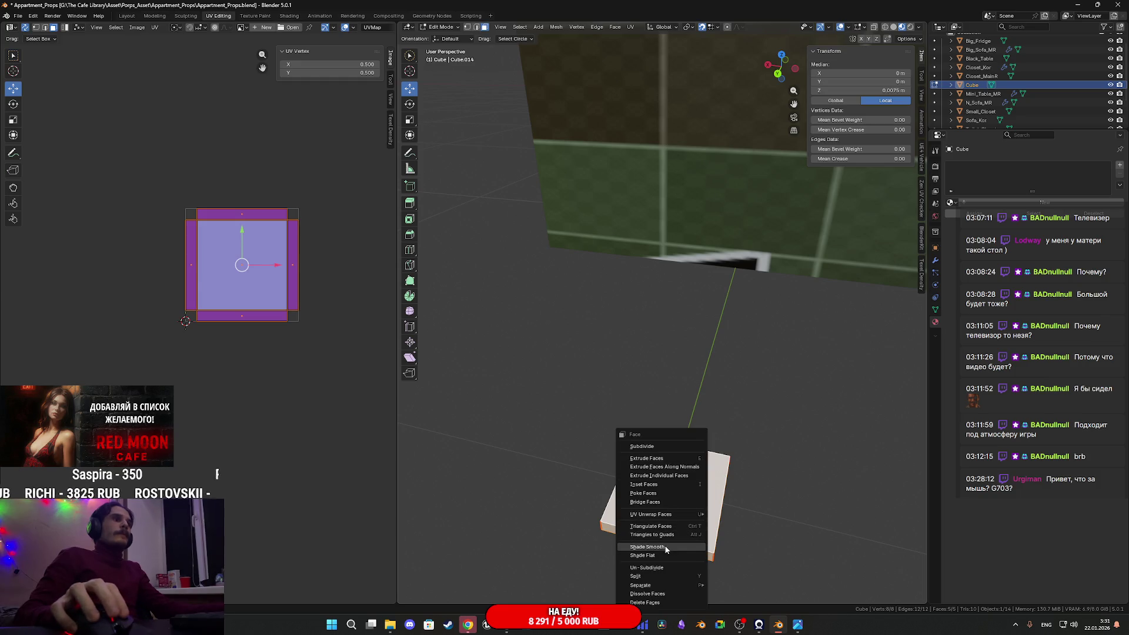
{"action": "key", "text": "Escape"}
{"action": "mouse_move", "coordinate": [565, 403]}
{"action": "middle_mouse_down"}
{"action": "mouse_move", "coordinate": [629, 389]}
{"action": "mouse_move", "coordinate": [676, 415]}
{"action": "mouse_move", "coordinate": [760, 503]}
{"action": "middle_mouse_up"}
{"action": "right_click", "coordinate": [760, 504]}
{"action": "mouse_move", "coordinate": [726, 519]}
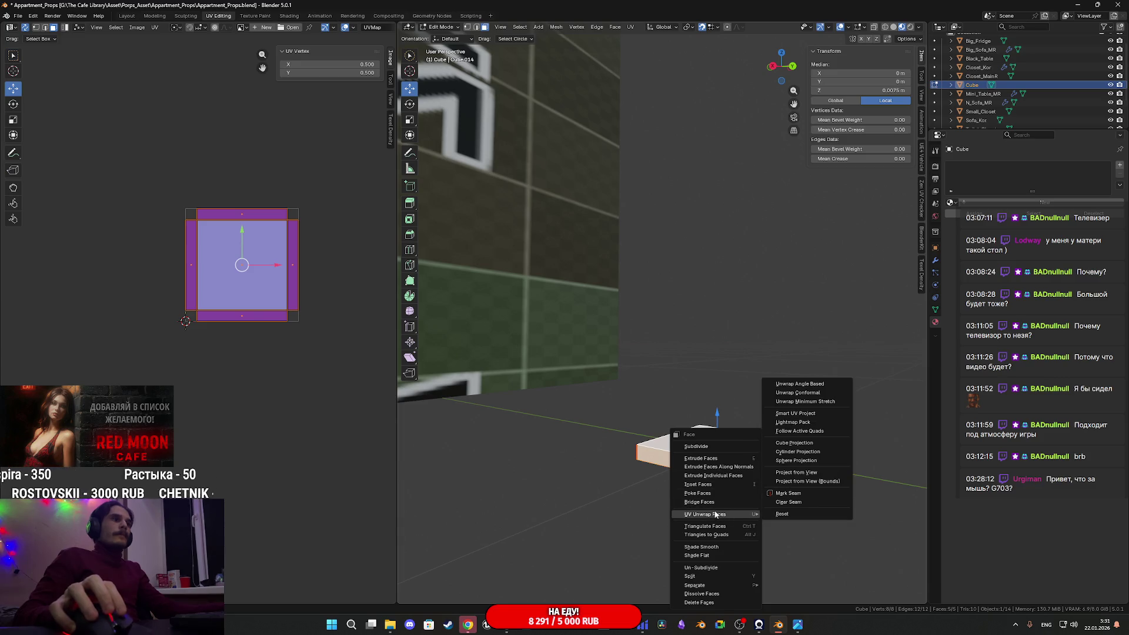
{"action": "key", "text": "Escape"}
Re-unwrap the box's faces using the Minimum Stretch method
{"action": "left_click", "coordinate": [631, 27]}
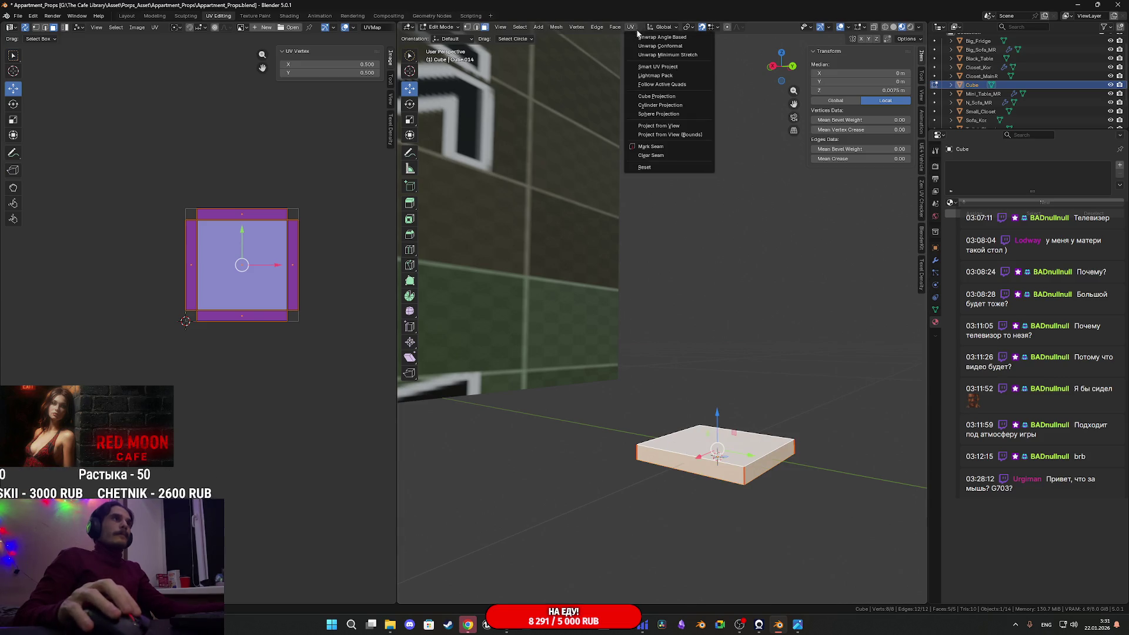
{"action": "left_click", "coordinate": [662, 159]}
{"action": "key", "text": "u"}
{"action": "left_click", "coordinate": [661, 37]}
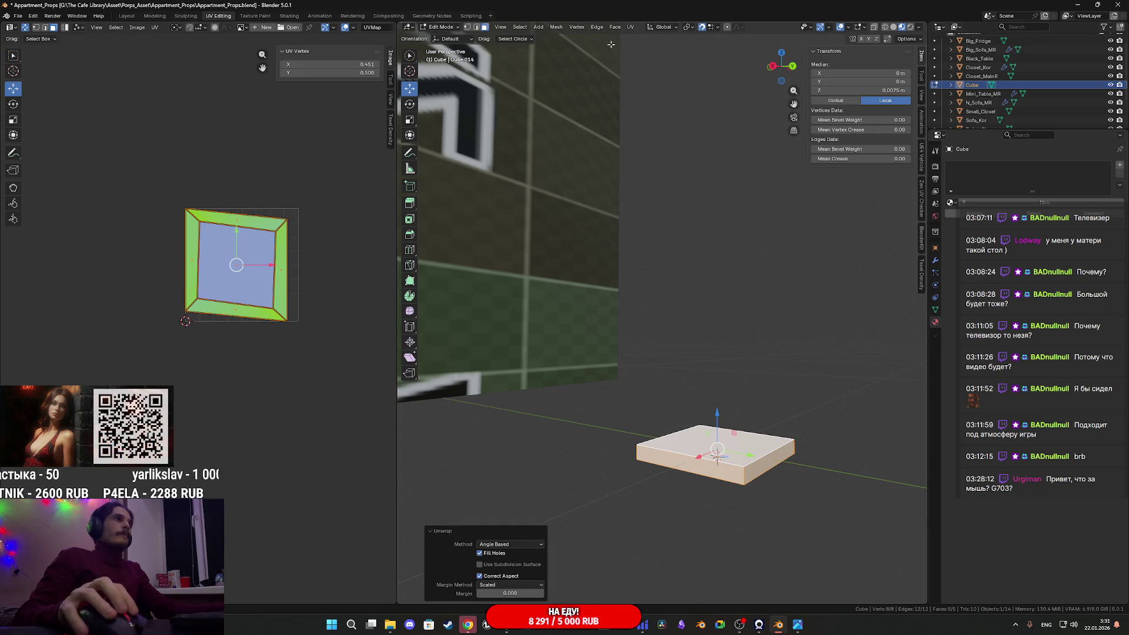
{"action": "left_click", "coordinate": [630, 27]}
{"action": "left_click", "coordinate": [664, 56]}
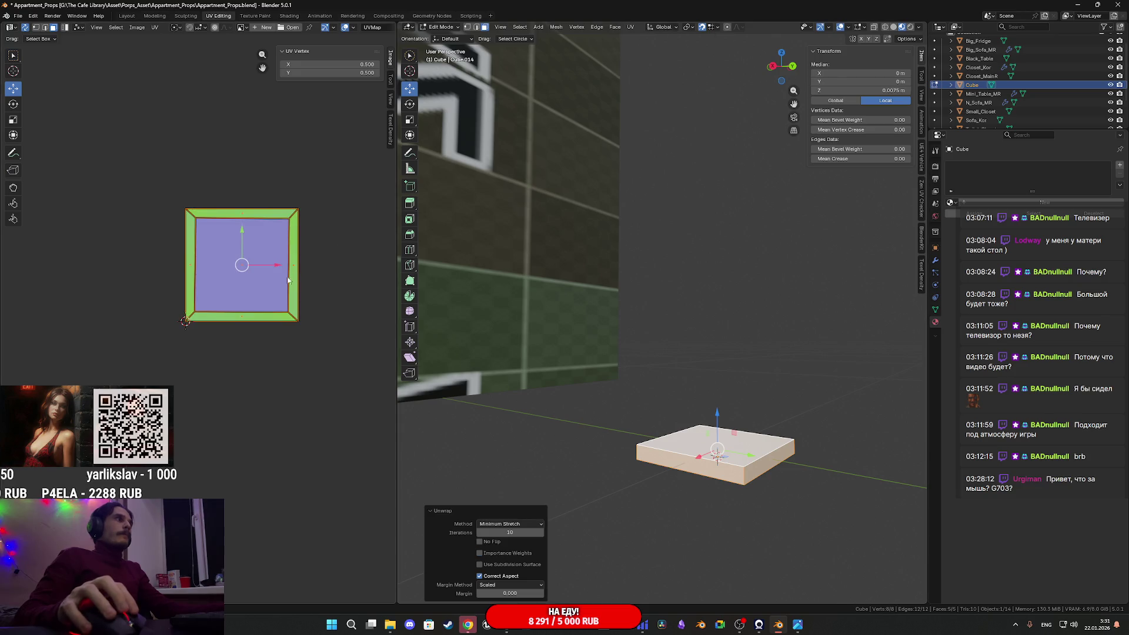
Move the UV island above the 0–1 UV square and return to Object Mode
{"action": "scroll", "coordinate": [291, 278], "scroll_direction": "up", "scroll_amount": 5}
{"action": "middle_click_drag", "start_coordinate": [290, 279], "coordinate": [188, 374]}
{"action": "scroll", "coordinate": [224, 361], "scroll_direction": "down", "scroll_amount": 8}
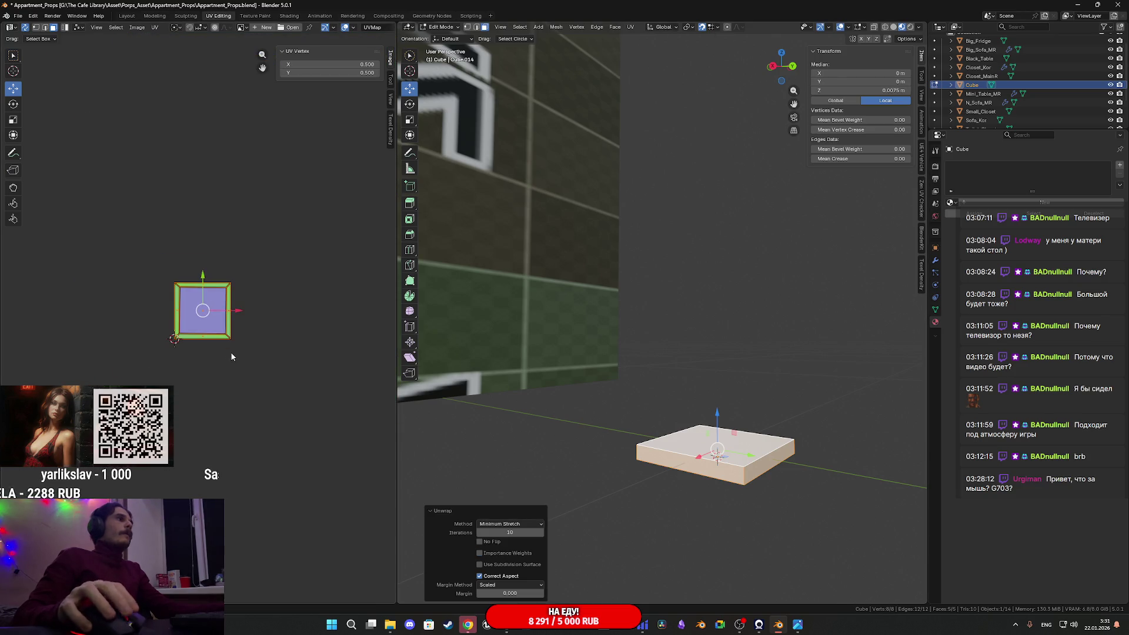
{"action": "key", "text": "g"}
{"action": "left_click", "coordinate": [245, 256]}
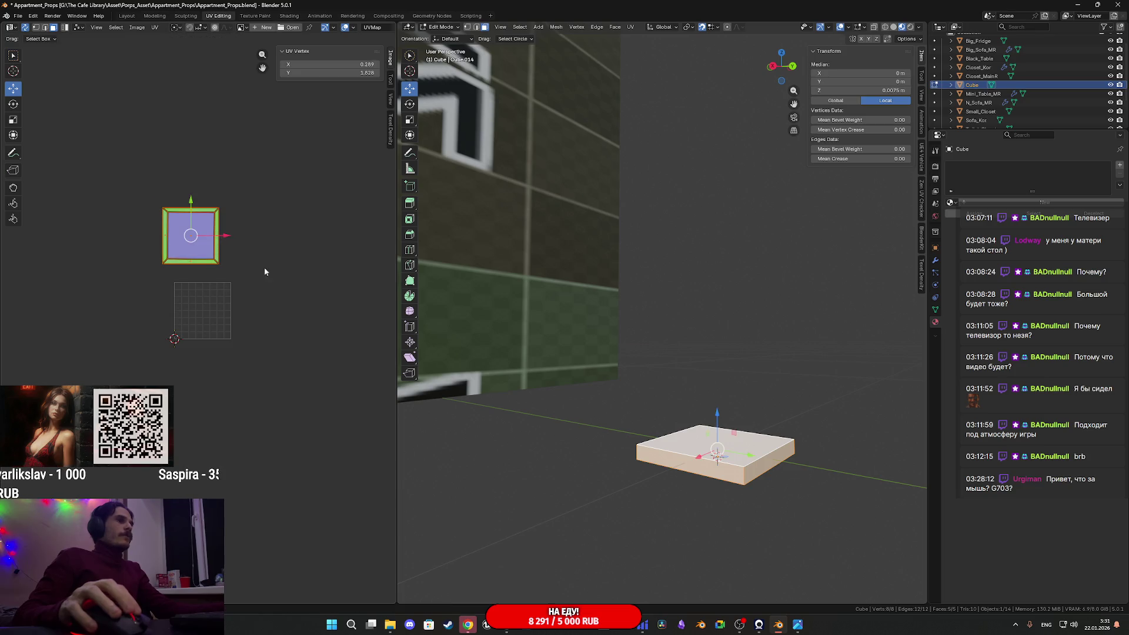
{"action": "mouse_move", "coordinate": [738, 411]}
{"action": "middle_mouse_down"}
{"action": "mouse_move", "coordinate": [700, 456]}
{"action": "mouse_move", "coordinate": [676, 373]}
{"action": "mouse_move", "coordinate": [893, 278]}
{"action": "middle_mouse_up"}
{"action": "key", "text": "Tab"}
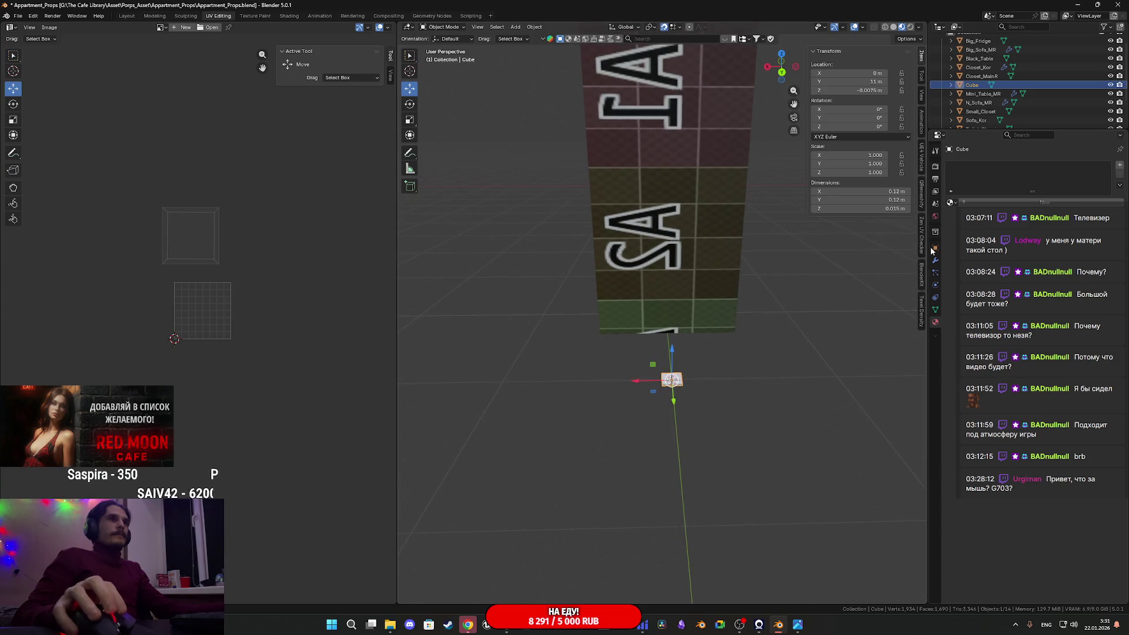
Assign the A_Props_M material to the box
{"action": "left_click", "coordinate": [954, 203]}
{"action": "left_click", "coordinate": [766, 287]}
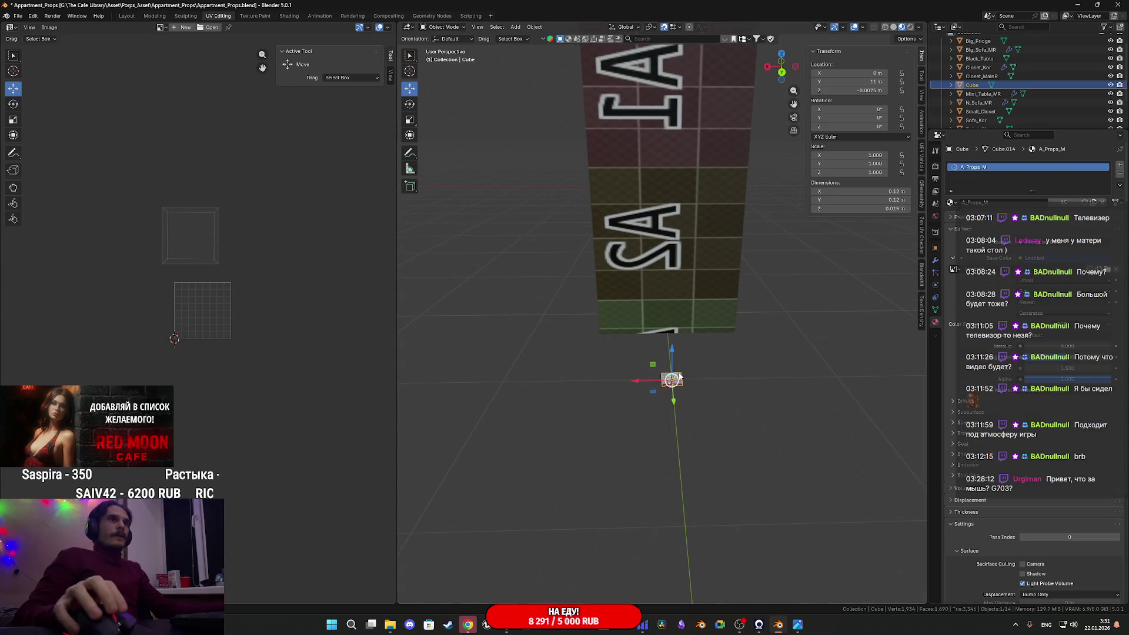
{"action": "middle_click_drag", "start_coordinate": [678, 376], "coordinate": [761, 337]}
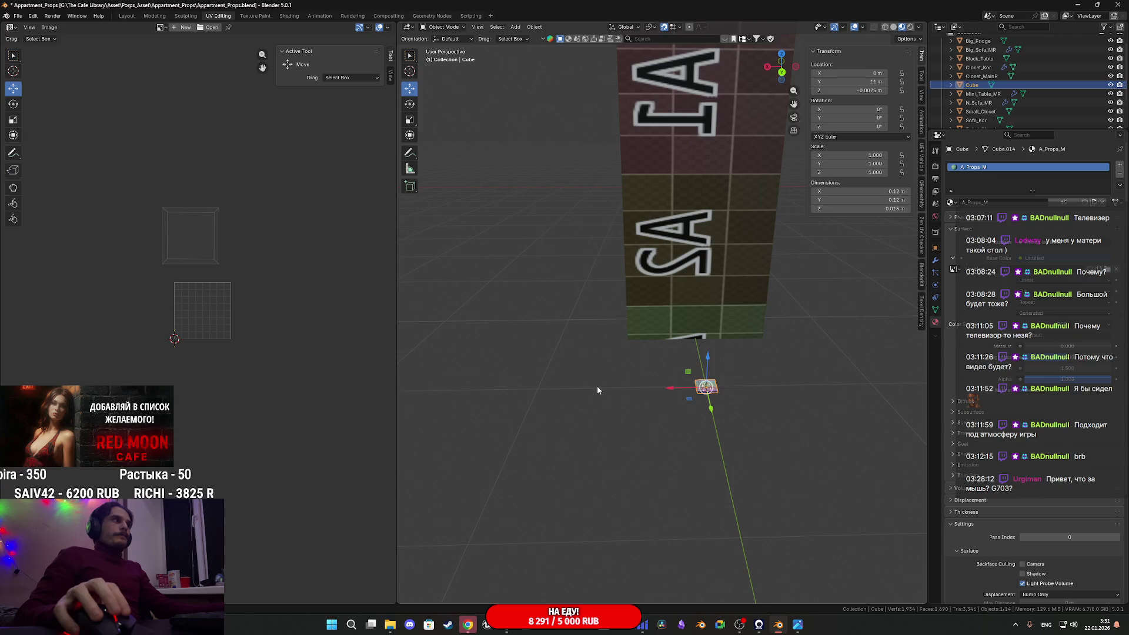
Select all props and open their UVs together in Edit Mode over the atlas
{"action": "key", "text": "Tab"}
{"action": "scroll", "coordinate": [686, 398], "scroll_direction": "down", "scroll_amount": 2}
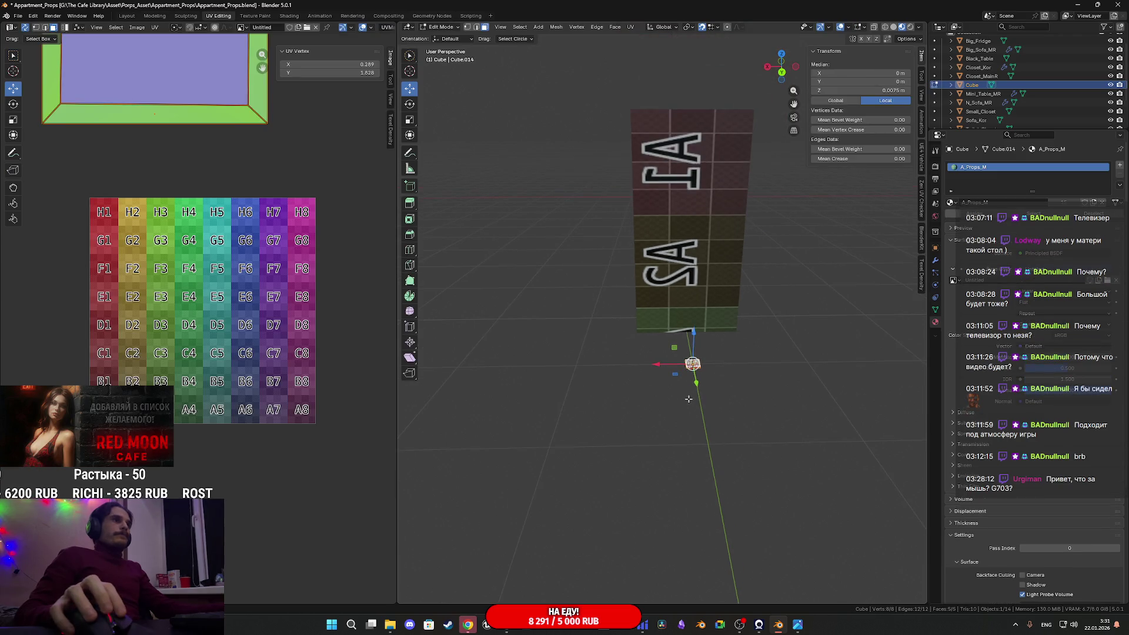
{"action": "key", "text": "Tab"}
{"action": "key", "text": "a"}
{"action": "key", "text": "Tab"}
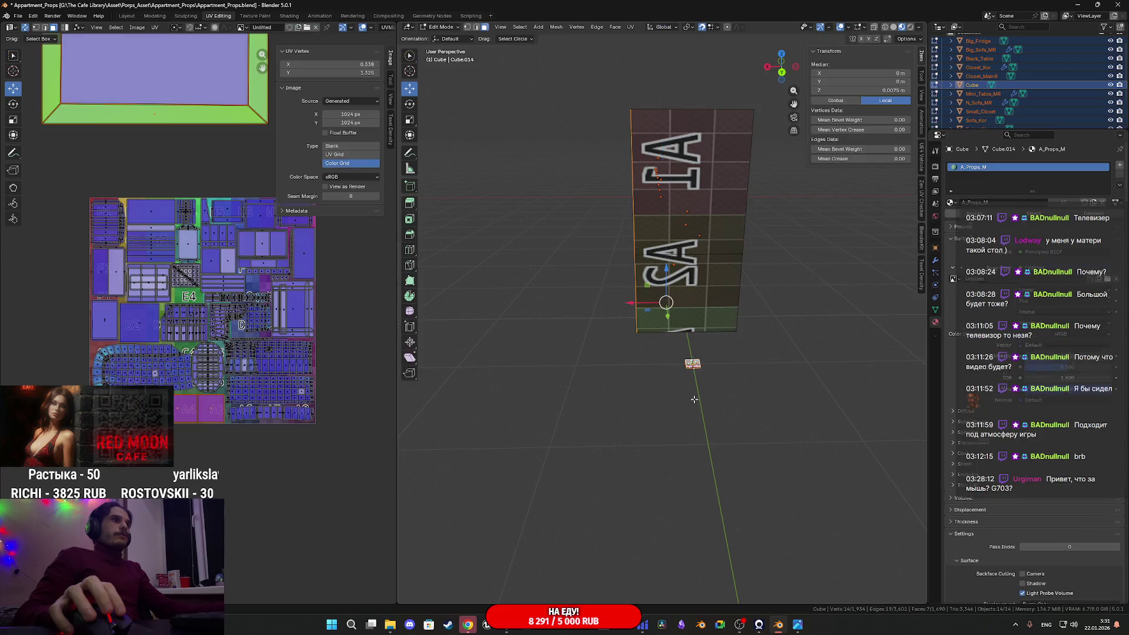
Select the box's linked geometry and rotate it -90° from the back view
{"action": "scroll", "coordinate": [725, 419], "scroll_direction": "up", "scroll_amount": 2}
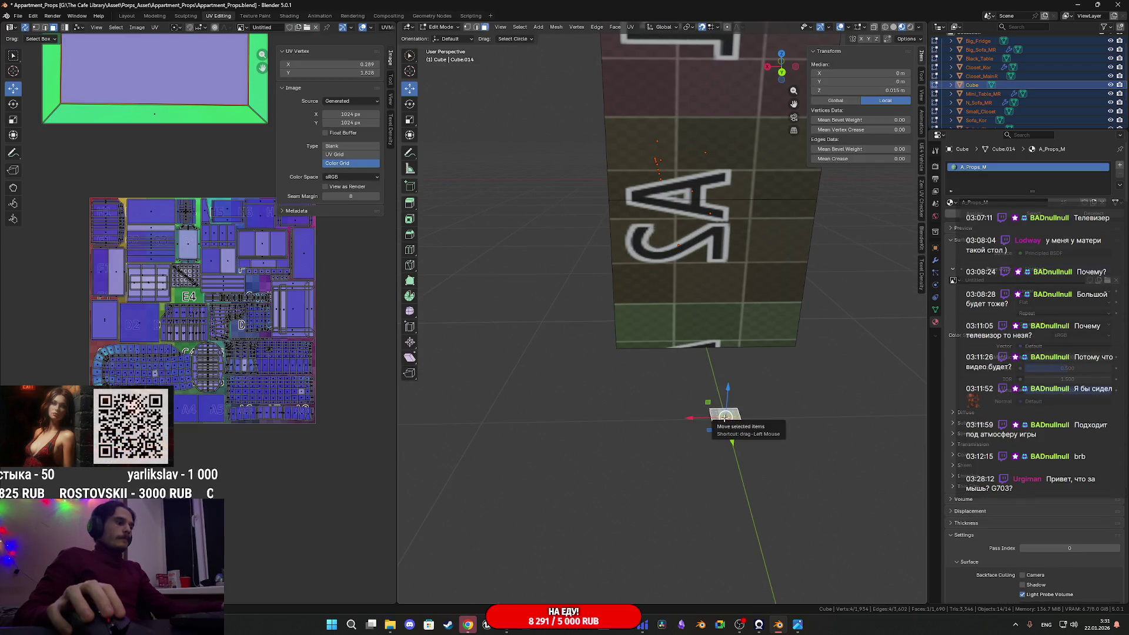
{"action": "left_click", "coordinate": [725, 419]}
{"action": "key", "text": "l"}
{"action": "mouse_move", "coordinate": [725, 418]}
{"action": "middle_mouse_down"}
{"action": "mouse_move", "coordinate": [800, 397]}
{"action": "mouse_move", "coordinate": [722, 388]}
{"action": "middle_mouse_up"}
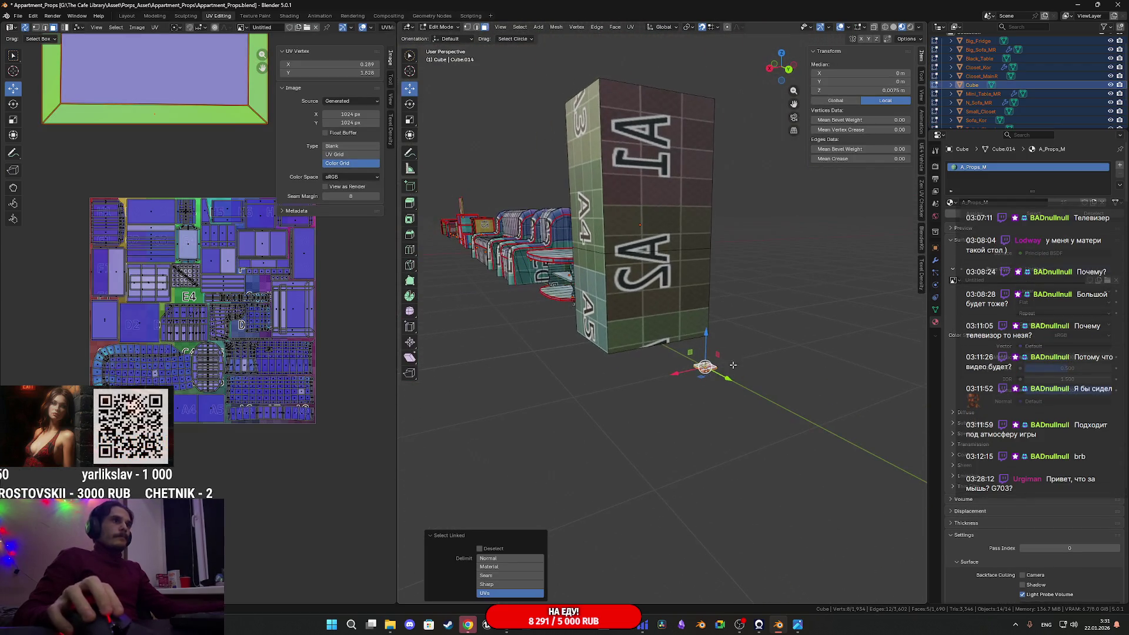
{"action": "left_click", "coordinate": [787, 72]}
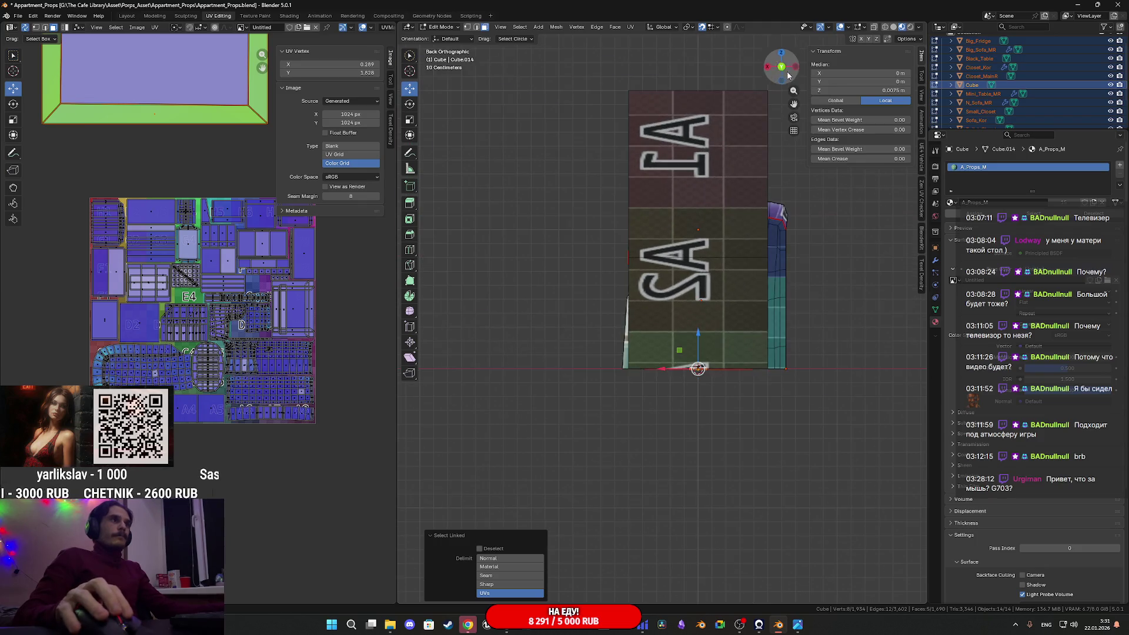
{"action": "middle_click_drag", "start_coordinate": [755, 421], "coordinate": [723, 410], "text": "shift"}
{"action": "key", "text": "r"}
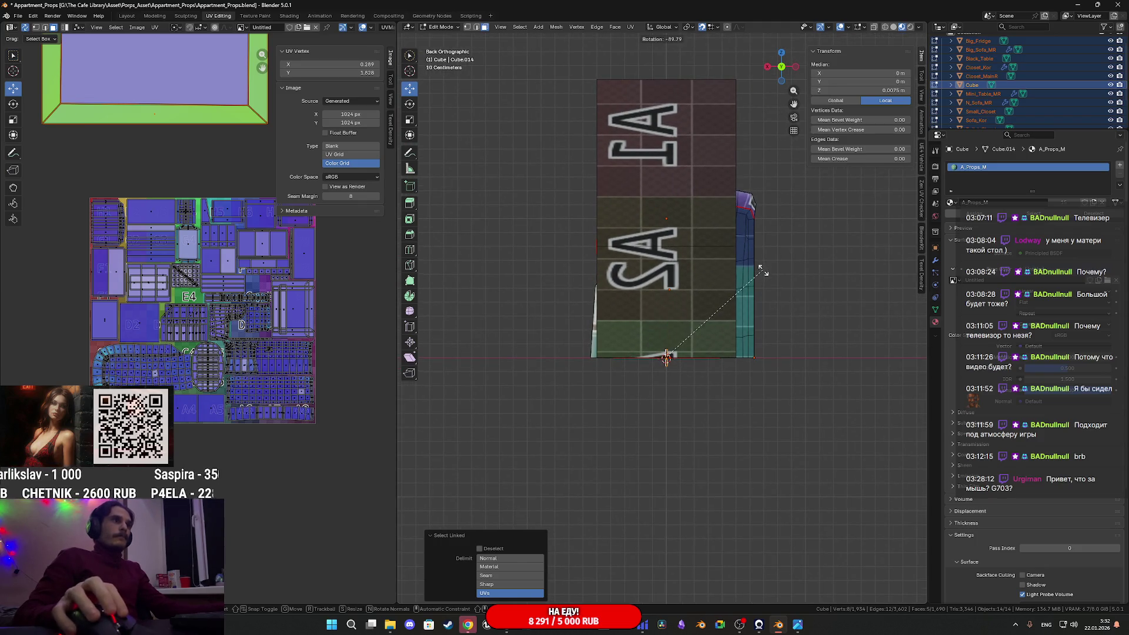
{"action": "left_click", "coordinate": [763, 272]}
{"action": "key", "text": "Return"}
{"action": "middle_click_drag", "start_coordinate": [694, 470], "coordinate": [779, 465]}
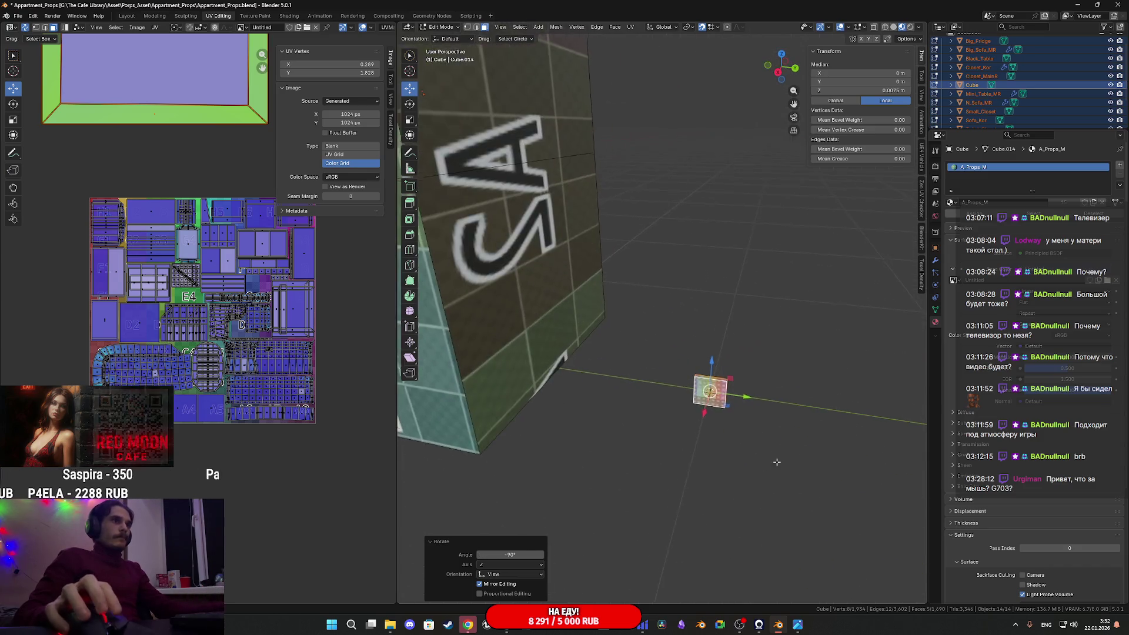
Frame the slab and rotate its mesh 180° from the right view
{"action": "key", "text": "KP_Decimal"}
{"action": "scroll", "coordinate": [680, 315], "scroll_direction": "up", "scroll_amount": 2}
{"action": "mouse_move", "coordinate": [681, 315]}
{"action": "middle_mouse_down"}
{"action": "mouse_move", "coordinate": [743, 323]}
{"action": "mouse_move", "coordinate": [765, 300]}
{"action": "mouse_move", "coordinate": [751, 285]}
{"action": "middle_mouse_up"}
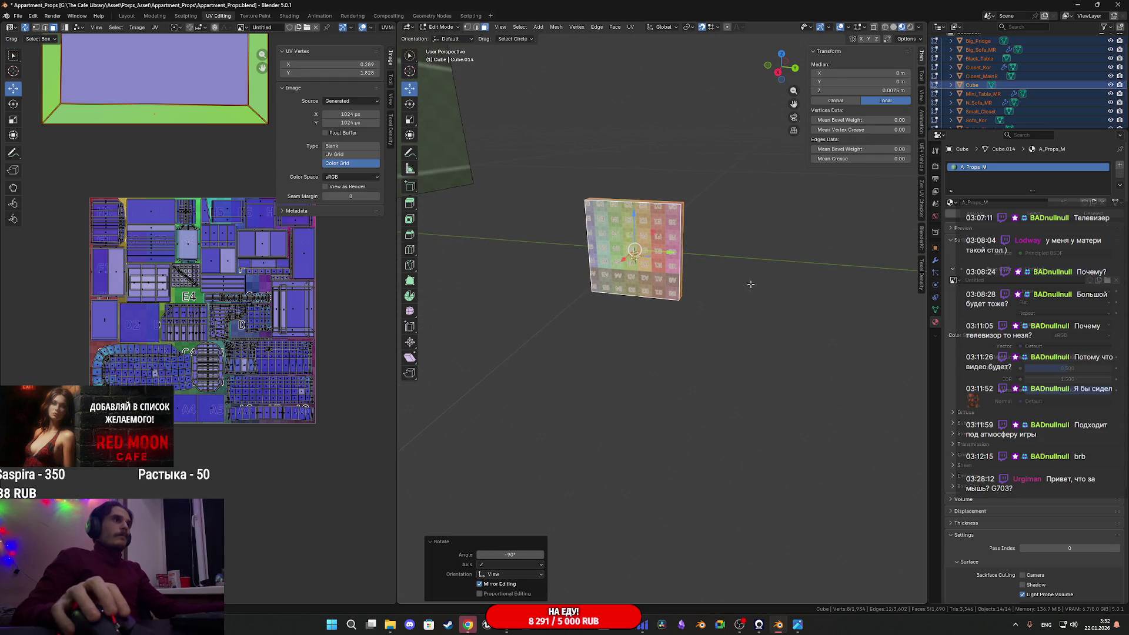
{"action": "left_click", "coordinate": [777, 76]}
{"action": "key", "text": "r"}
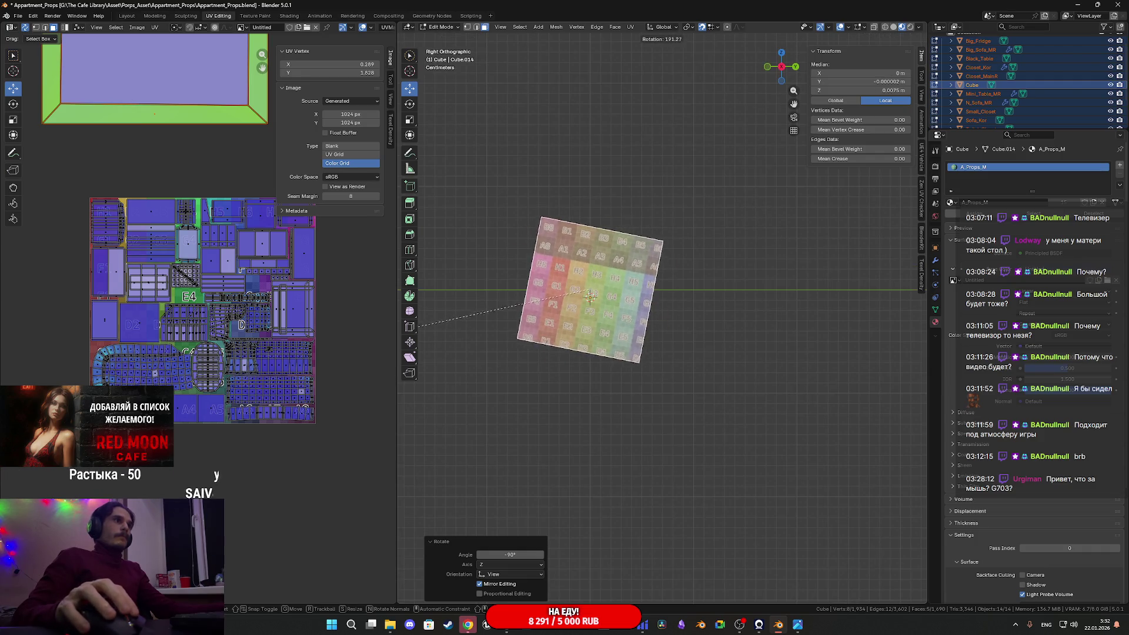
{"action": "left_click", "coordinate": [436, 357], "text": "ctrl"}
{"action": "left_click", "coordinate": [511, 554]}
{"action": "type", "text": "18"}
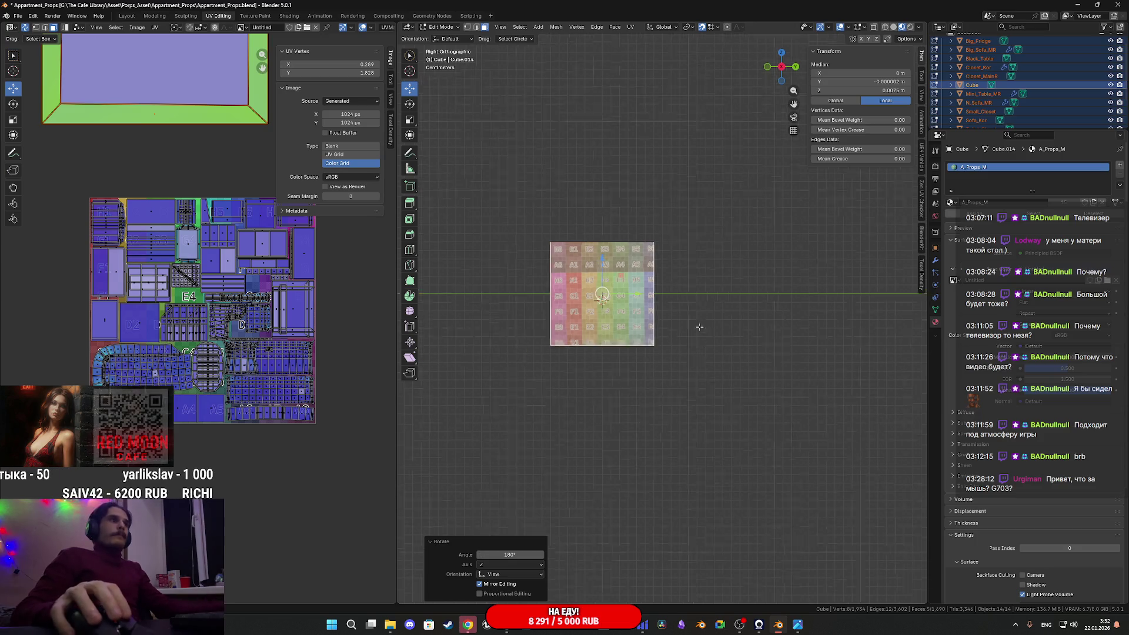
Orbit into perspective and zoom out the UV editor to show the island and whole atlas
{"action": "scroll", "coordinate": [620, 474], "scroll_direction": "down", "scroll_amount": 3}
{"action": "mouse_move", "coordinate": [624, 465]}
{"action": "middle_mouse_down"}
{"action": "mouse_move", "coordinate": [710, 376]}
{"action": "mouse_move", "coordinate": [759, 461]}
{"action": "mouse_move", "coordinate": [598, 479]}
{"action": "mouse_move", "coordinate": [595, 407]}
{"action": "mouse_move", "coordinate": [633, 464]}
{"action": "mouse_move", "coordinate": [659, 459]}
{"action": "mouse_move", "coordinate": [709, 406]}
{"action": "middle_mouse_up"}
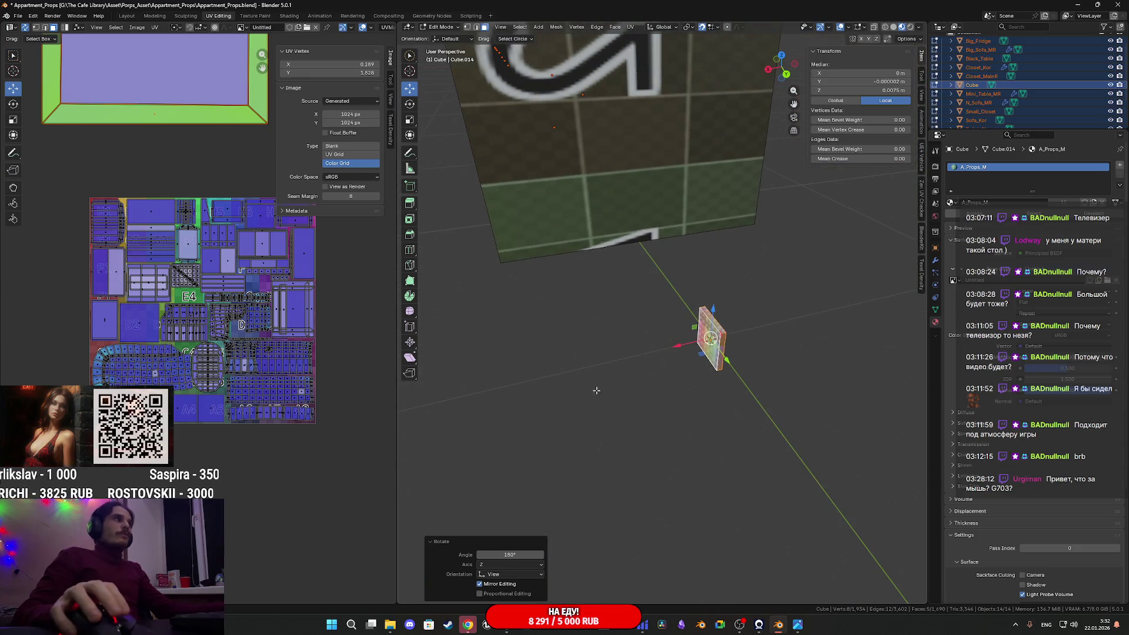
{"action": "scroll", "coordinate": [203, 315], "scroll_direction": "down", "scroll_amount": 4}
{"action": "middle_click_drag", "start_coordinate": [218, 204], "coordinate": [244, 278]}
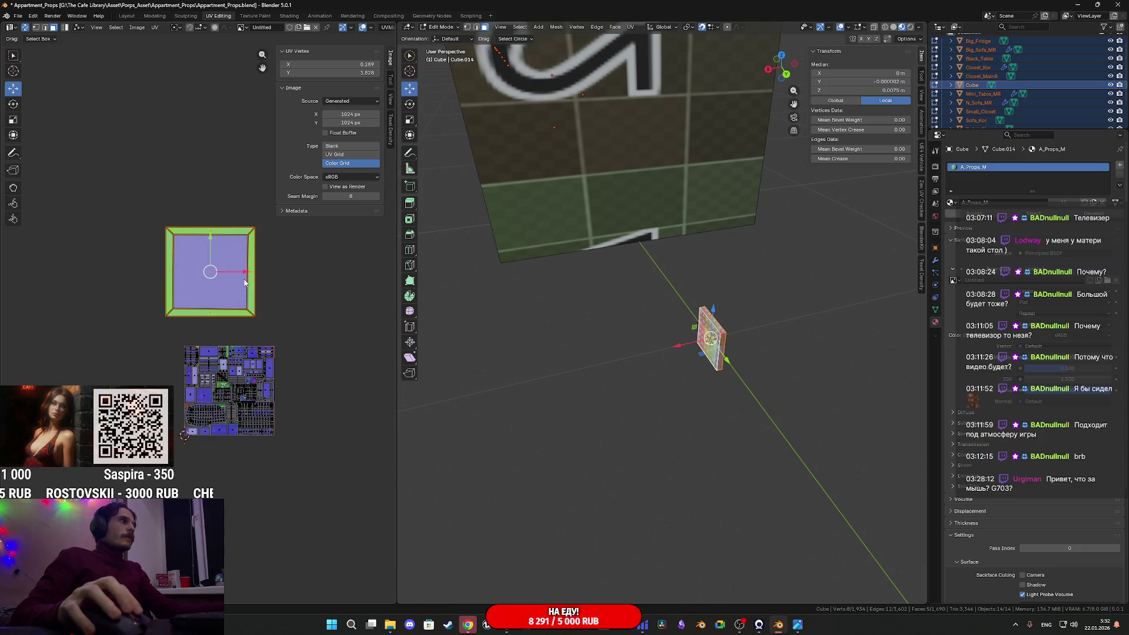
Shift the UV island down and left, then return to Object Mode
{"action": "mouse_move", "coordinate": [246, 282]}
{"action": "left_mouse_down"}
{"action": "mouse_move", "coordinate": [250, 301]}
{"action": "mouse_move", "coordinate": [225, 306]}
{"action": "left_mouse_up"}
{"action": "key", "text": "Tab"}
{"action": "mouse_move", "coordinate": [756, 382]}
{"action": "middle_mouse_down"}
{"action": "mouse_move", "coordinate": [816, 376]}
{"action": "mouse_move", "coordinate": [771, 312]}
{"action": "middle_mouse_up"}
{"action": "scroll", "coordinate": [992, 82], "scroll_direction": "down", "scroll_amount": 1}
Rename the Cube object to Light_Switch_1 in the Outliner and duplicate it
{"action": "double_click", "coordinate": [991, 79]}
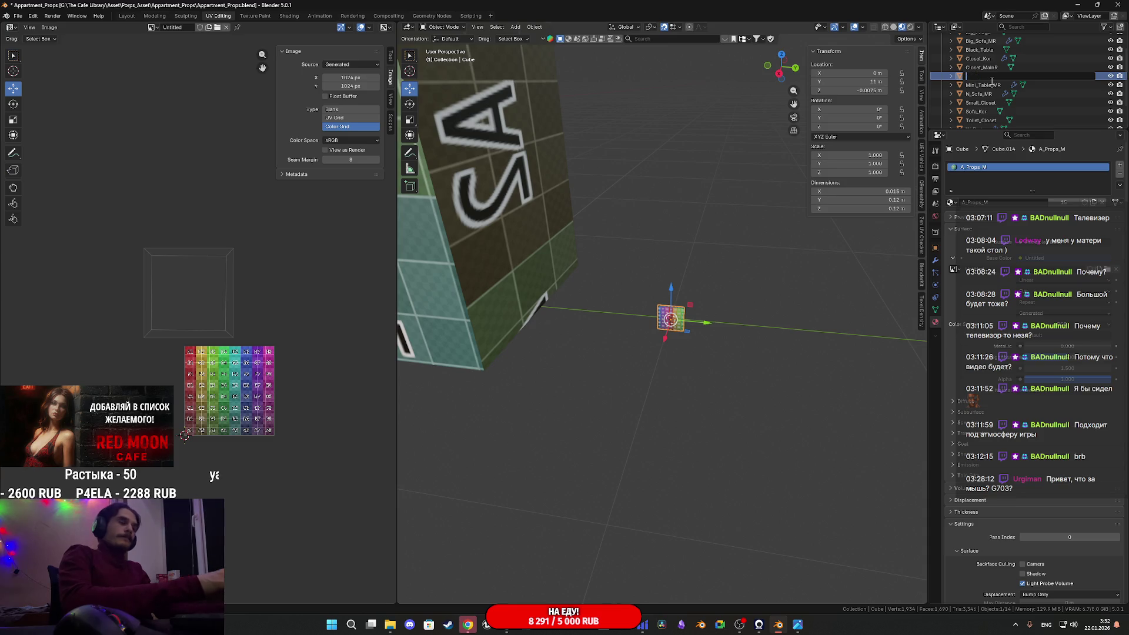
{"action": "type", "text": "Light_S"}
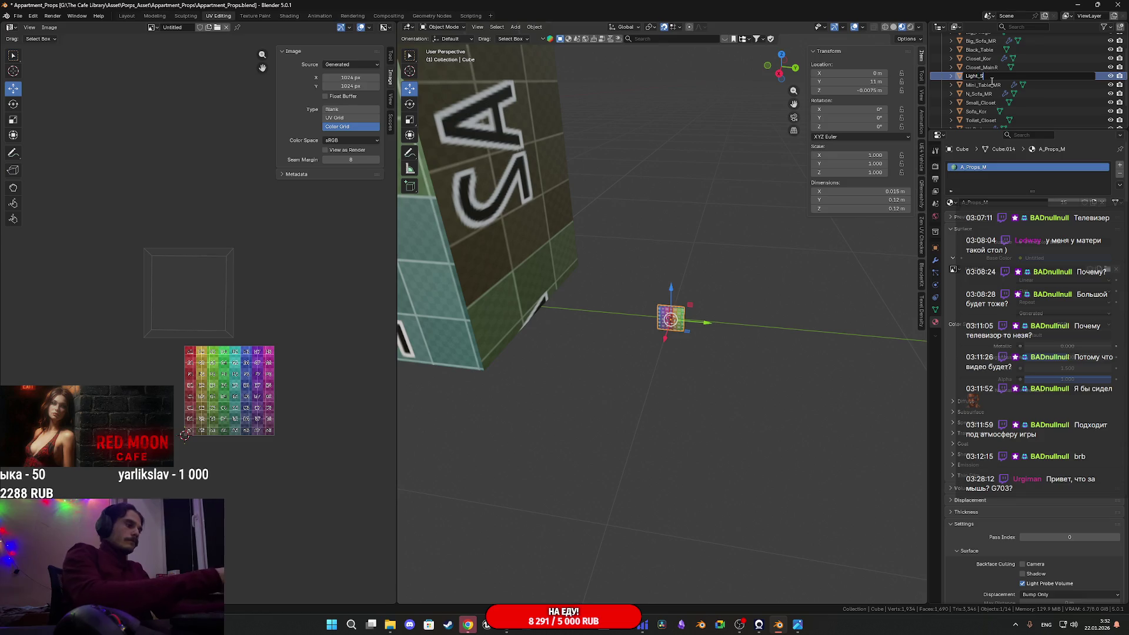
{"action": "type", "text": "witch"}
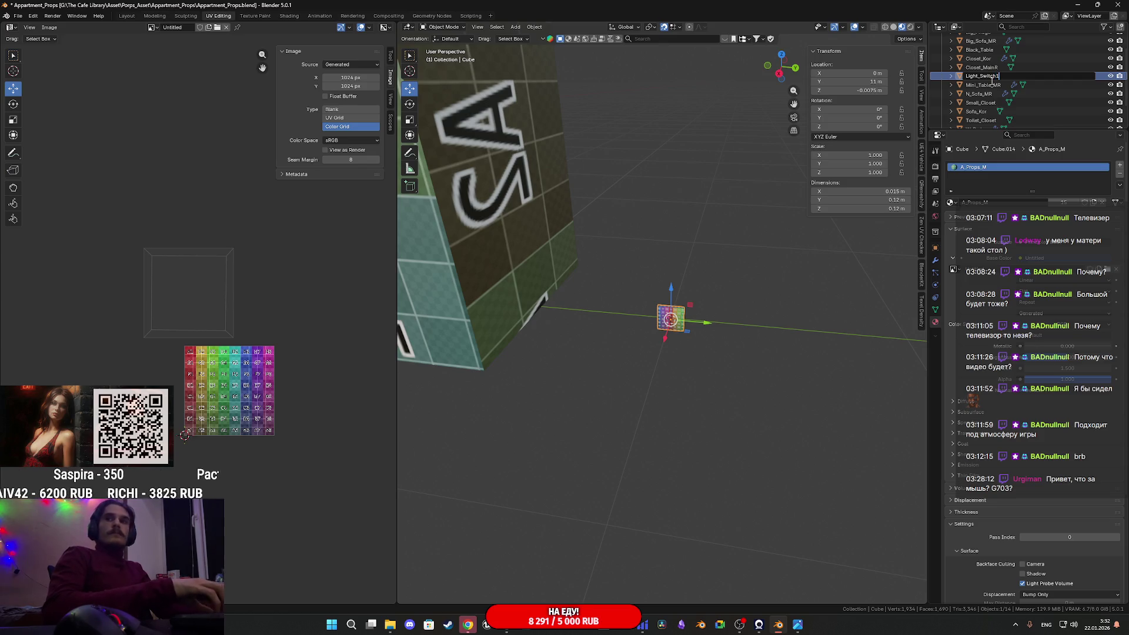
{"action": "type", "text": "_1"}
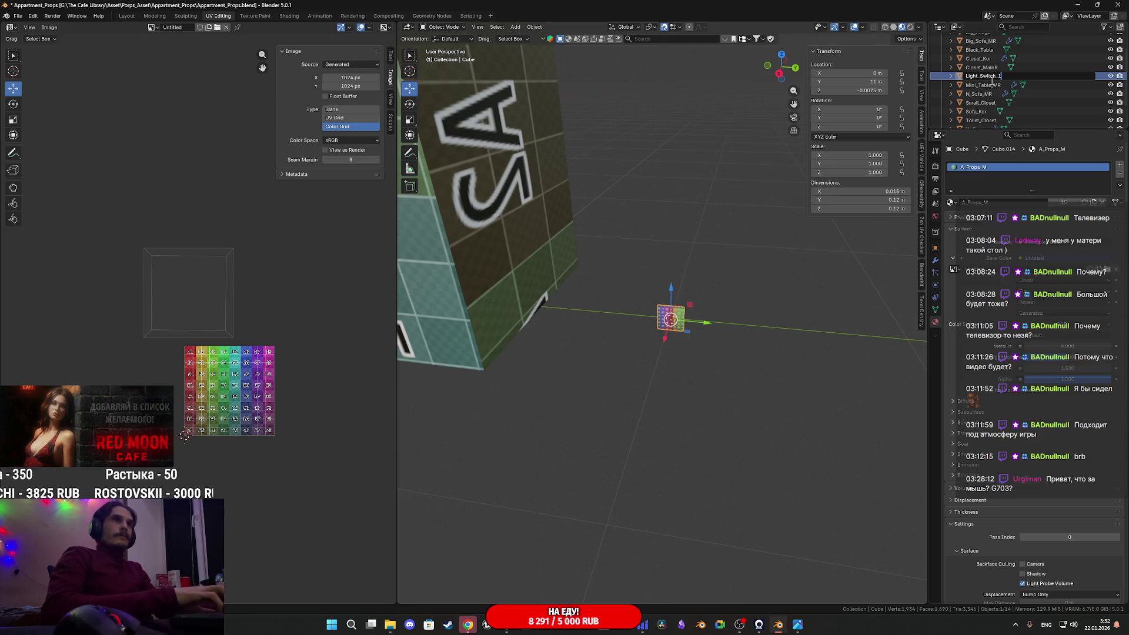
{"action": "key", "text": "Return"}
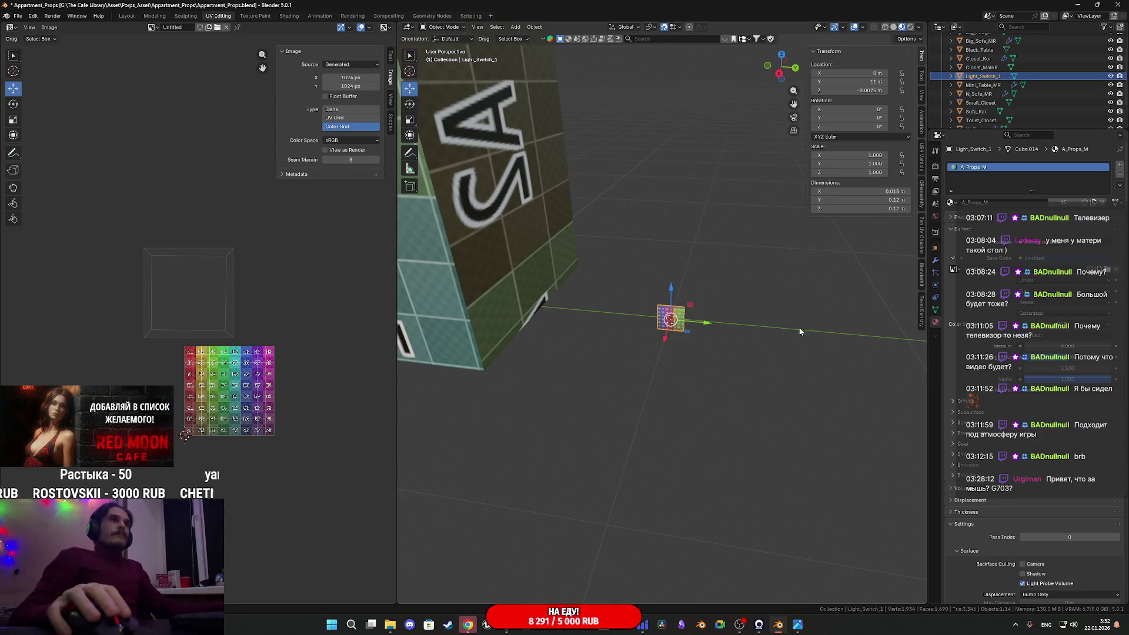
{"action": "key", "text": "shift+d"}
Move the copy 1 m along Y and rename it Light_Switch_2
{"action": "key", "text": "Escape"}
{"action": "key", "text": "g"}
{"action": "key", "text": "y"}
{"action": "key", "text": "1"}
{"action": "key", "text": "Return"}
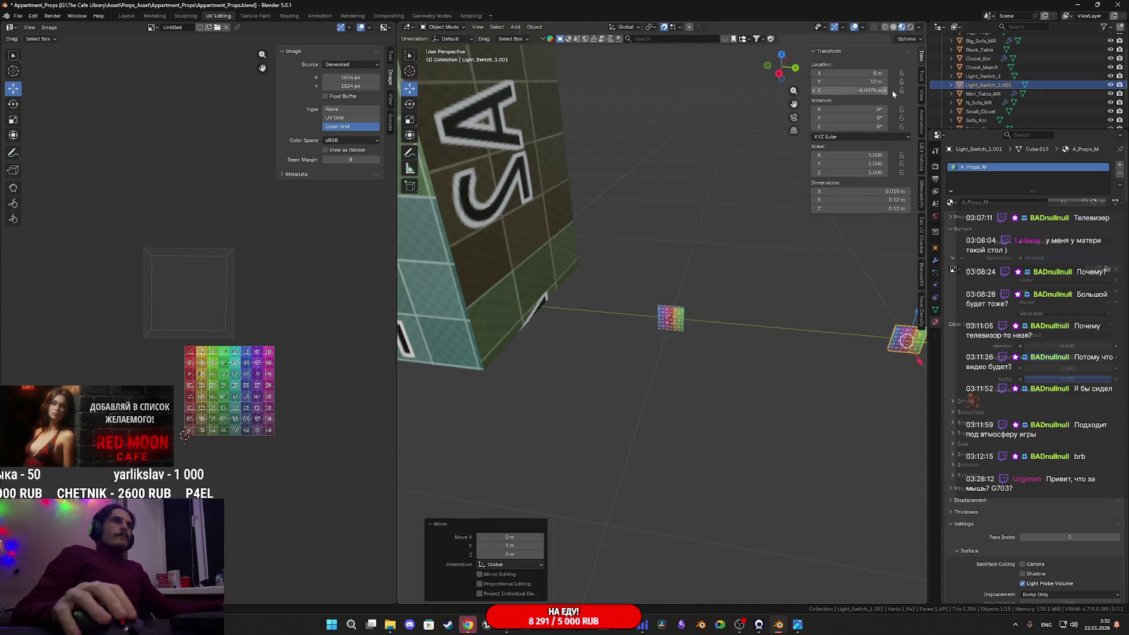
{"action": "double_click", "coordinate": [1000, 86]}
{"action": "key", "text": "BackSpace"}
{"action": "key", "text": "BackSpace"}
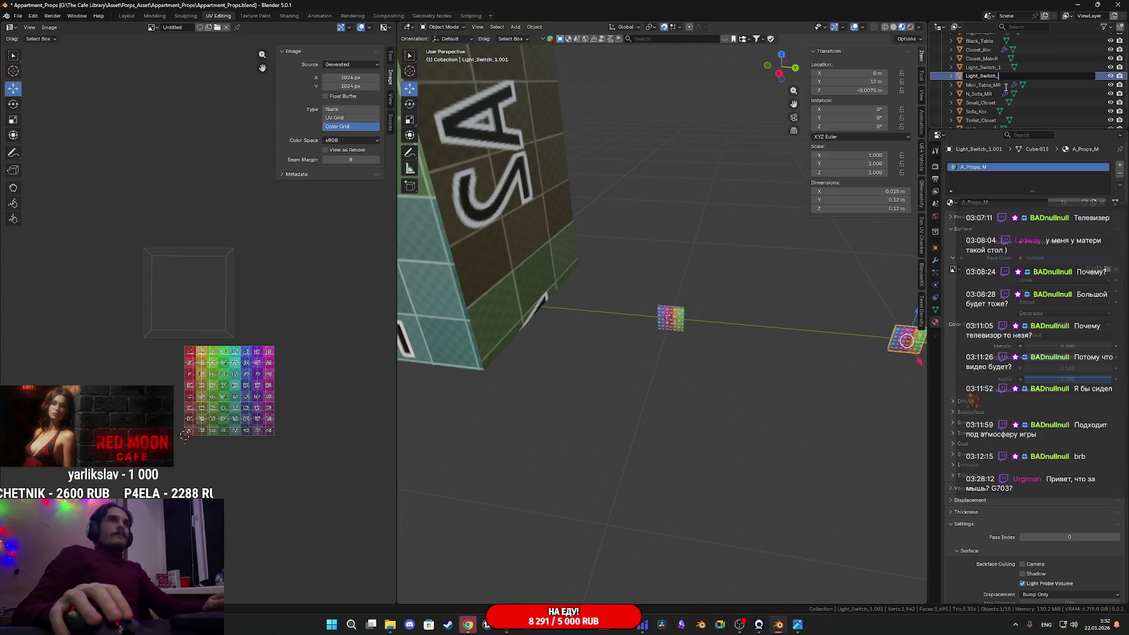
{"action": "type", "text": "2"}
{"action": "key", "text": "Return"}
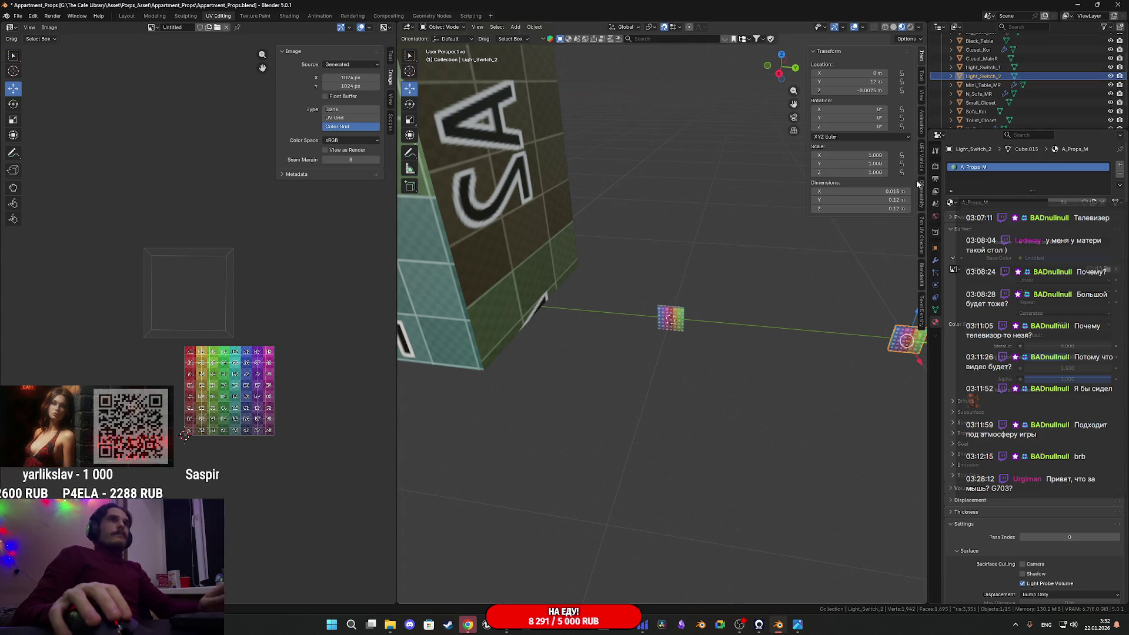
Nudge Light_Switch_1 up on Z, then edit both switches' meshes together
{"action": "middle_click_drag", "start_coordinate": [821, 285], "coordinate": [817, 316]}
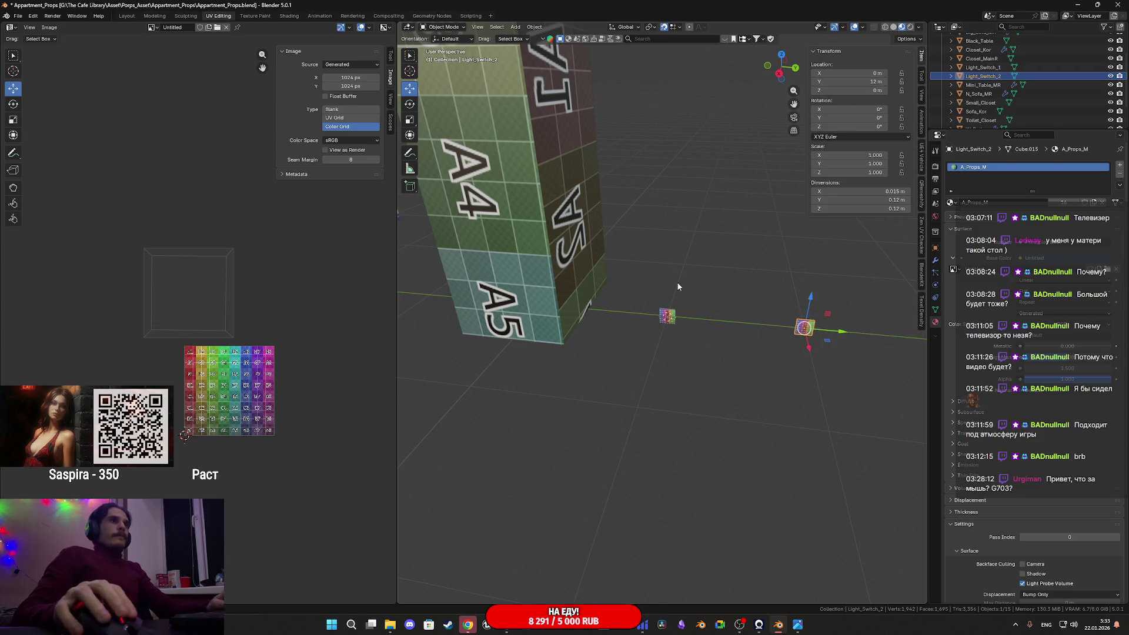
{"action": "left_click", "coordinate": [673, 319]}
{"action": "left_click_drag", "start_coordinate": [669, 290], "coordinate": [669, 289]}
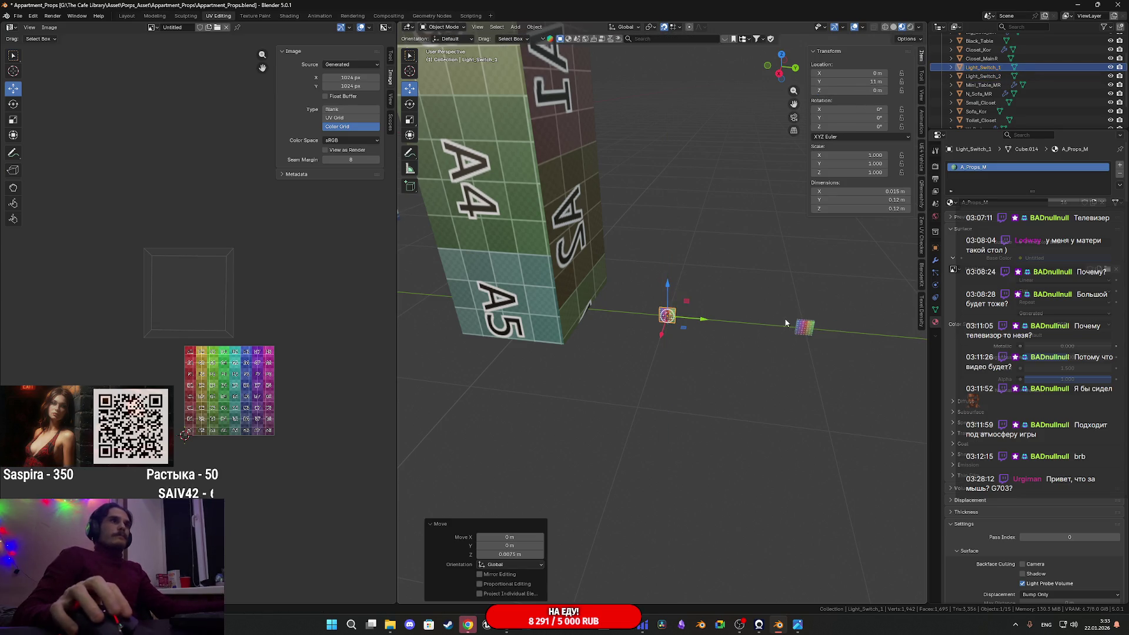
{"action": "left_click", "coordinate": [799, 336], "text": "shift"}
{"action": "left_click", "coordinate": [679, 317], "text": "shift"}
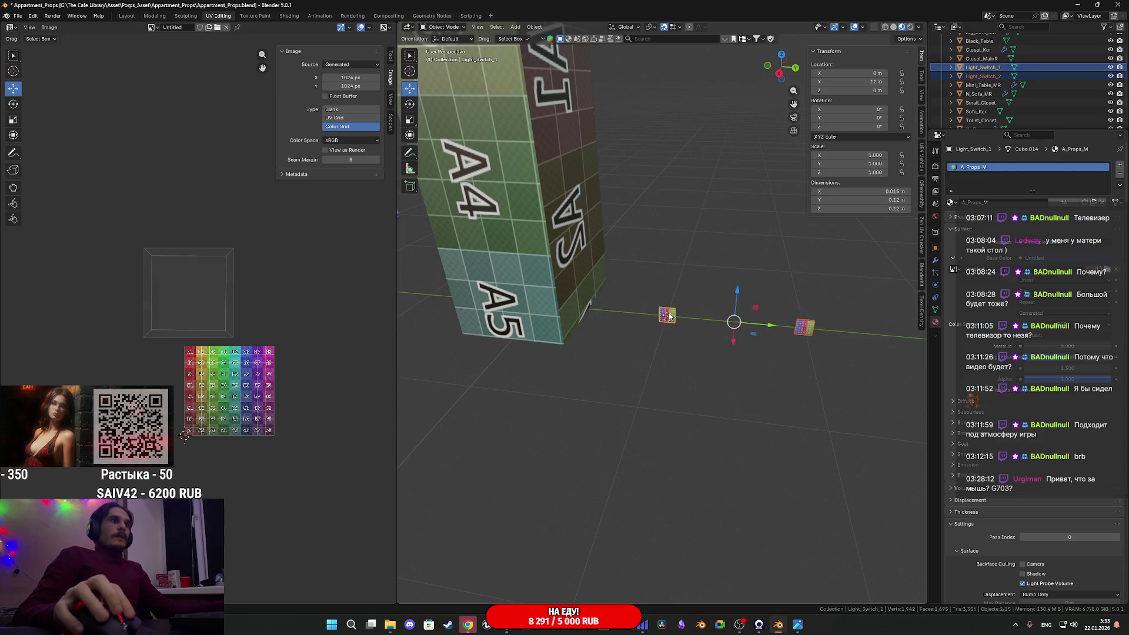
{"action": "key", "text": "Tab"}
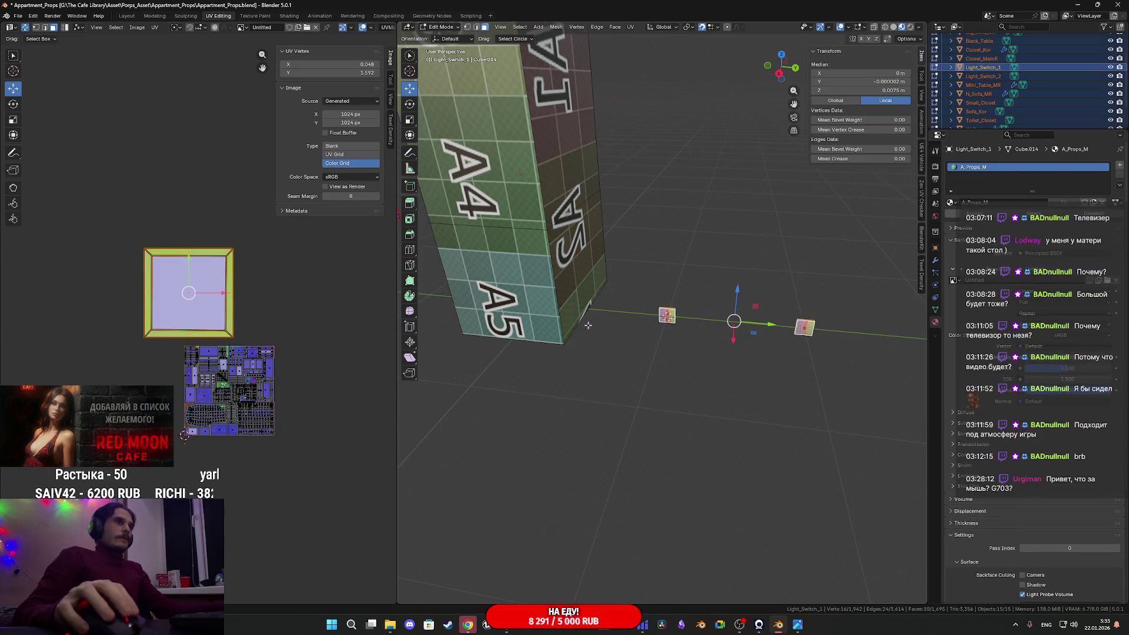
Select Light_Switch_2's UV island and move it beside the first switch's island
{"action": "left_click", "coordinate": [801, 327]}
{"action": "key", "text": "l"}
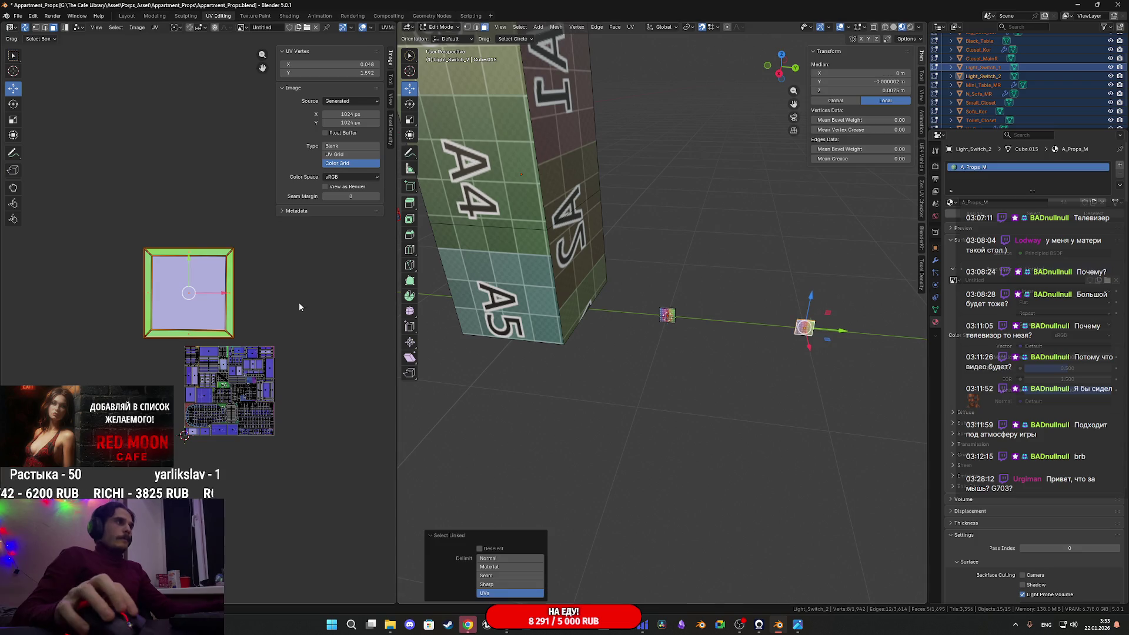
{"action": "scroll", "coordinate": [218, 267], "scroll_direction": "up", "scroll_amount": 2}
{"action": "key", "text": "g"}
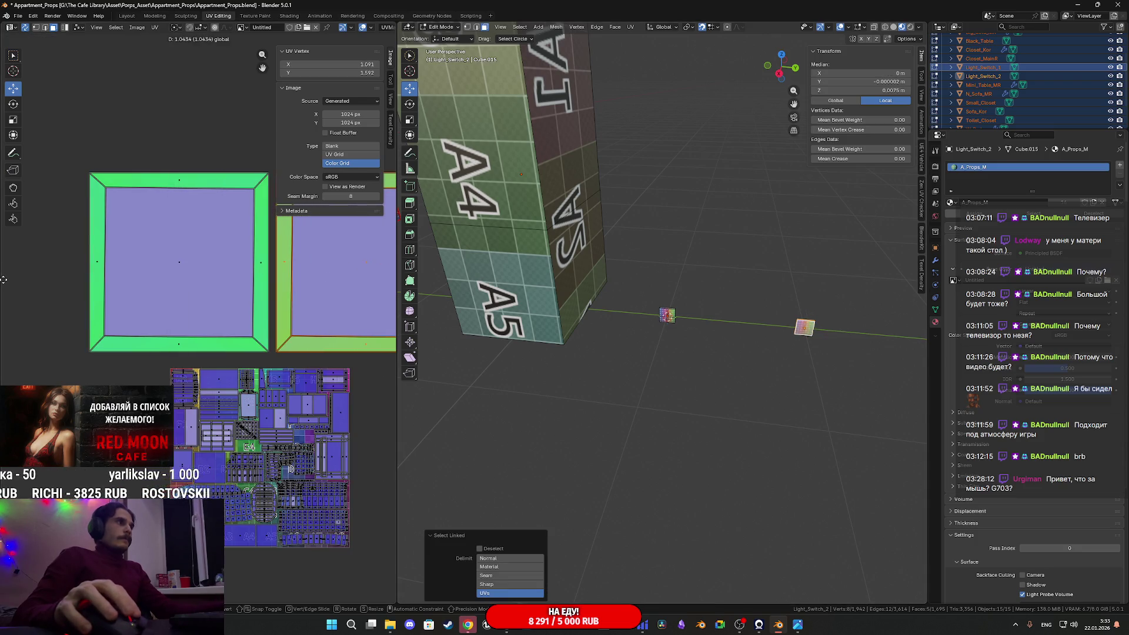
{"action": "left_click", "coordinate": [393, 281]}
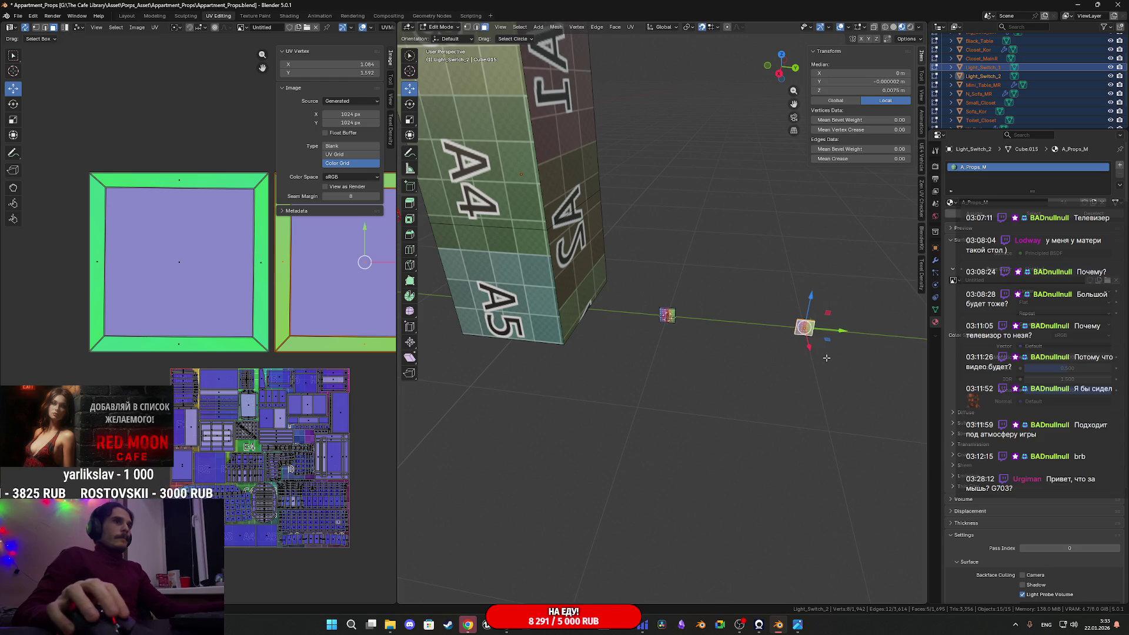
Select both switch UV islands, shrink them, and place them on the atlas's E4 tile
{"action": "scroll", "coordinate": [196, 333], "scroll_direction": "down", "scroll_amount": 4}
{"action": "left_click_drag", "start_coordinate": [170, 321], "coordinate": [333, 234]}
{"action": "scroll", "coordinate": [322, 296], "scroll_direction": "down", "scroll_amount": 2}
{"action": "key", "text": "s"}
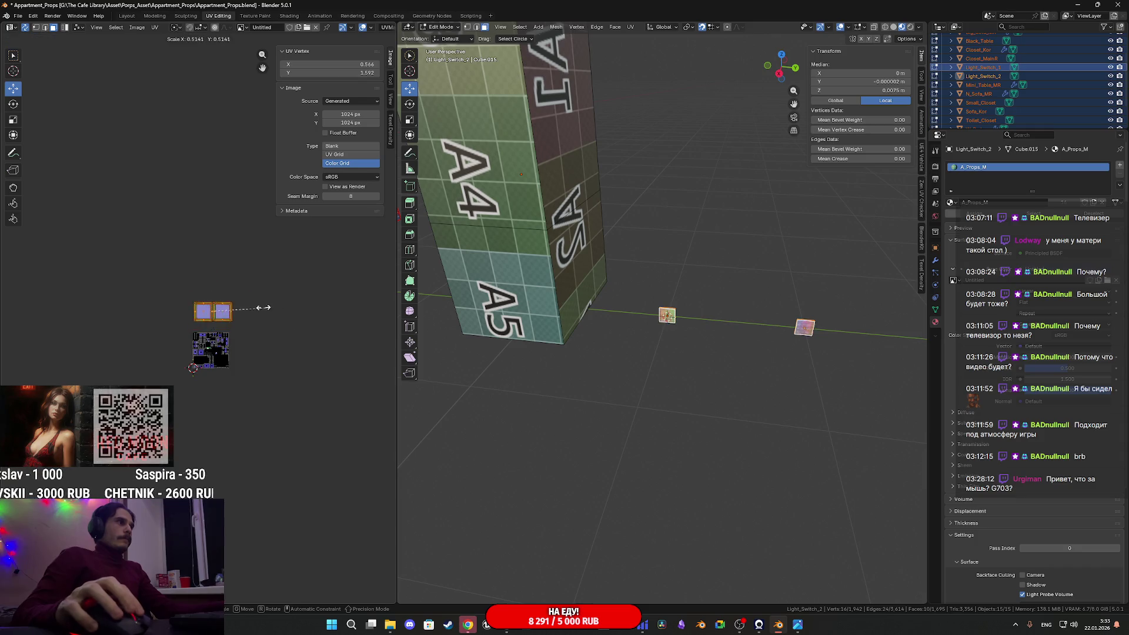
{"action": "left_click", "coordinate": [238, 323]}
{"action": "left_click_drag", "start_coordinate": [242, 327], "coordinate": [230, 373]}
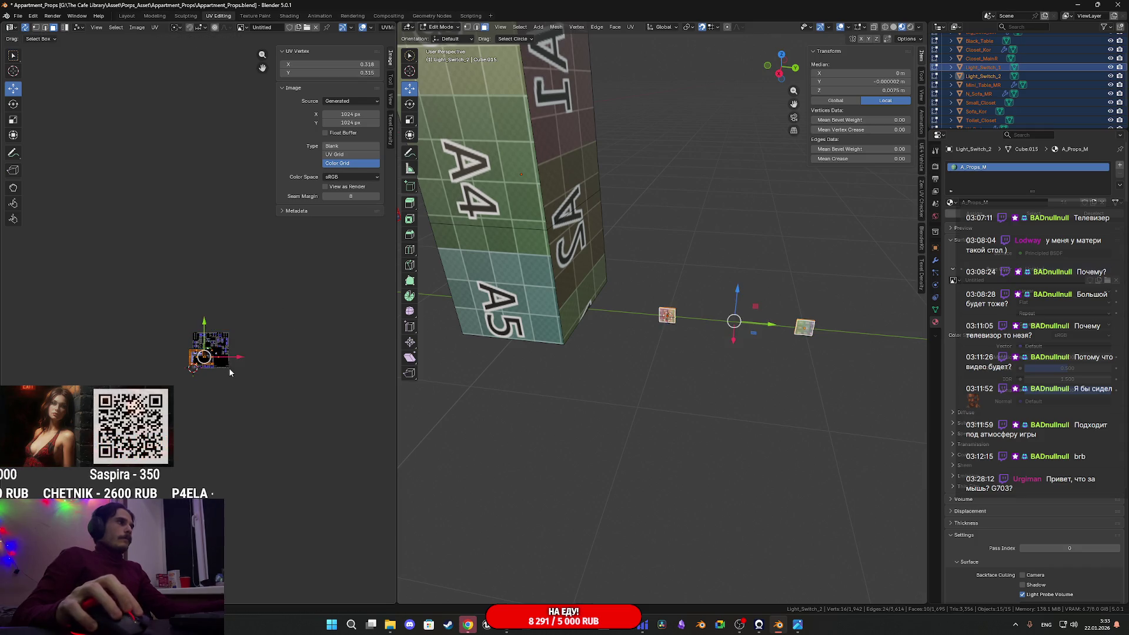
{"action": "scroll", "coordinate": [230, 372], "scroll_direction": "up", "scroll_amount": 5}
{"action": "key", "text": "s"}
{"action": "left_click", "coordinate": [282, 357]}
{"action": "middle_click_drag", "start_coordinate": [282, 357], "coordinate": [190, 407]}
{"action": "mouse_move", "coordinate": [200, 405]}
{"action": "left_mouse_down"}
{"action": "mouse_move", "coordinate": [241, 335]}
{"action": "mouse_move", "coordinate": [259, 263]}
{"action": "left_mouse_up"}
Scale the islands up slightly and nudge them to fill the E4 tile
{"action": "scroll", "coordinate": [259, 264], "scroll_direction": "up", "scroll_amount": 5}
{"action": "scroll", "coordinate": [276, 376], "scroll_direction": "down", "scroll_amount": 3}
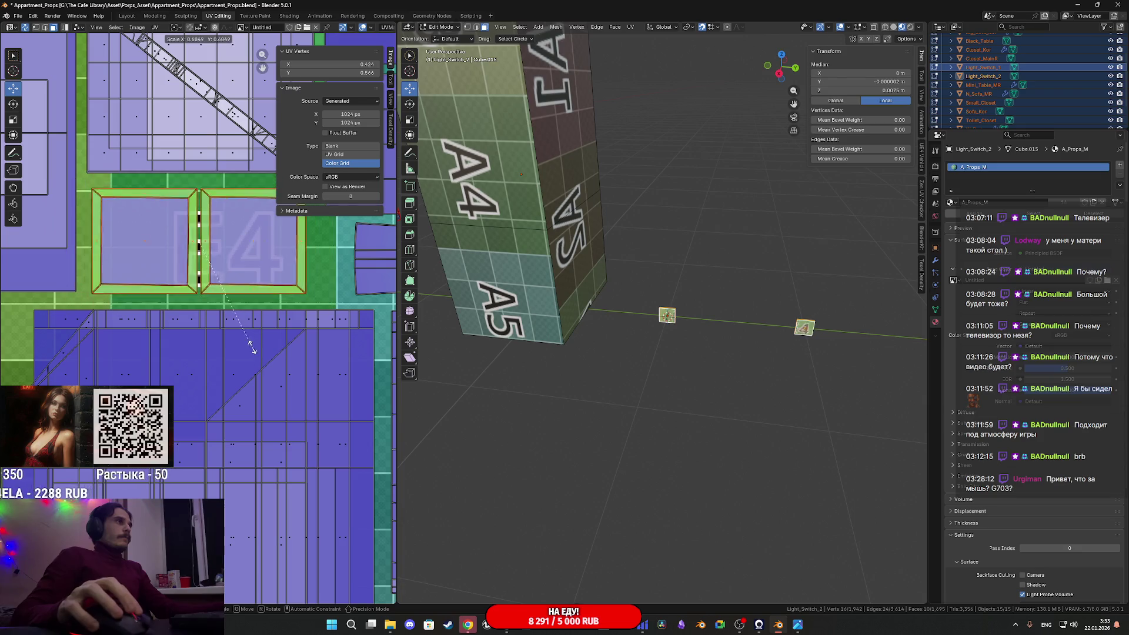
{"action": "middle_click_drag", "start_coordinate": [288, 317], "coordinate": [228, 390]}
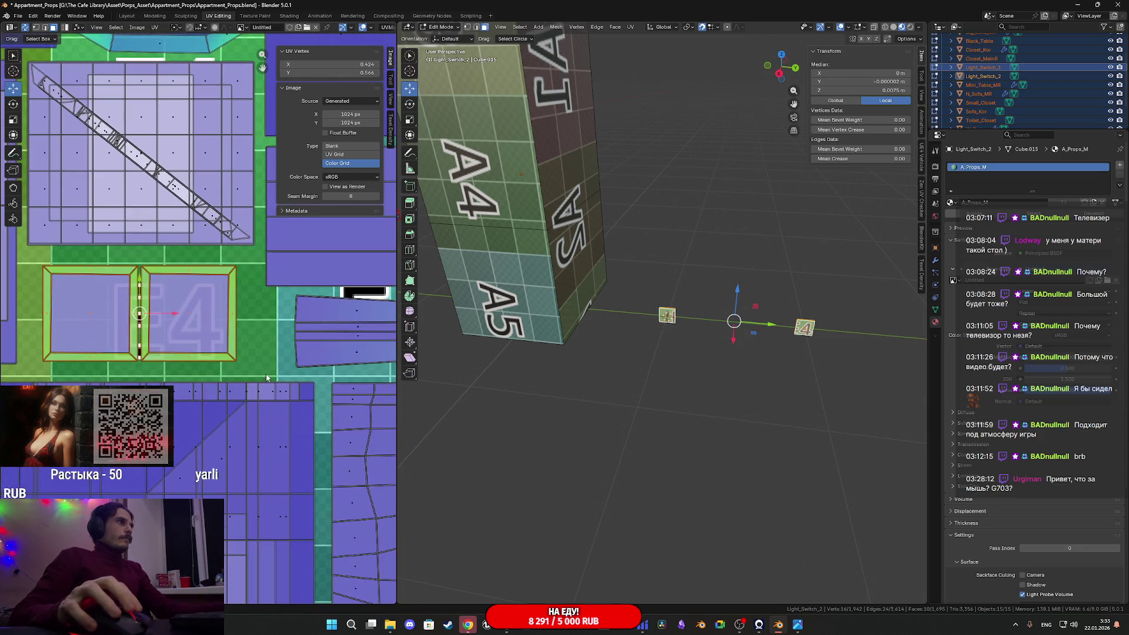
{"action": "key", "text": "s"}
{"action": "left_click", "coordinate": [393, 382]}
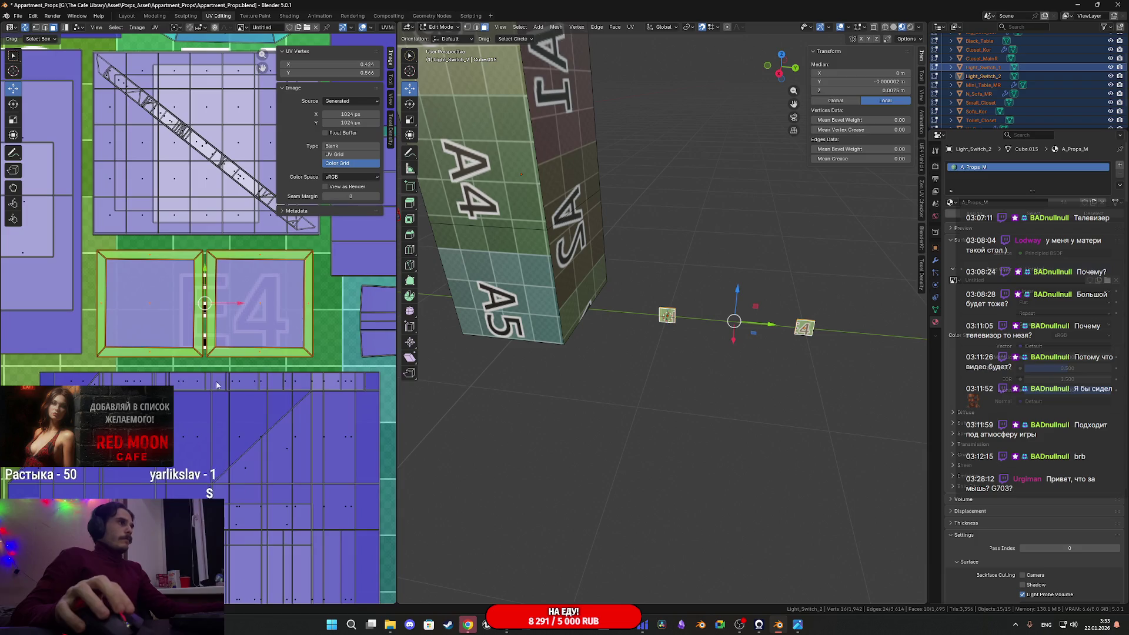
{"action": "middle_click_drag", "start_coordinate": [203, 382], "coordinate": [245, 387]}
{"action": "key", "text": "g"}
{"action": "left_click", "coordinate": [253, 381]}
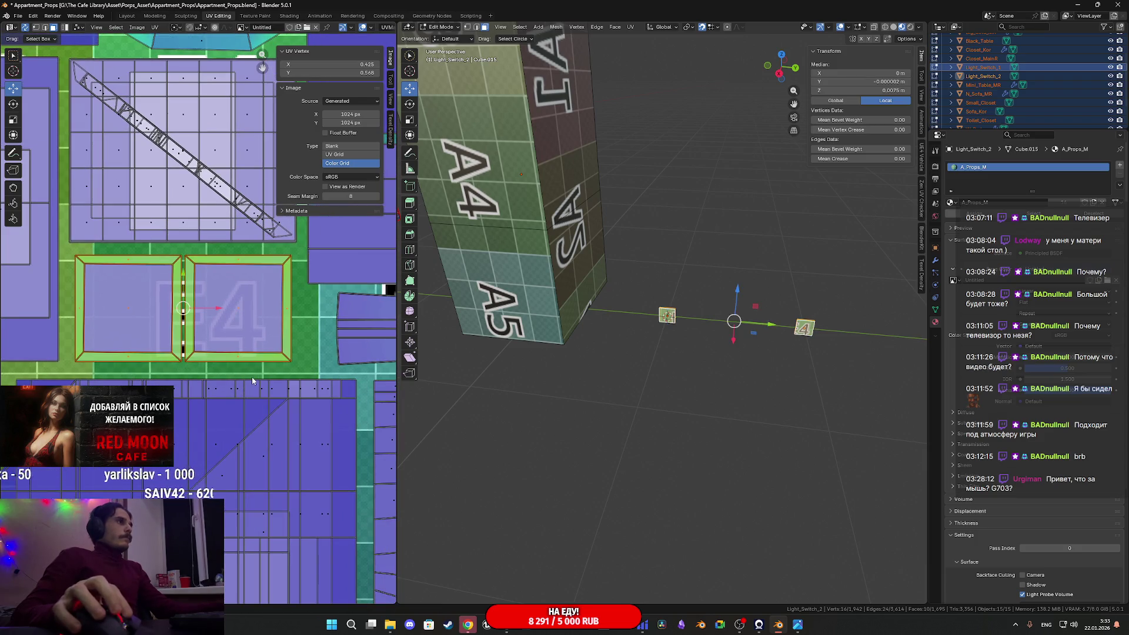
{"action": "left_click", "coordinate": [294, 388]}
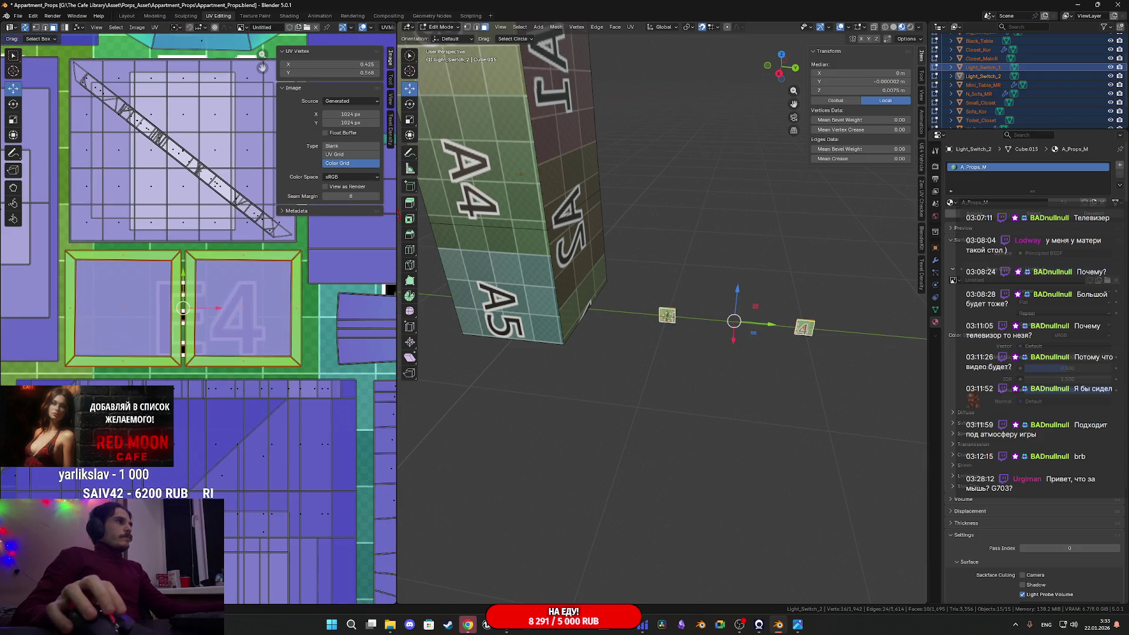
Fine-tune the islands' size and position on E4, then select all UVs
{"action": "middle_click_drag", "start_coordinate": [59, 356], "coordinate": [104, 334]}
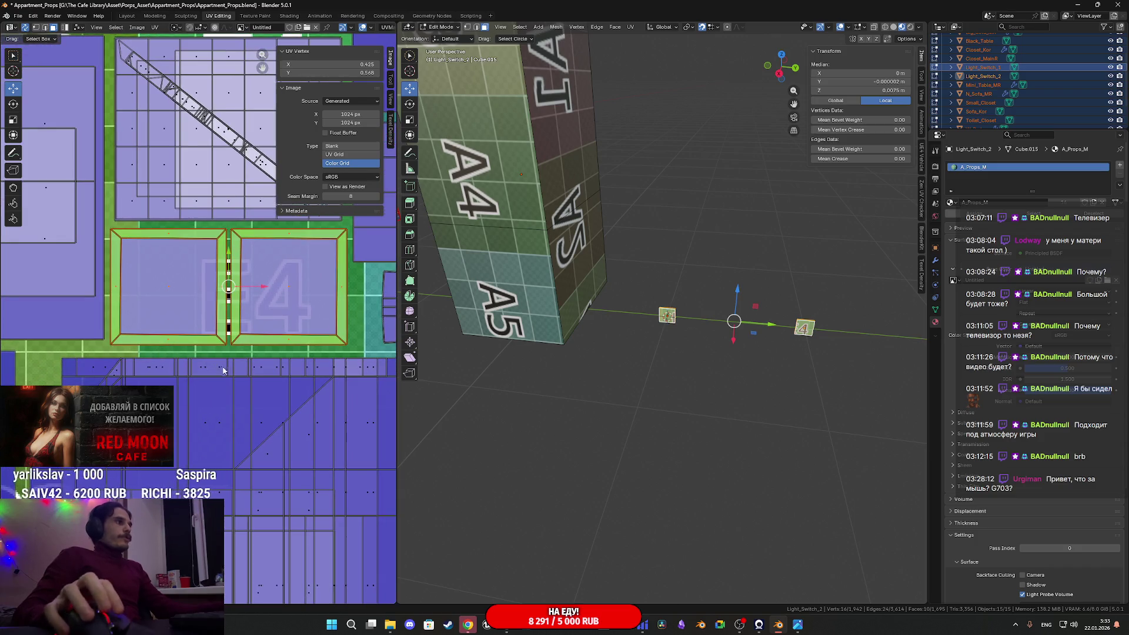
{"action": "middle_click_drag", "start_coordinate": [221, 369], "coordinate": [207, 357]}
{"action": "key", "text": "g"}
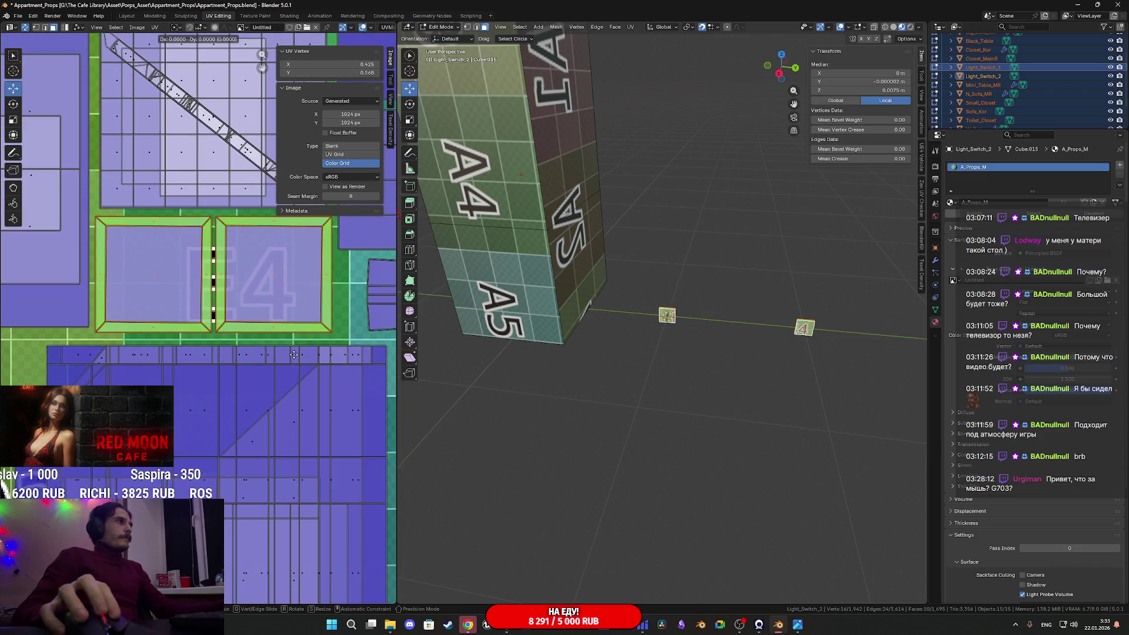
{"action": "right_click", "coordinate": [294, 361]}
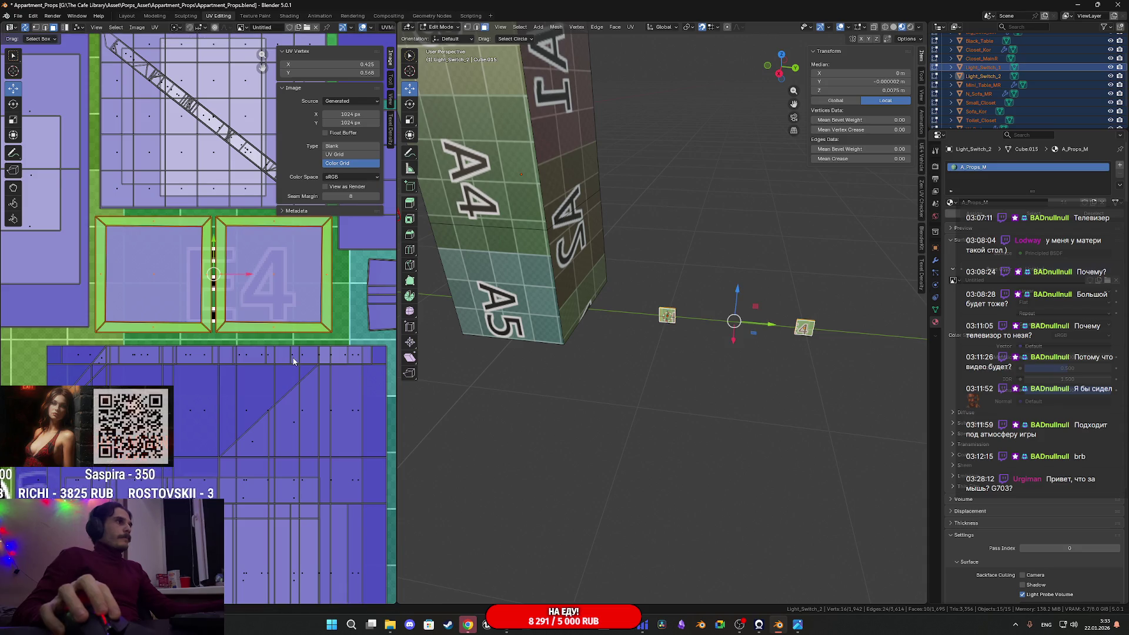
{"action": "key", "text": "s"}
{"action": "left_click", "coordinate": [274, 336]}
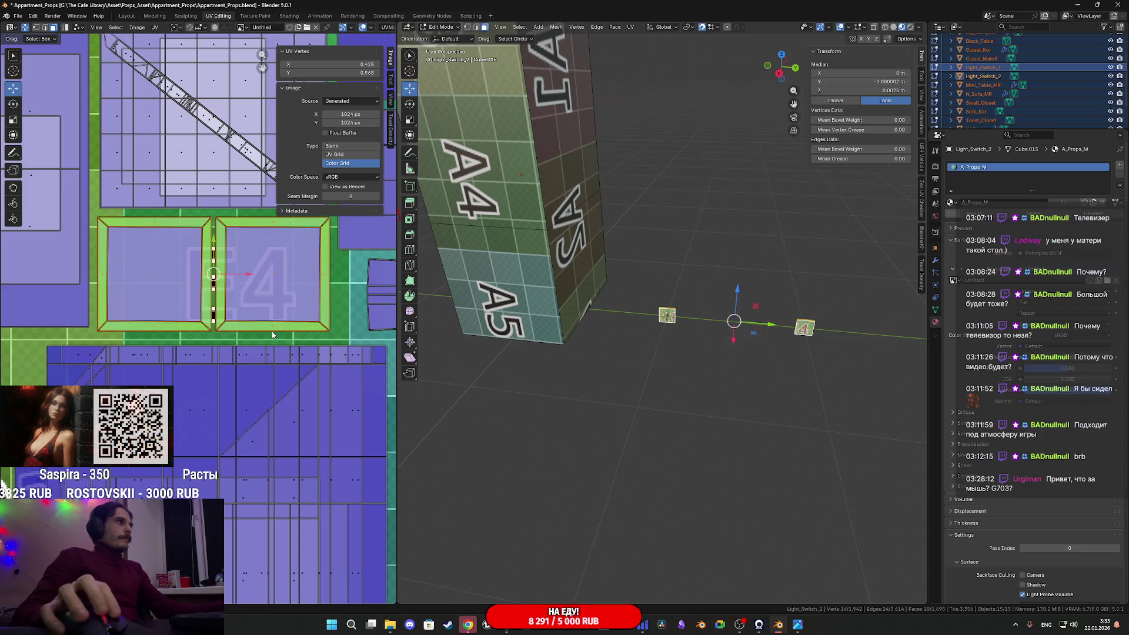
{"action": "key", "text": "s"}
{"action": "left_click", "coordinate": [286, 333]}
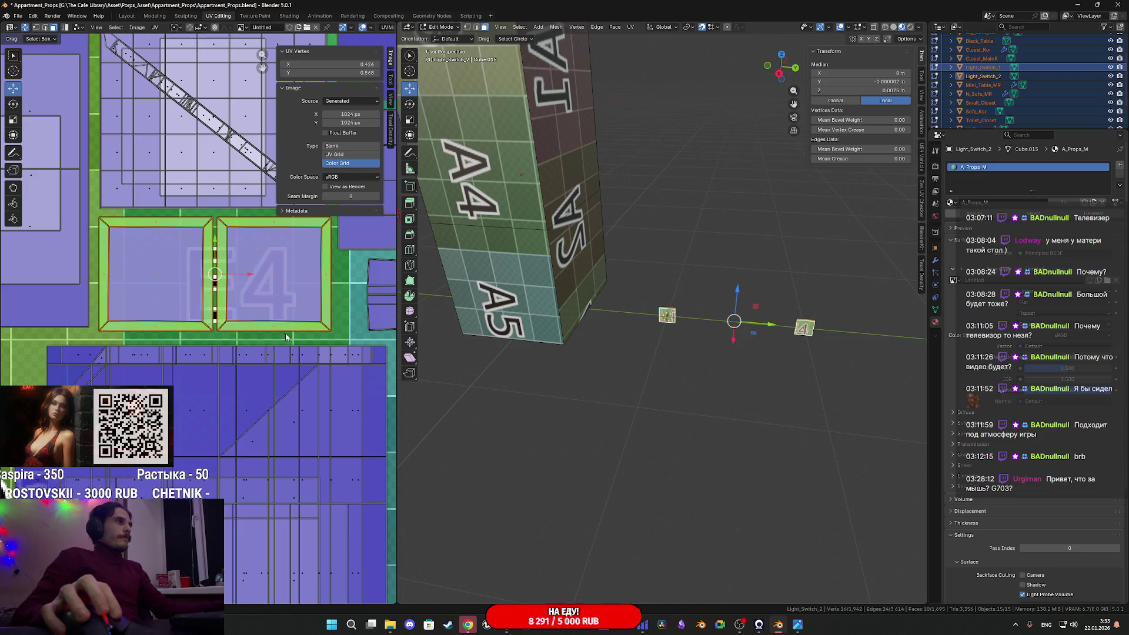
{"action": "scroll", "coordinate": [297, 342], "scroll_direction": "down", "scroll_amount": 4}
{"action": "scroll", "coordinate": [294, 343], "scroll_direction": "down", "scroll_amount": 4}
{"action": "key", "text": "a"}
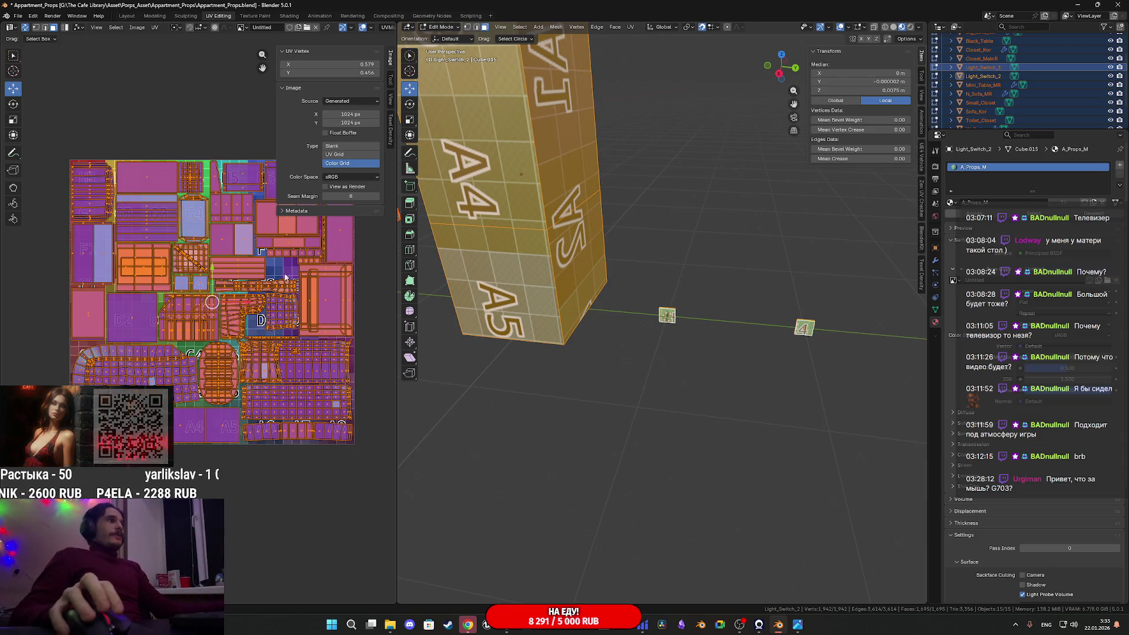
Check the textured switch block, return to Object Mode, and save Appartment_Props
{"action": "scroll", "coordinate": [279, 275], "scroll_direction": "up", "scroll_amount": 6}
{"action": "scroll", "coordinate": [123, 202], "scroll_direction": "down", "scroll_amount": 5}
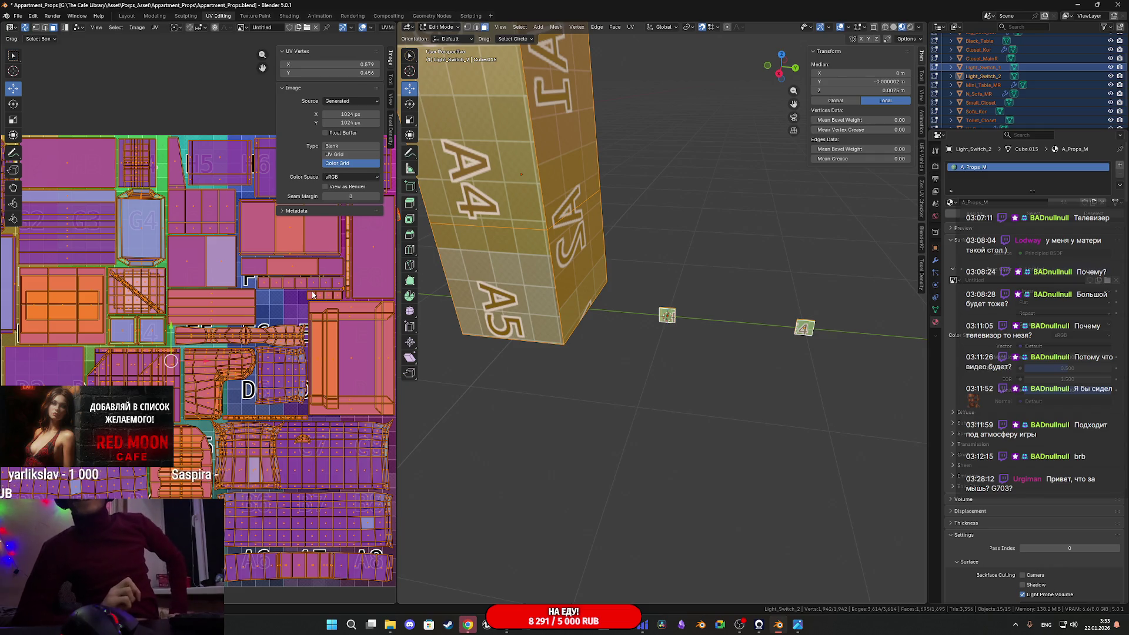
{"action": "scroll", "coordinate": [312, 295], "scroll_direction": "up", "scroll_amount": 5}
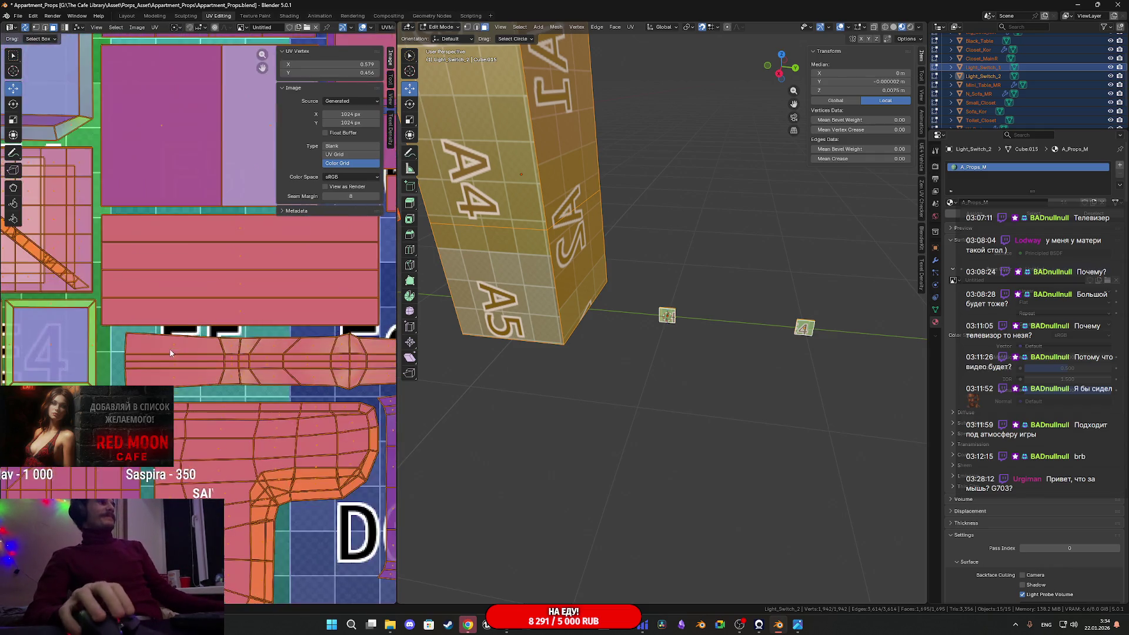
{"action": "scroll", "coordinate": [200, 325], "scroll_direction": "up", "scroll_amount": 2}
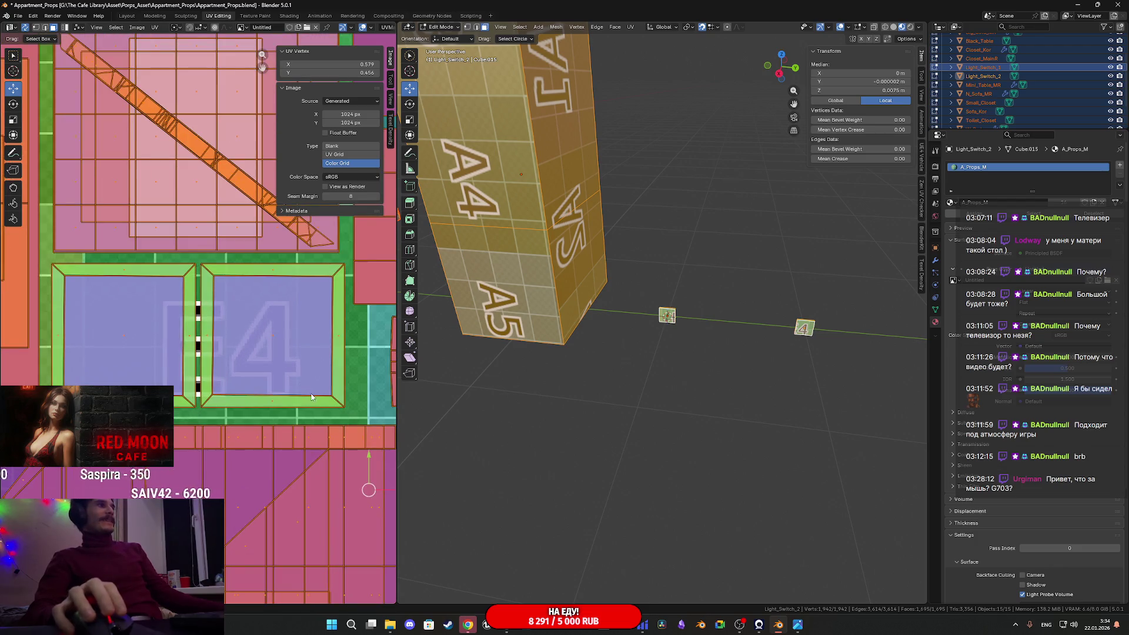
{"action": "mouse_move", "coordinate": [694, 305]}
{"action": "middle_mouse_down"}
{"action": "mouse_move", "coordinate": [722, 302]}
{"action": "mouse_move", "coordinate": [734, 320]}
{"action": "middle_mouse_up"}
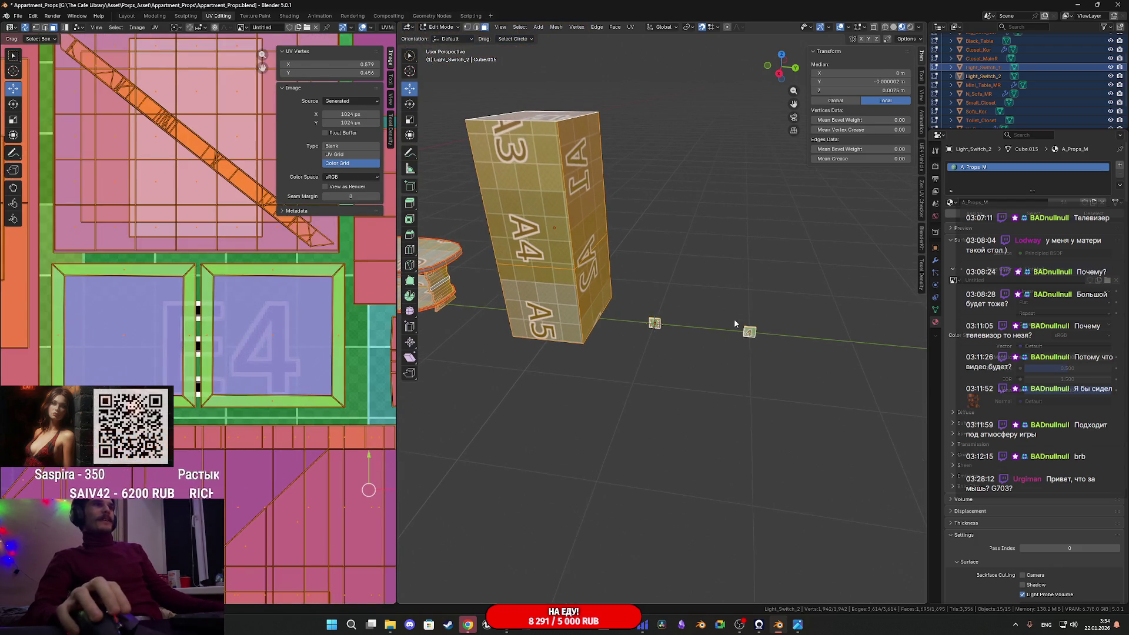
{"action": "key", "text": "Tab"}
{"action": "scroll", "coordinate": [748, 353], "scroll_direction": "up", "scroll_amount": 4}
{"action": "key", "text": "ctrl+s"}
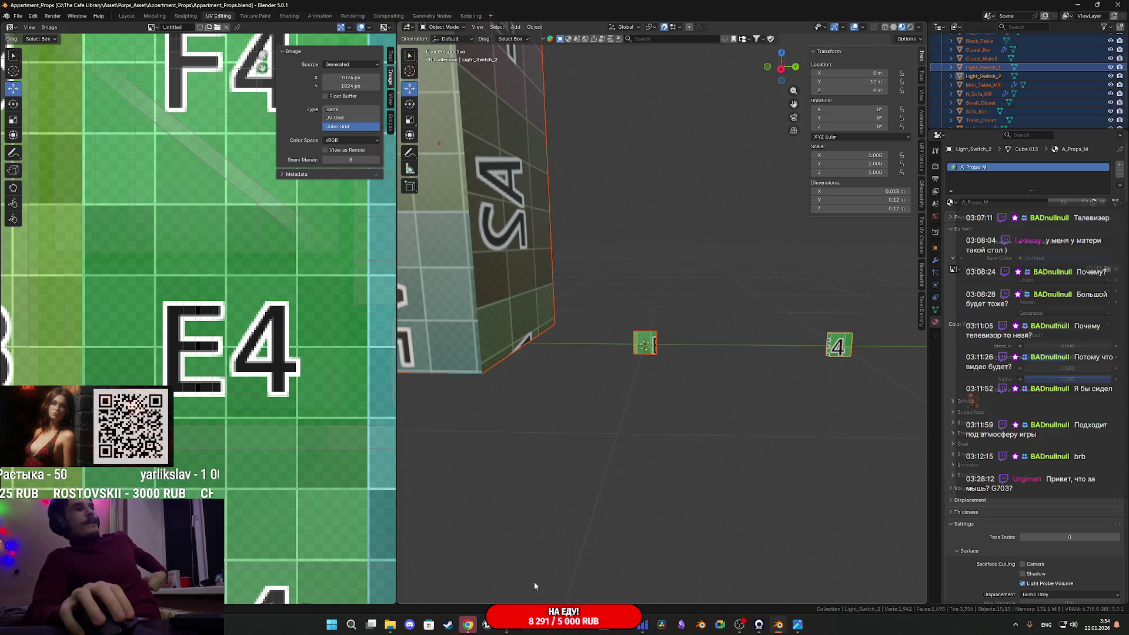
Bring up the IMG_1286.JPG fridge reference photo from the taskbar previews
{"action": "mouse_move", "coordinate": [487, 625]}
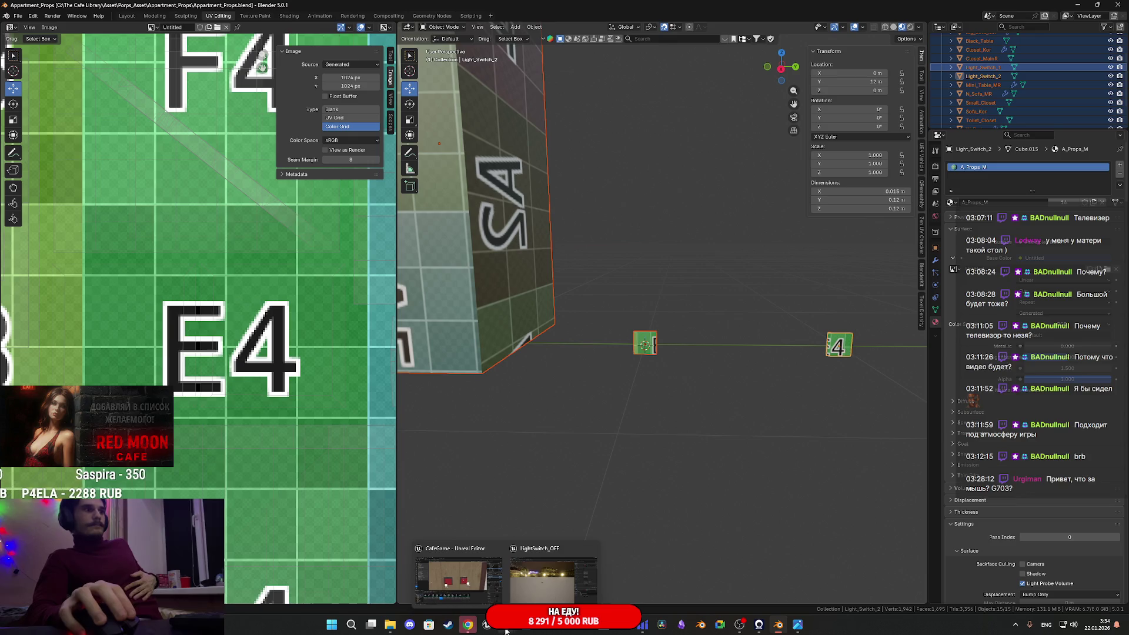
{"action": "left_click", "coordinate": [553, 573]}
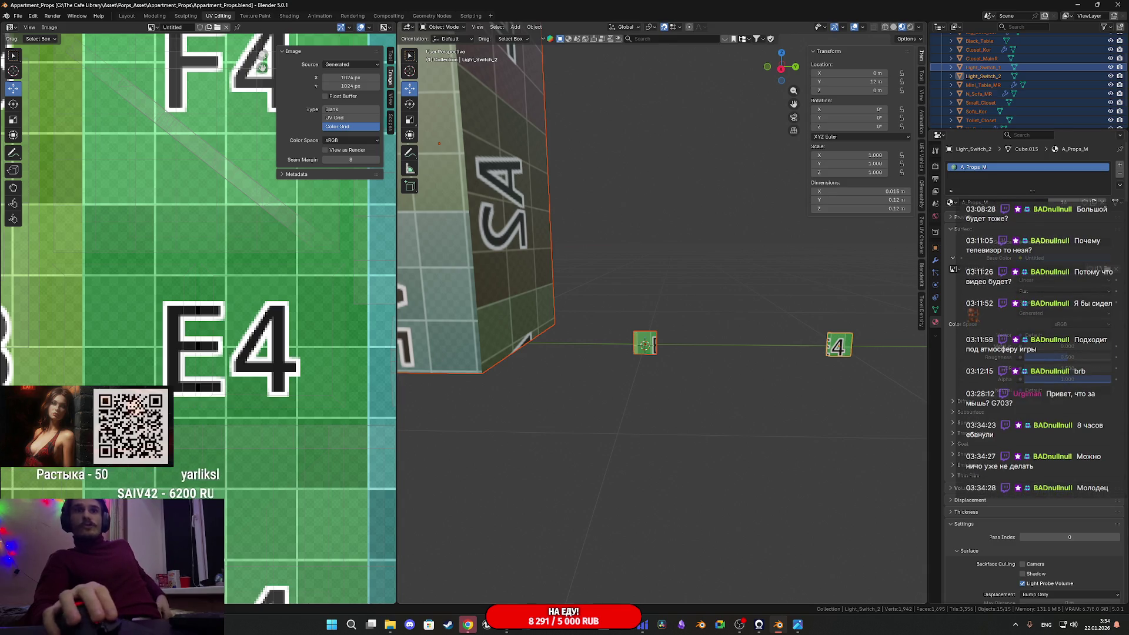
{"action": "mouse_move", "coordinate": [487, 625]}
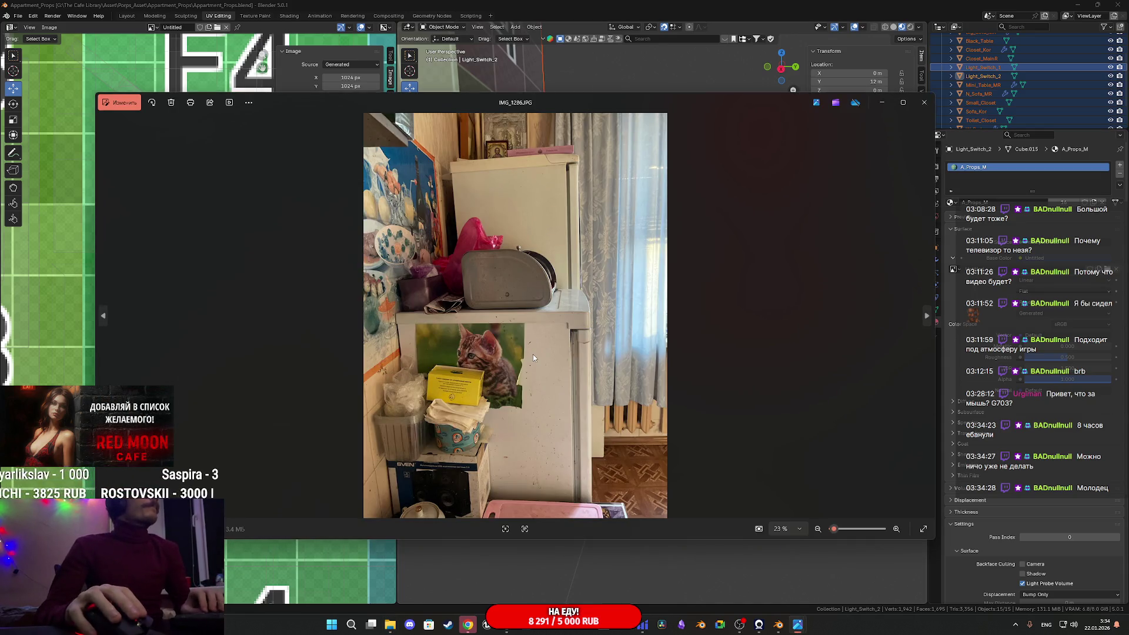
Page through the fridge and sofa reference photos, then return to Blender
{"action": "key", "text": "Right"}
{"action": "key", "text": "Right"}
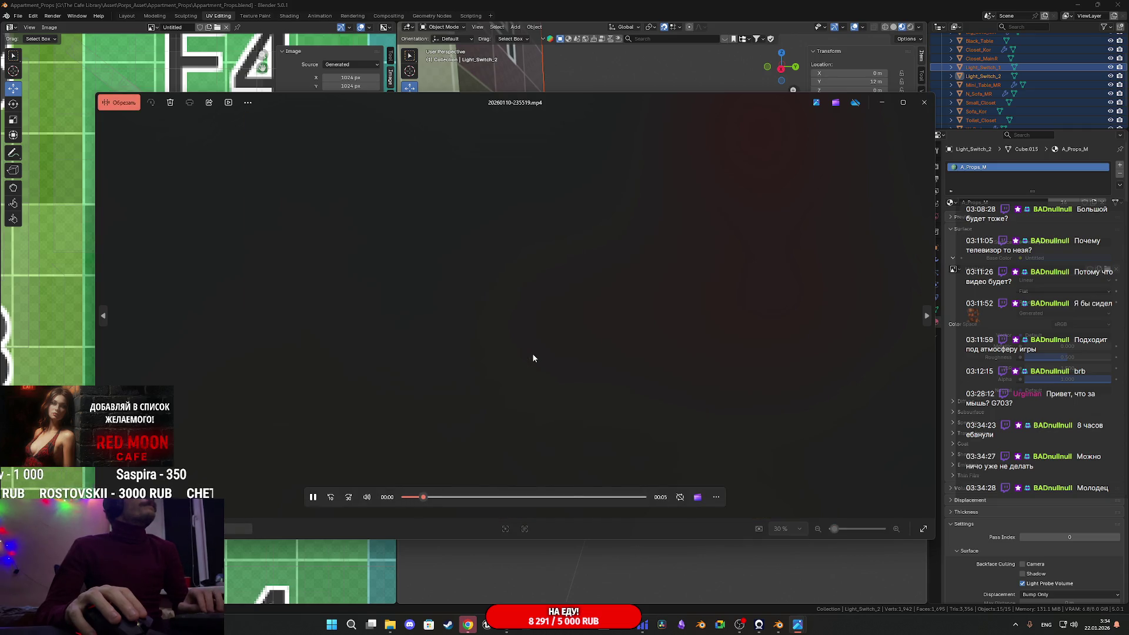
{"action": "key", "text": "Right"}
{"action": "key", "text": "Right"}
{"action": "key", "text": "Right"}
{"action": "key", "text": "Right"}
{"action": "key", "text": "Right"}
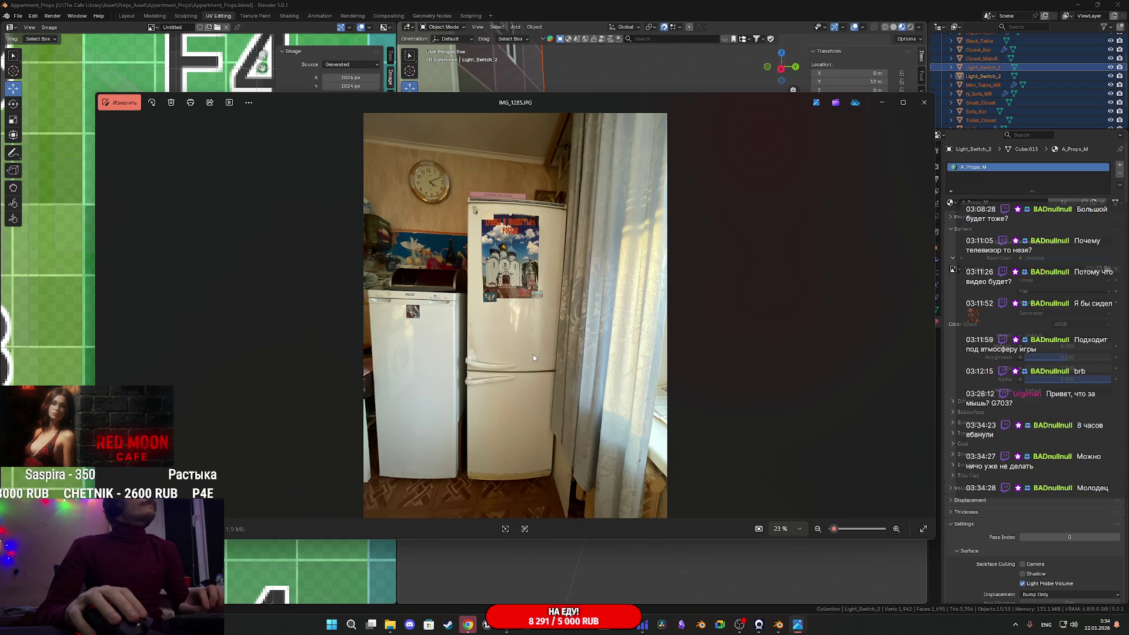
{"action": "key", "text": "Left"}
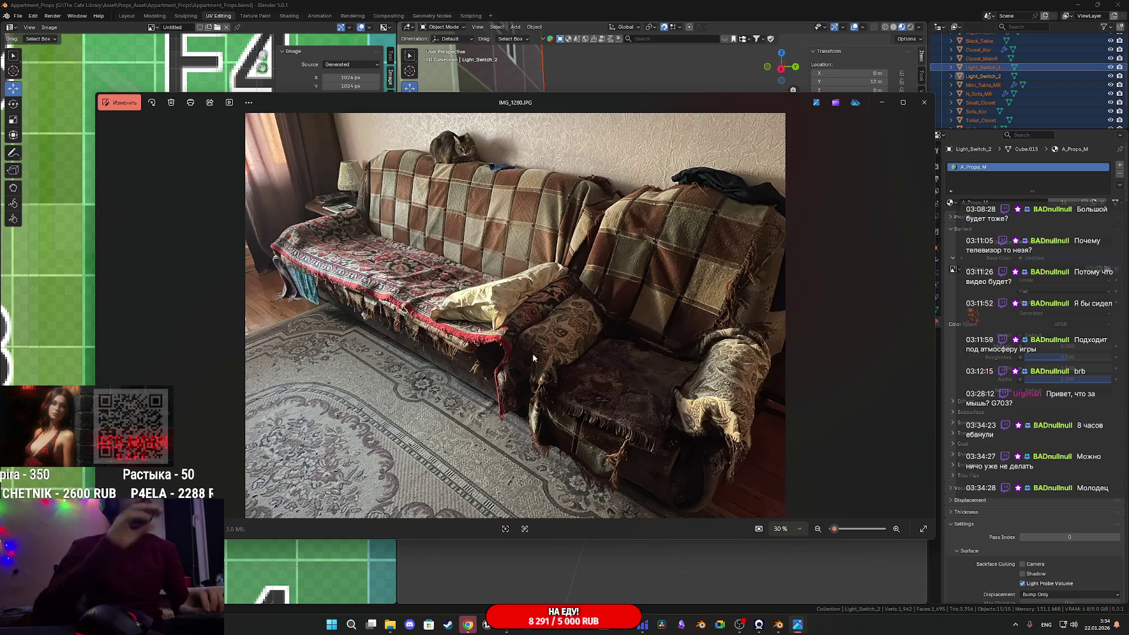
{"action": "key", "text": "Right"}
{"action": "left_click", "coordinate": [540, 5]}
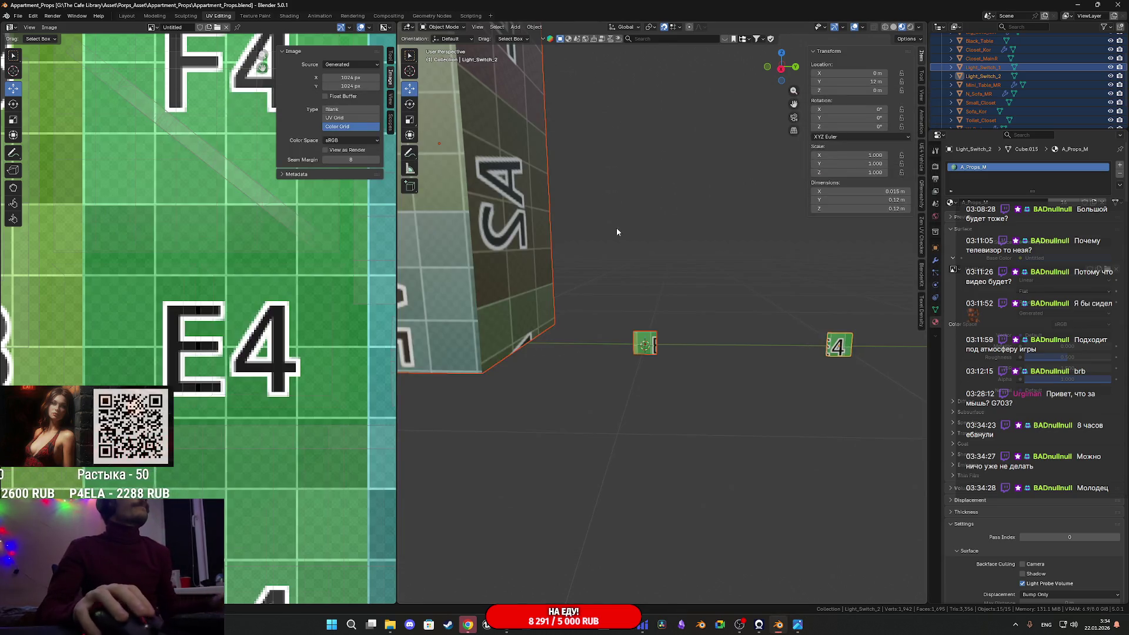
Enter Edit Mode on the light switch block and inspect its UV islands on the color grid
{"action": "scroll", "coordinate": [647, 238], "scroll_direction": "down", "scroll_amount": 3}
{"action": "key", "text": "Tab"}
{"action": "scroll", "coordinate": [352, 285], "scroll_direction": "down", "scroll_amount": 1}
{"action": "scroll", "coordinate": [352, 286], "scroll_direction": "down", "scroll_amount": 4}
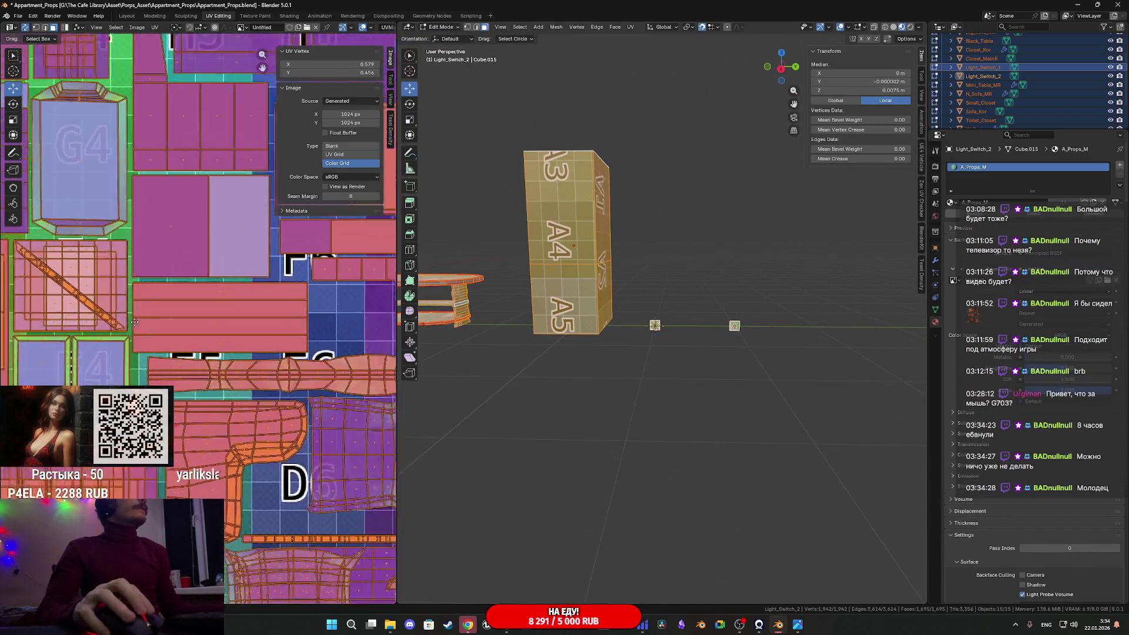
{"action": "scroll", "coordinate": [228, 258], "scroll_direction": "up", "scroll_amount": 3}
{"action": "scroll", "coordinate": [268, 329], "scroll_direction": "up", "scroll_amount": 5}
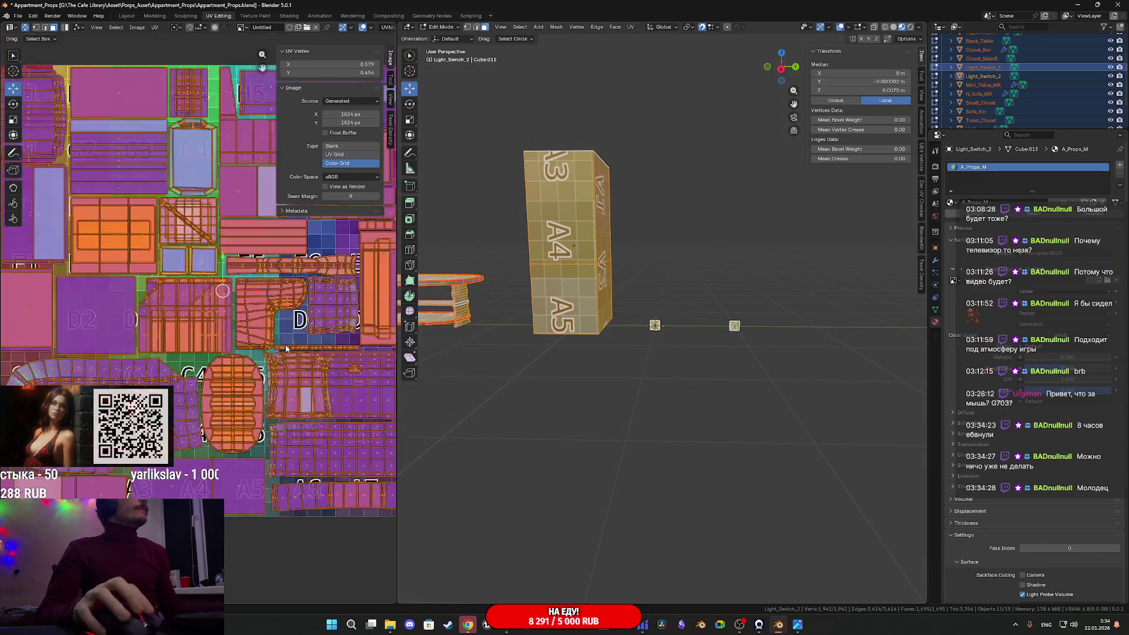
{"action": "scroll", "coordinate": [265, 340], "scroll_direction": "down", "scroll_amount": 6}
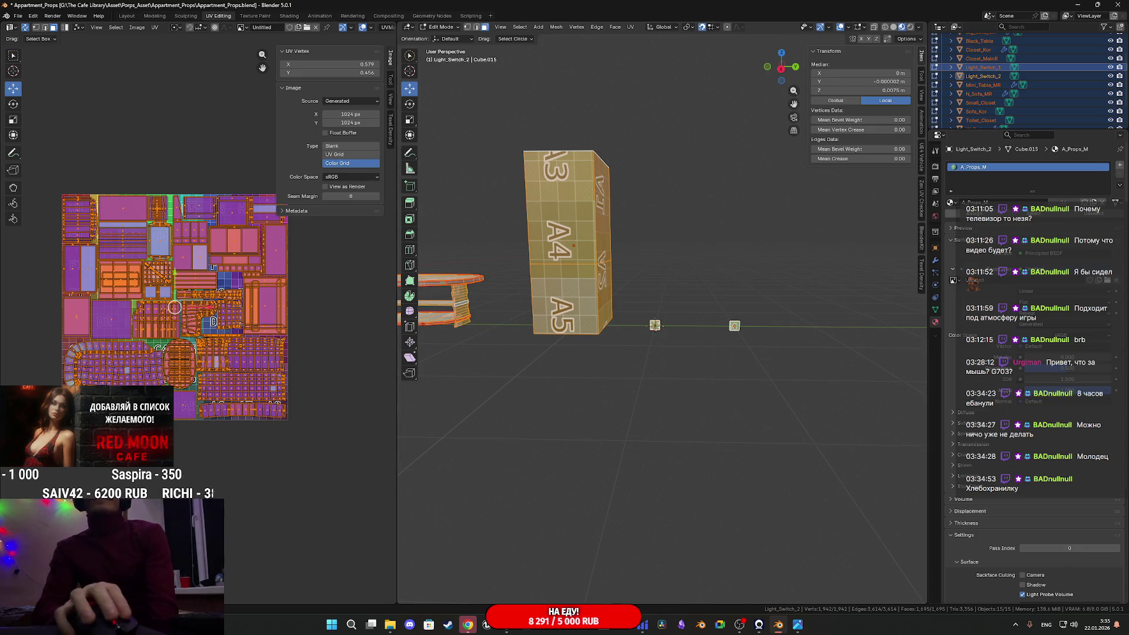
{"action": "mouse_move", "coordinate": [797, 625]}
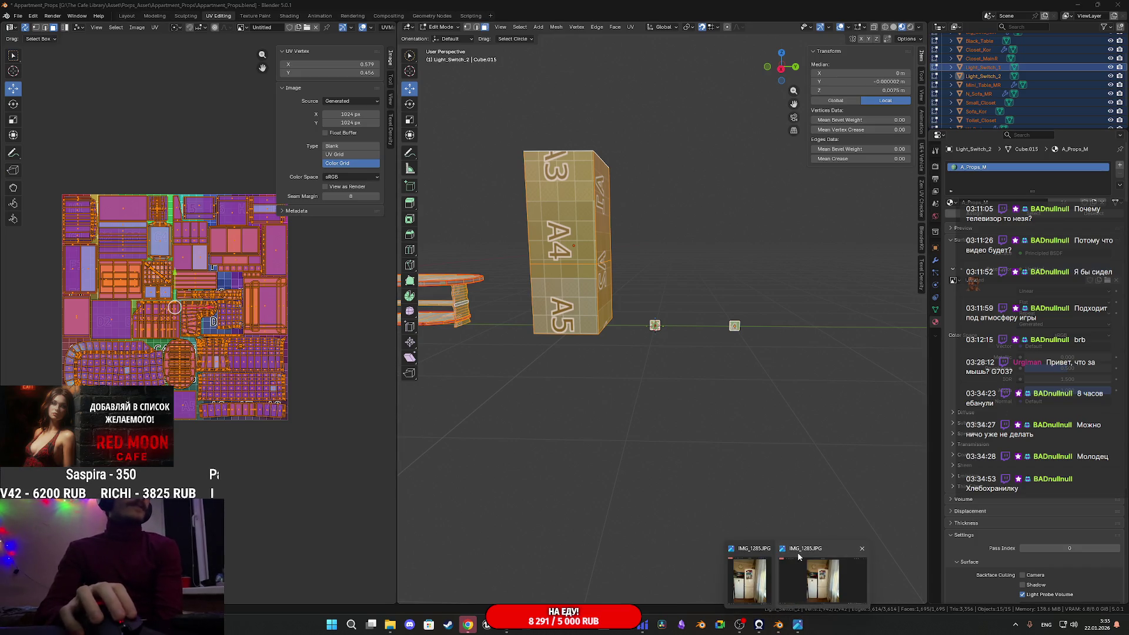
{"action": "left_click", "coordinate": [807, 580]}
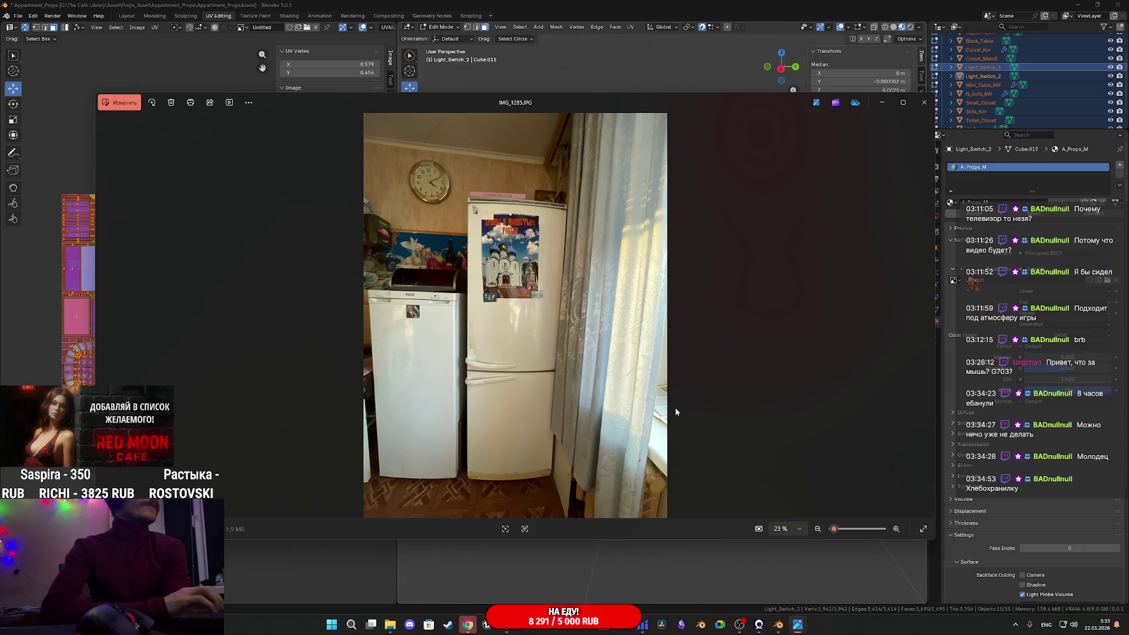
{"action": "key", "text": "Right"}
{"action": "key", "text": "Right"}
{"action": "key", "text": "Right"}
{"action": "key", "text": "Right"}
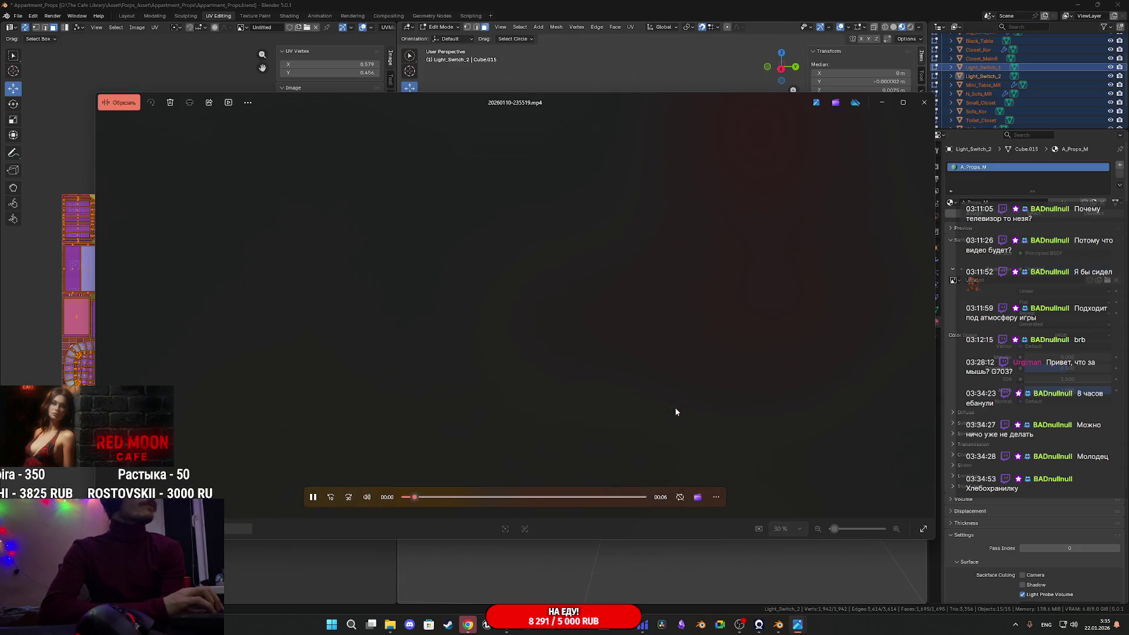
{"action": "key", "text": "Left"}
{"action": "key", "text": "Left"}
{"action": "key", "text": "Left"}
{"action": "key", "text": "Left"}
{"action": "key", "text": "Left"}
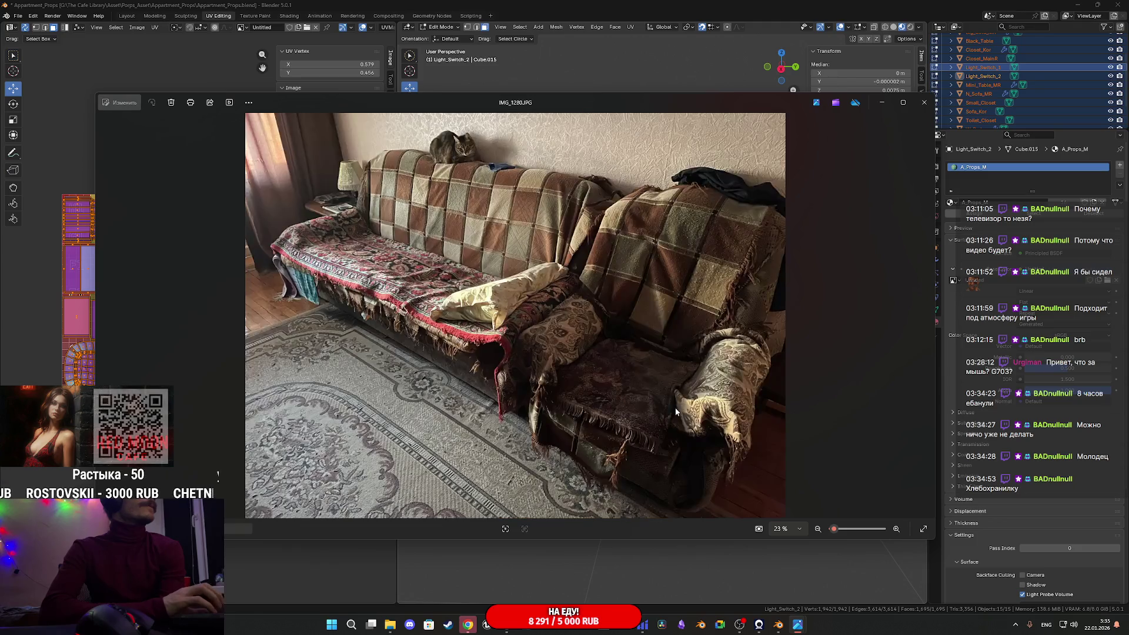
{"action": "key", "text": "Right"}
{"action": "key", "text": "Right"}
{"action": "key", "text": "Right"}
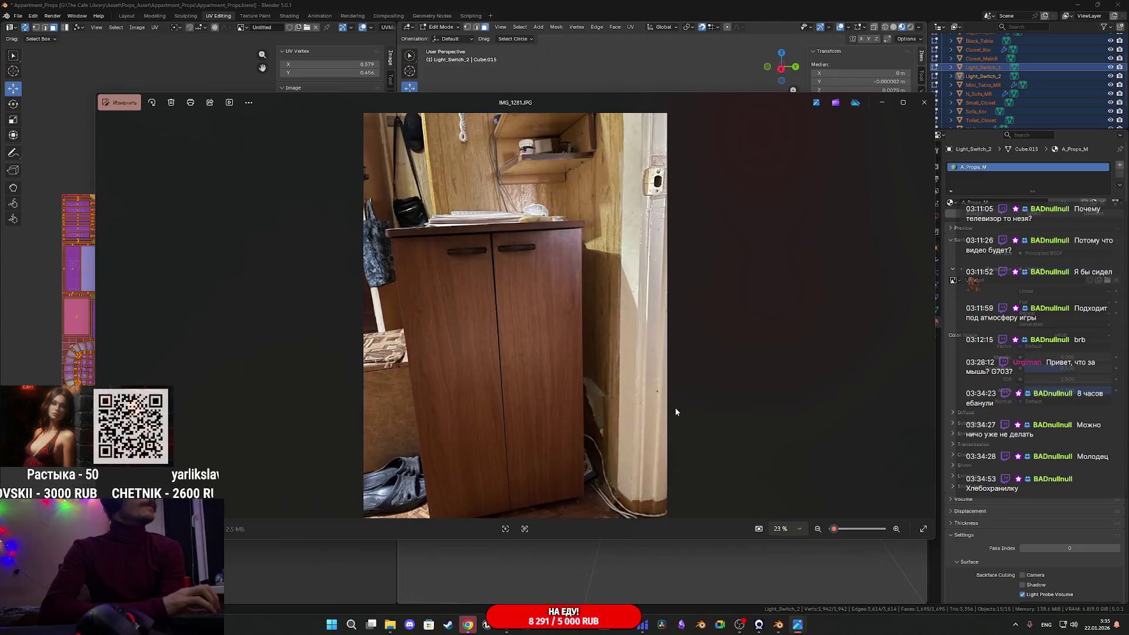
{"action": "key", "text": "Left"}
{"action": "key", "text": "Left"}
{"action": "key", "text": "Left"}
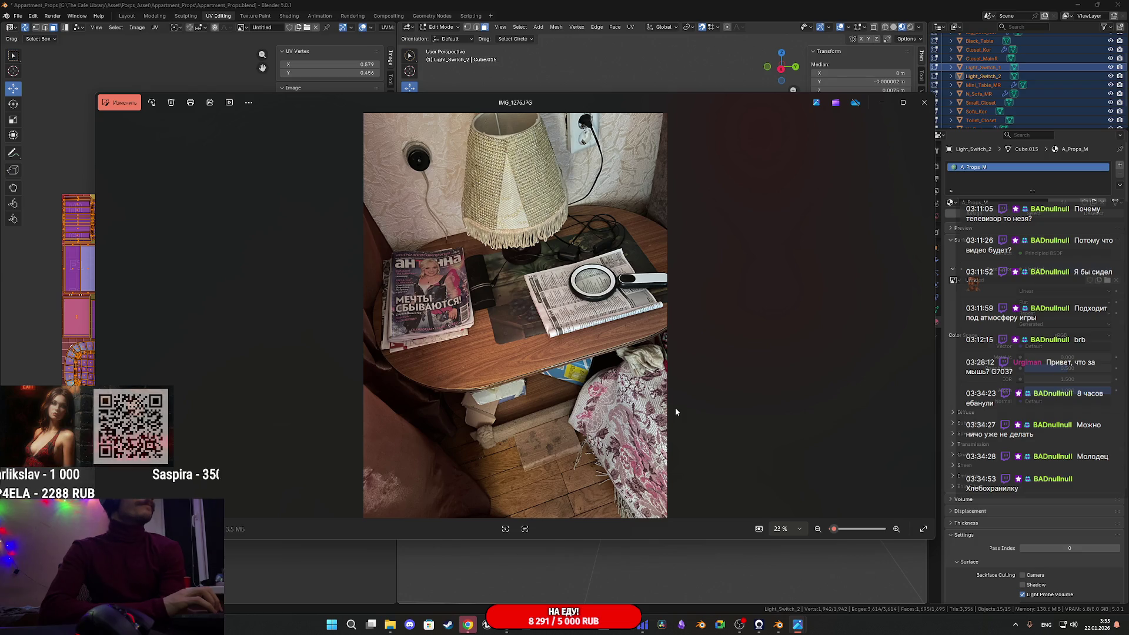
{"action": "key", "text": "Left"}
{"action": "key", "text": "Left"}
{"action": "key", "text": "Left"}
{"action": "key", "text": "Left"}
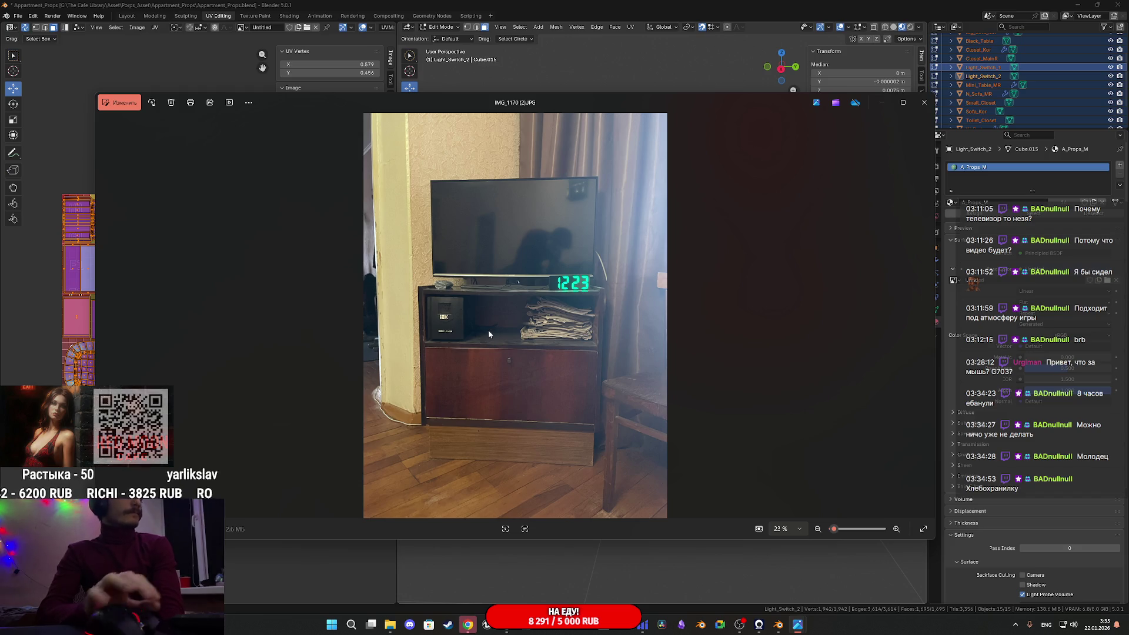
{"action": "key", "text": "Right"}
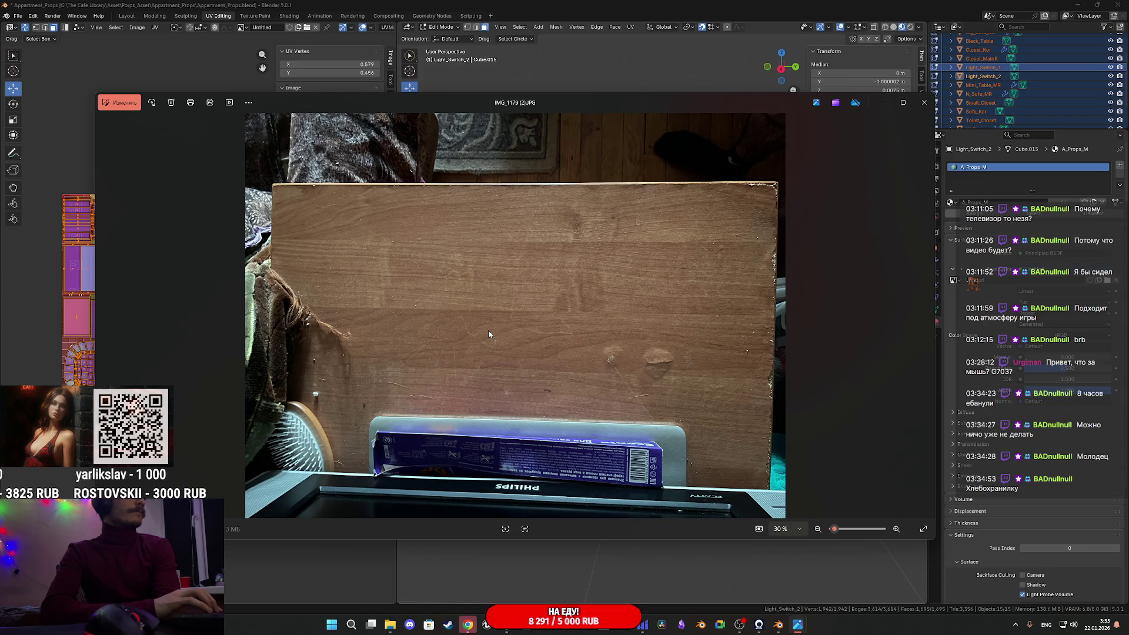
{"action": "key", "text": "Right"}
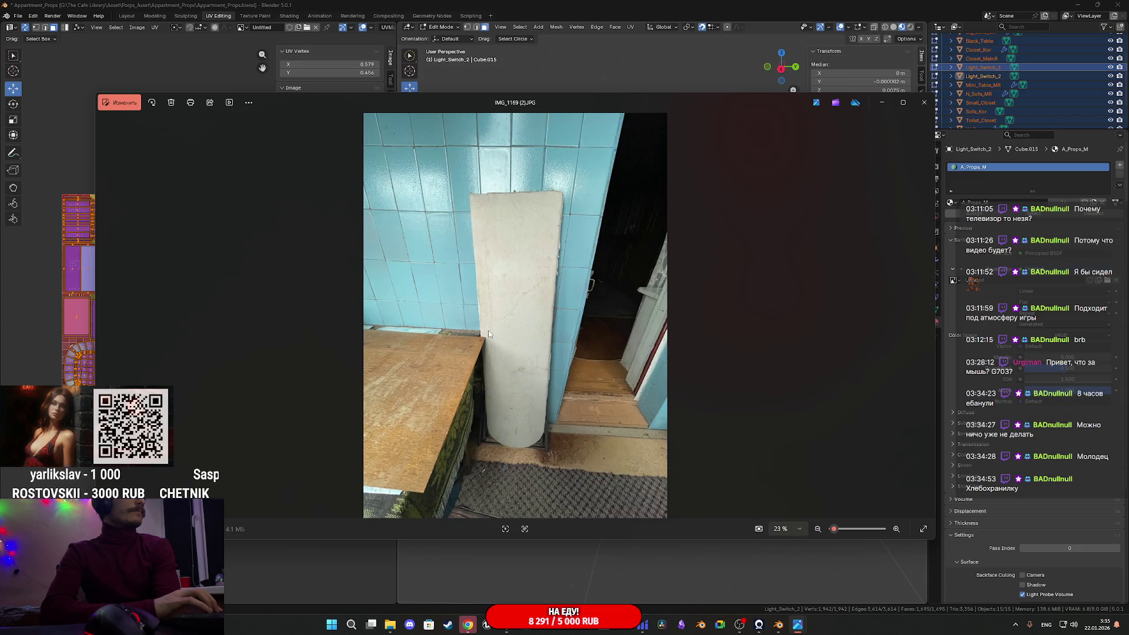
{"action": "key", "text": "Right"}
{"action": "key", "text": "Right"}
{"action": "key", "text": "Right"}
{"action": "key", "text": "Right"}
{"action": "key", "text": "Right"}
{"action": "key", "text": "Right"}
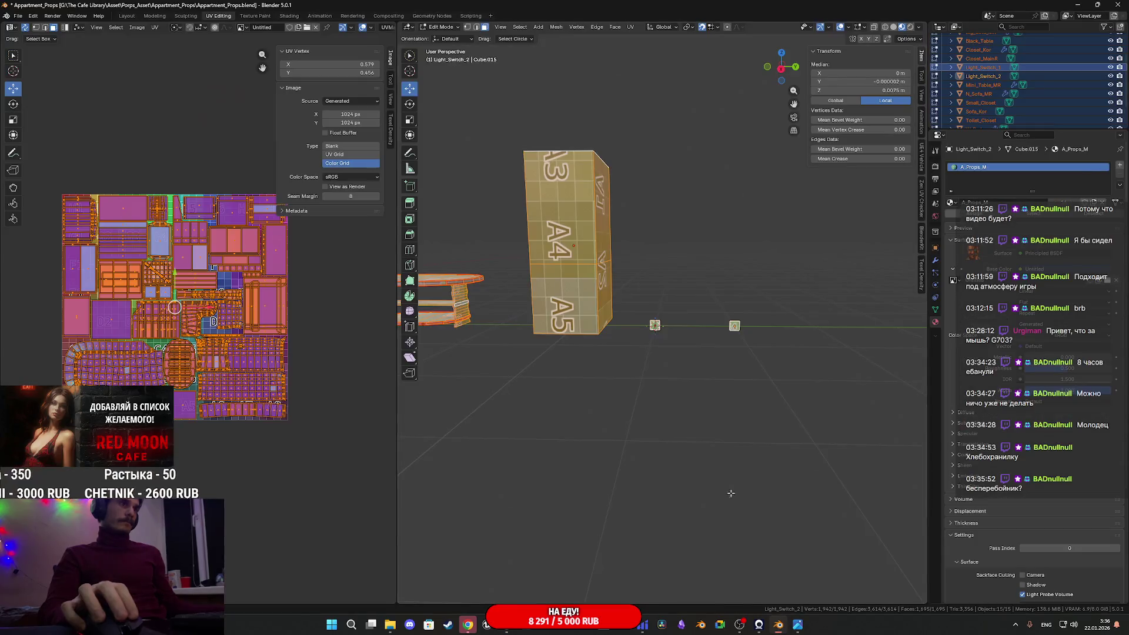
Frame the table, F1 block, closet and chair row, then open Closet_MainR for mesh editing
{"action": "scroll", "coordinate": [718, 374], "scroll_direction": "down", "scroll_amount": 2}
{"action": "mouse_move", "coordinate": [718, 374]}
{"action": "middle_mouse_down"}
{"action": "mouse_move", "coordinate": [694, 394]}
{"action": "mouse_move", "coordinate": [712, 384]}
{"action": "mouse_move", "coordinate": [759, 399]}
{"action": "mouse_move", "coordinate": [682, 392]}
{"action": "mouse_move", "coordinate": [827, 404]}
{"action": "middle_mouse_up"}
{"action": "scroll", "coordinate": [712, 390], "scroll_direction": "down", "scroll_amount": 2}
{"action": "scroll", "coordinate": [679, 384], "scroll_direction": "up", "scroll_amount": 3}
{"action": "scroll", "coordinate": [799, 400], "scroll_direction": "down", "scroll_amount": 3}
{"action": "middle_click_drag", "start_coordinate": [703, 362], "coordinate": [814, 372], "text": "shift"}
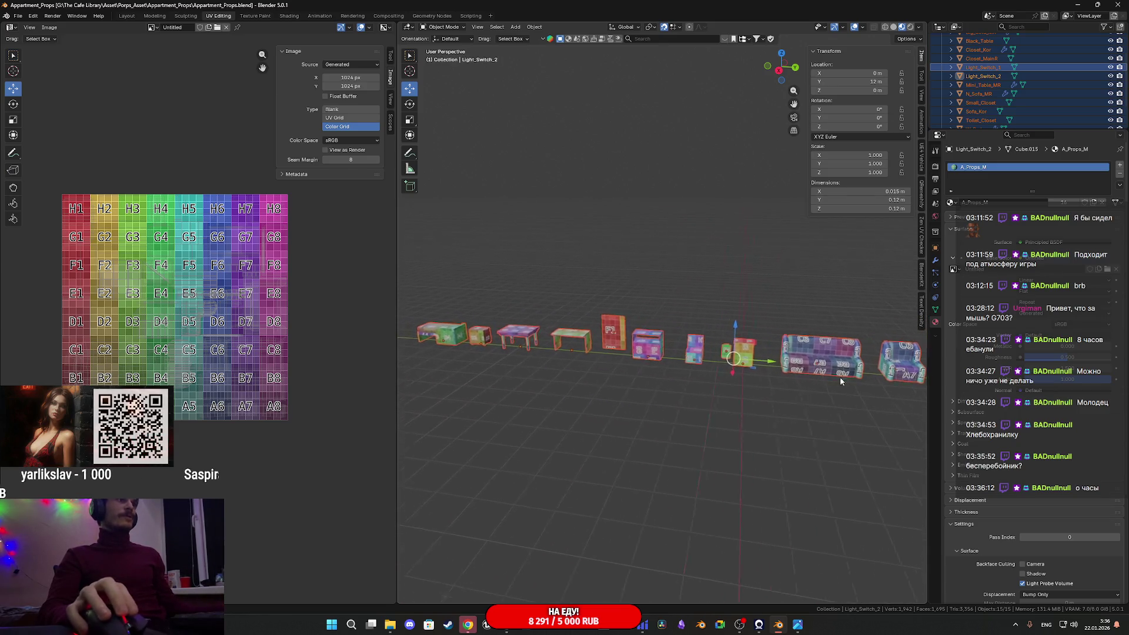
{"action": "scroll", "coordinate": [717, 355], "scroll_direction": "up", "scroll_amount": 6}
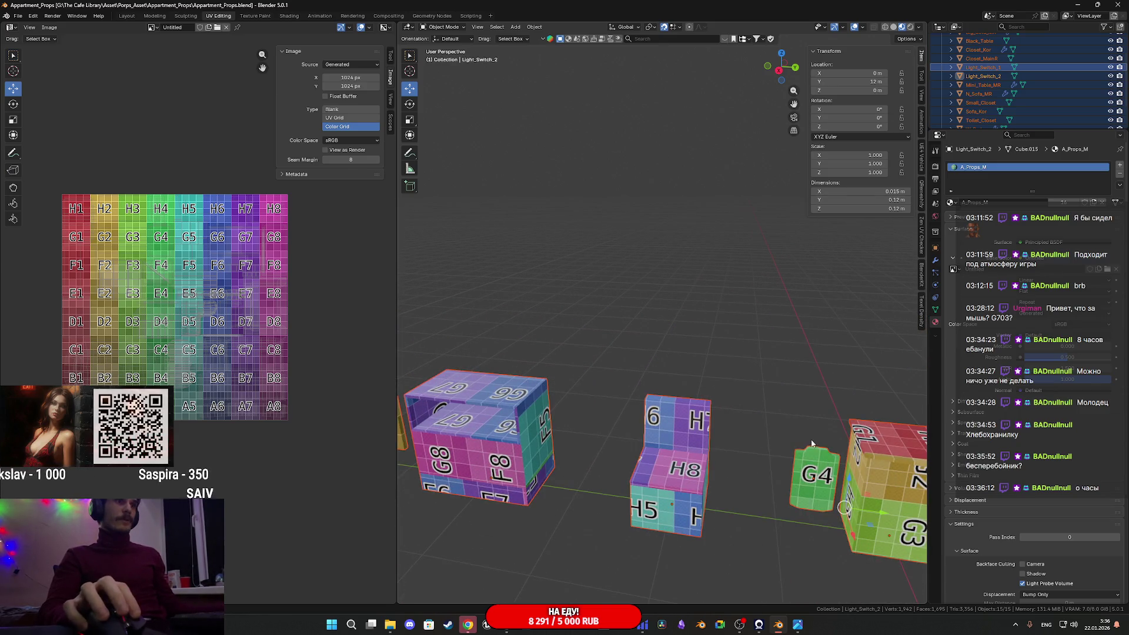
{"action": "scroll", "coordinate": [832, 471], "scroll_direction": "down", "scroll_amount": 8}
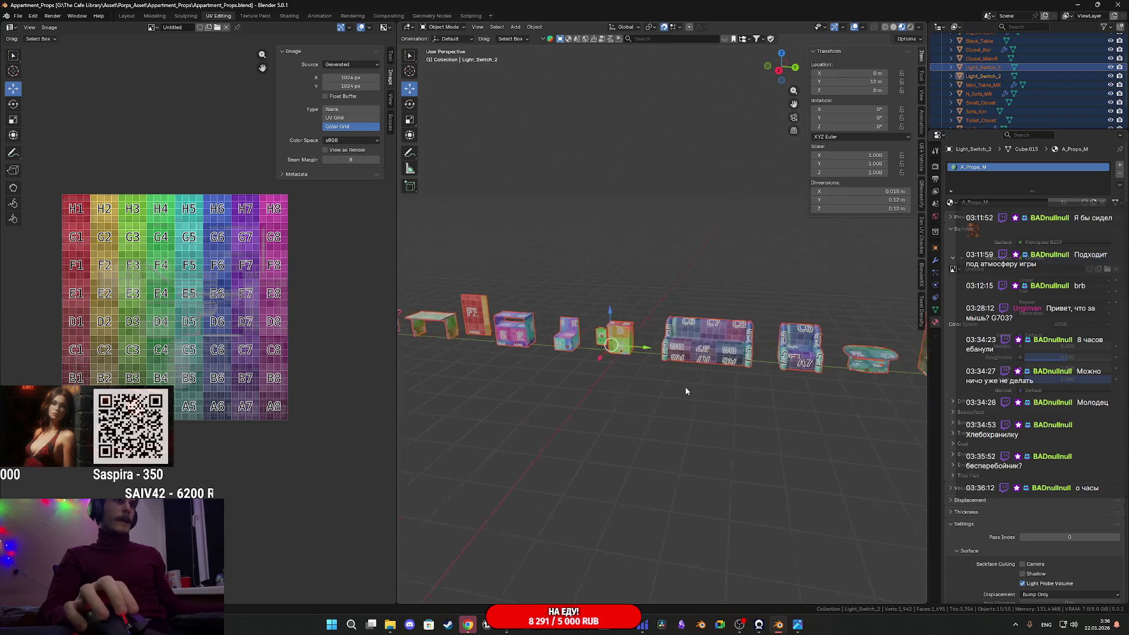
{"action": "scroll", "coordinate": [781, 399], "scroll_direction": "down", "scroll_amount": 3}
{"action": "mouse_move", "coordinate": [539, 393]}
{"action": "middle_mouse_down"}
{"action": "mouse_move", "coordinate": [605, 423]}
{"action": "mouse_move", "coordinate": [610, 441]}
{"action": "mouse_move", "coordinate": [640, 416]}
{"action": "mouse_move", "coordinate": [726, 386]}
{"action": "middle_mouse_up"}
{"action": "scroll", "coordinate": [646, 372], "scroll_direction": "up", "scroll_amount": 4}
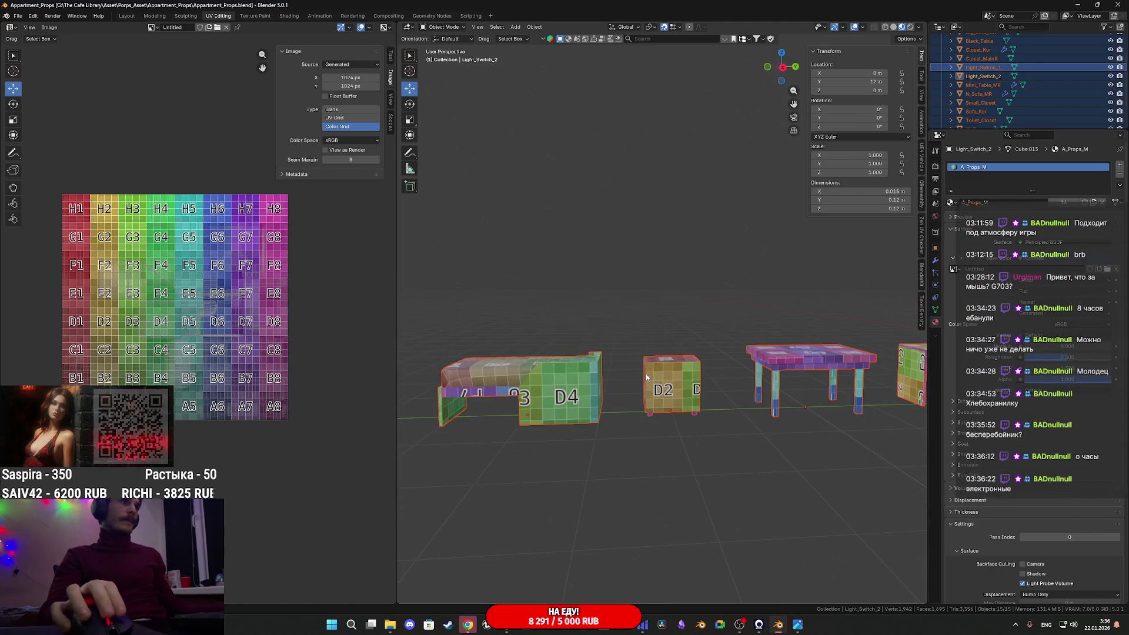
{"action": "scroll", "coordinate": [557, 382], "scroll_direction": "down", "scroll_amount": 3}
{"action": "scroll", "coordinate": [506, 380], "scroll_direction": "up", "scroll_amount": 3}
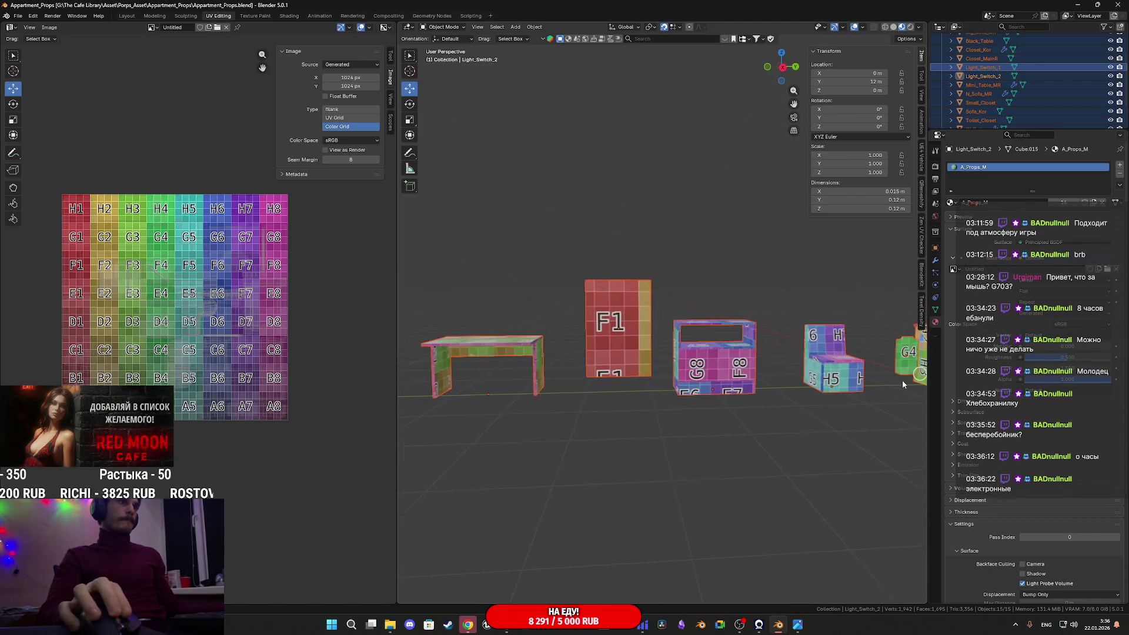
{"action": "left_click", "coordinate": [743, 363]}
{"action": "key", "text": "Tab"}
Snap the 3D cursor between the closet shelf's two inner side walls, then exit Edit Mode
{"action": "scroll", "coordinate": [573, 484], "scroll_direction": "up", "scroll_amount": 6}
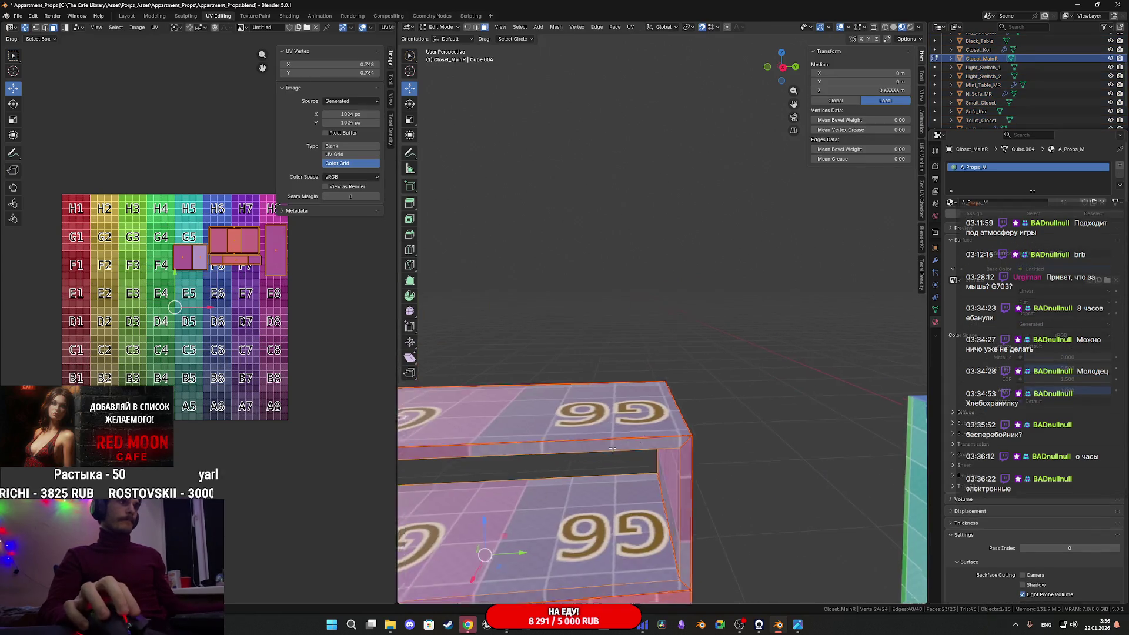
{"action": "middle_click_drag", "start_coordinate": [573, 484], "coordinate": [636, 406]}
{"action": "scroll", "coordinate": [635, 406], "scroll_direction": "up", "scroll_amount": 2}
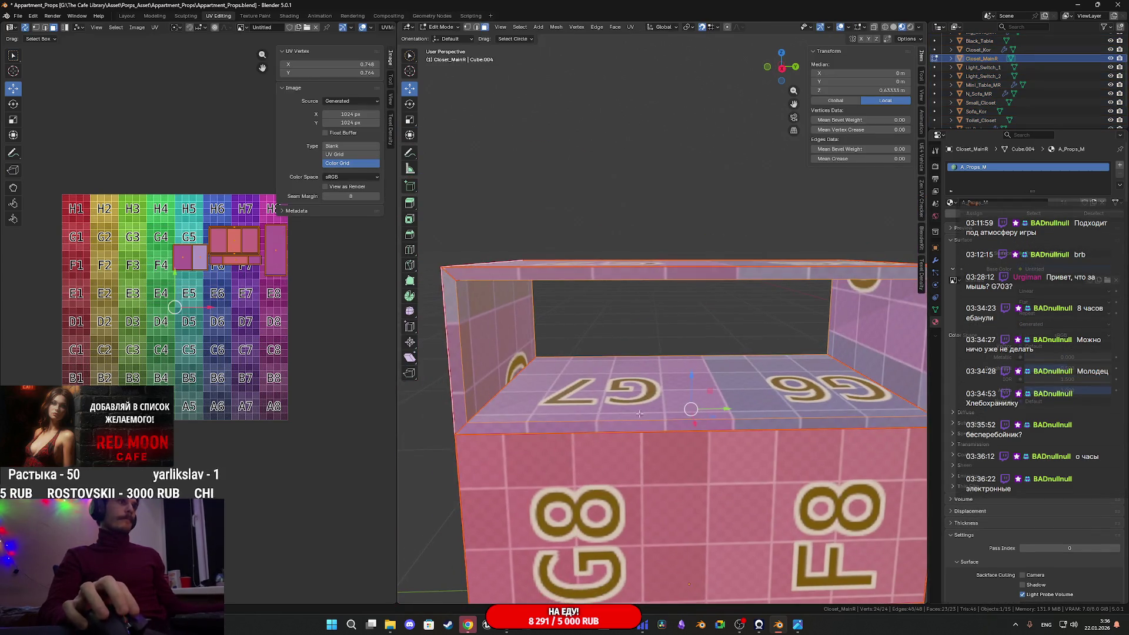
{"action": "left_click", "coordinate": [644, 390]}
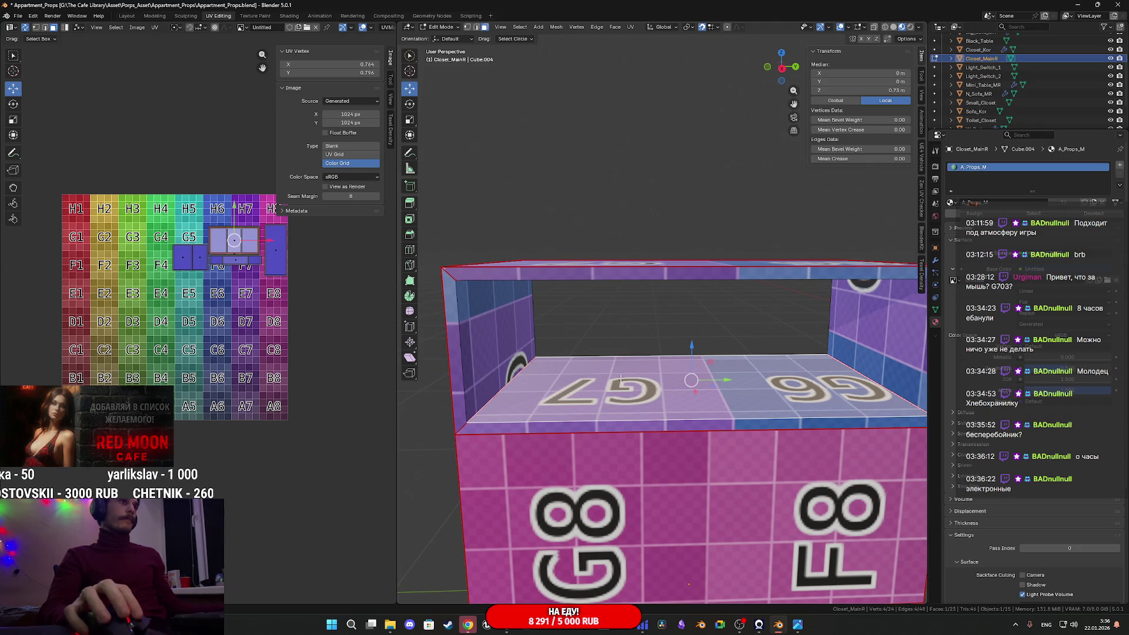
{"action": "left_click", "coordinate": [501, 336]}
{"action": "left_click", "coordinate": [879, 342], "text": "shift"}
{"action": "key", "text": "shift+s"}
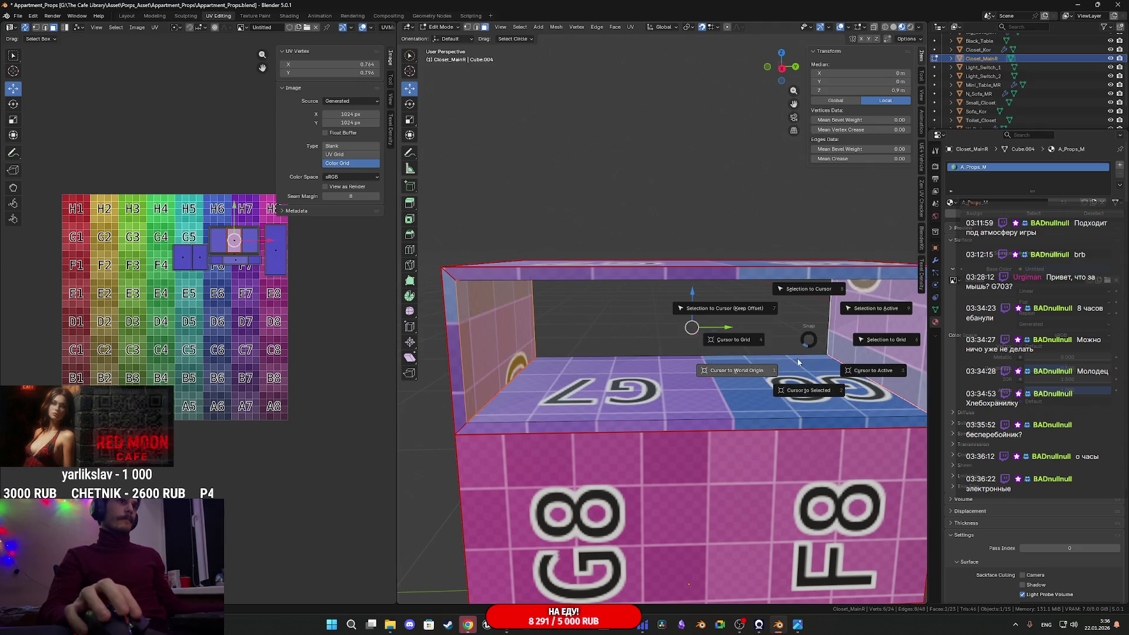
{"action": "left_click", "coordinate": [808, 392]}
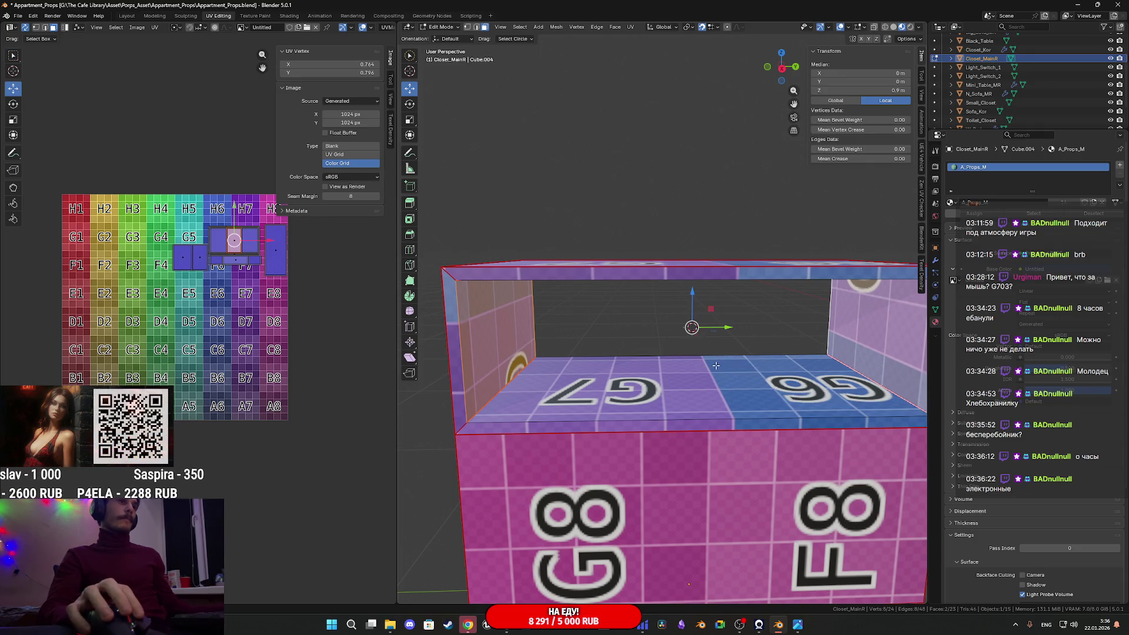
{"action": "key", "text": "Tab"}
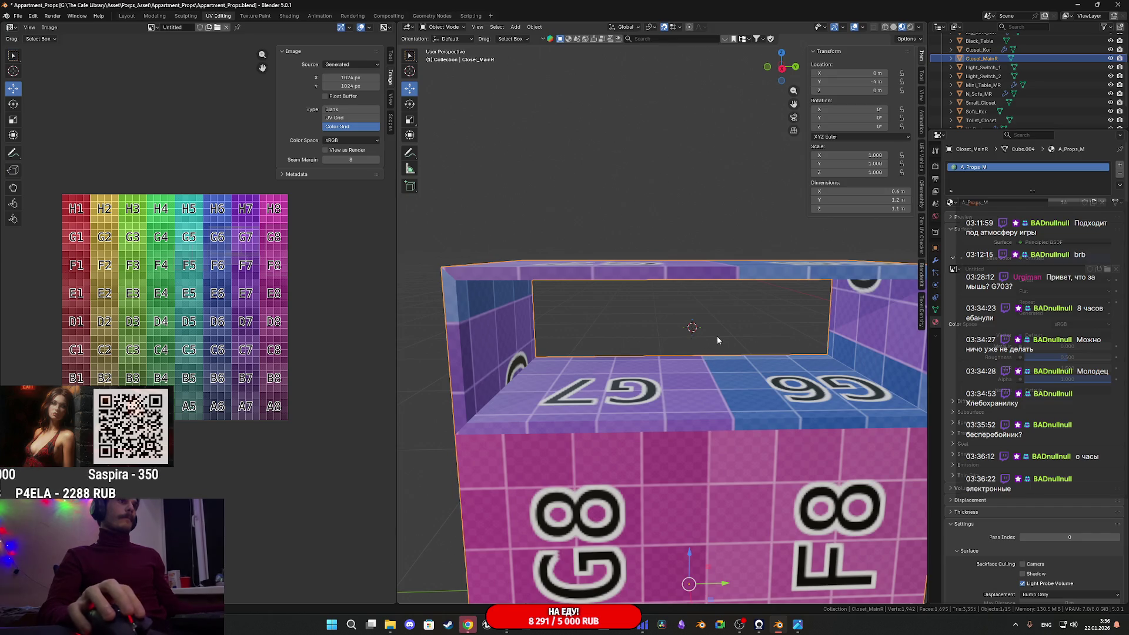
Add a cube at the 3D cursor, then undo its A_Props_M material and delete it
{"action": "left_click", "coordinate": [721, 332]}
{"action": "key", "text": "shift+a"}
{"action": "mouse_move", "coordinate": [715, 334]}
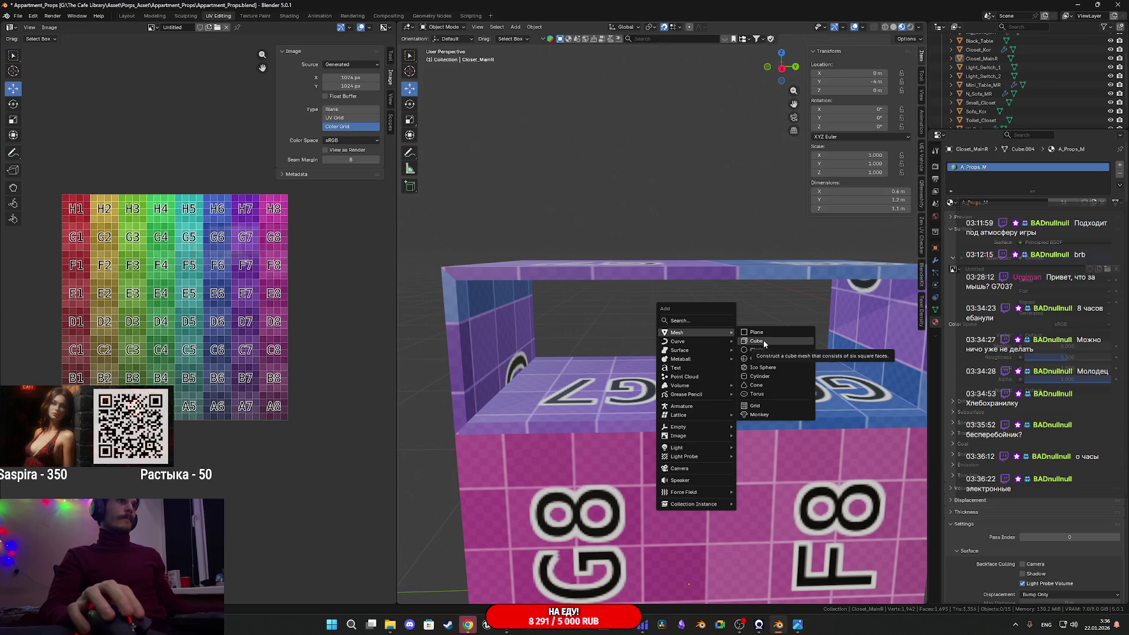
{"action": "left_click", "coordinate": [762, 343]}
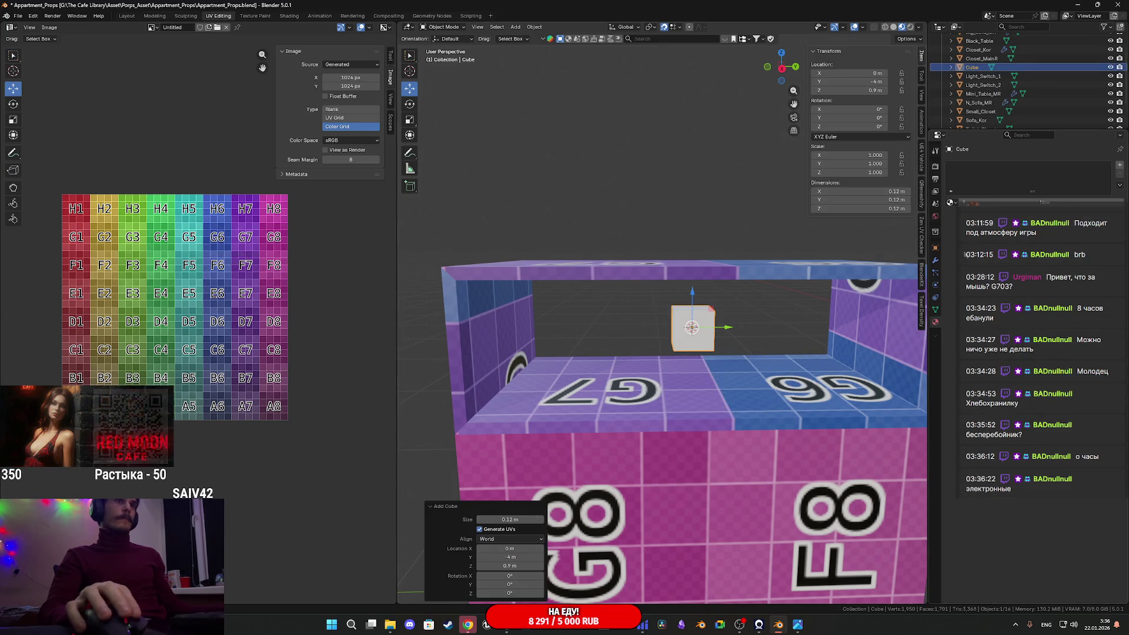
{"action": "left_click", "coordinate": [965, 216]}
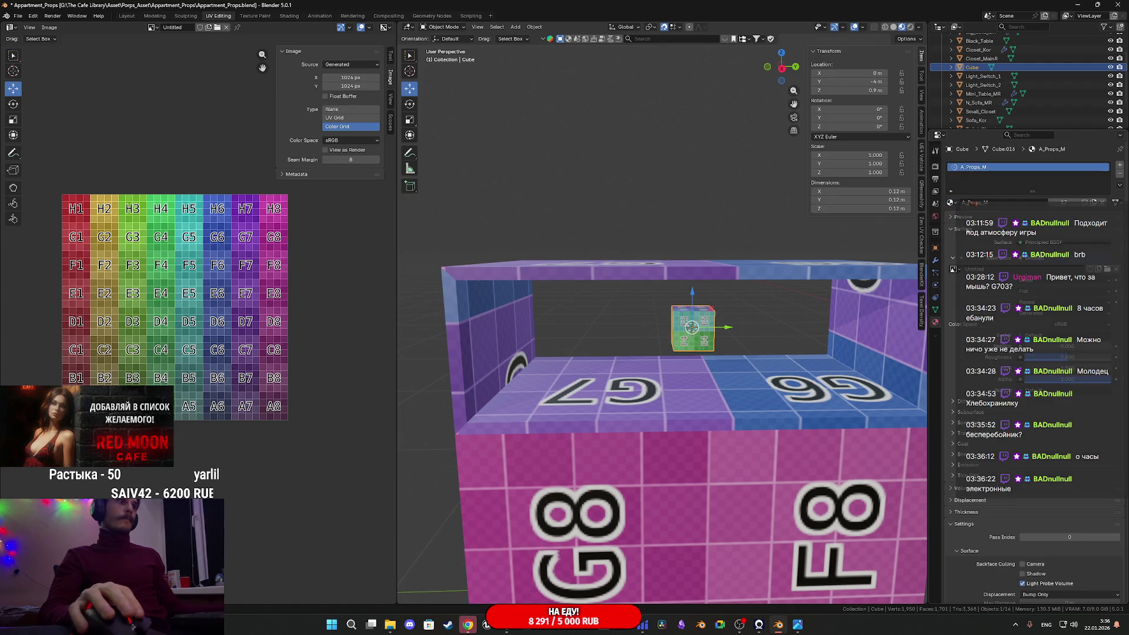
{"action": "middle_click_drag", "start_coordinate": [736, 340], "coordinate": [733, 341], "text": "shift"}
{"action": "key", "text": "ctrl+z"}
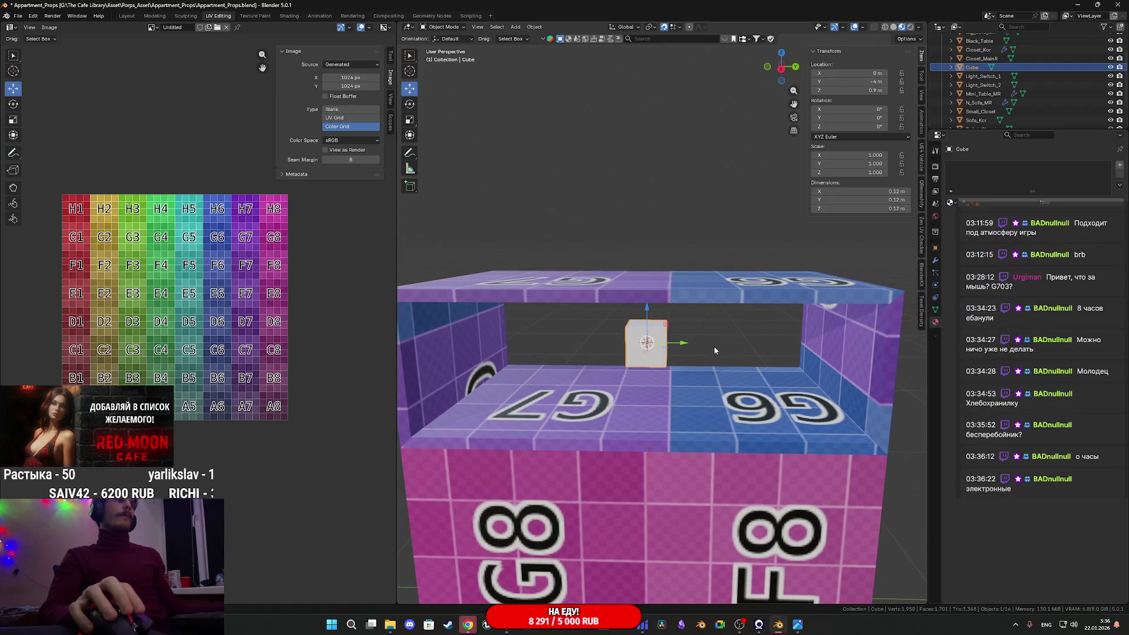
{"action": "key", "text": "Delete"}
Add a fresh cube at the cursor and set its Size to 0.3, then 0.35 m
{"action": "key", "text": "shift+a"}
{"action": "mouse_move", "coordinate": [655, 351]}
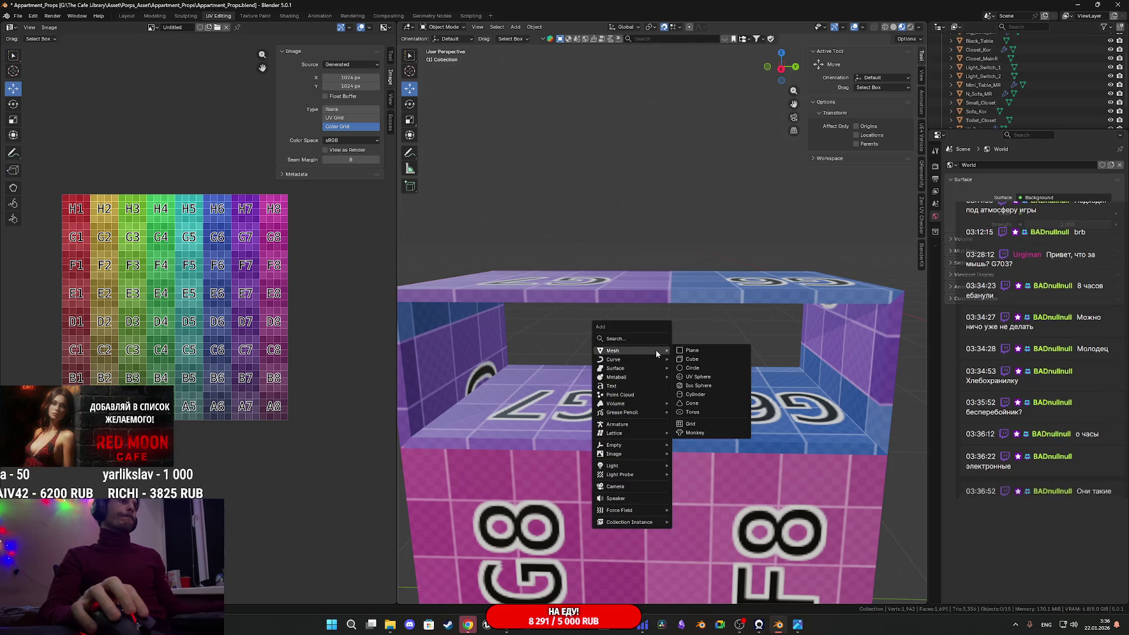
{"action": "left_click", "coordinate": [694, 360]}
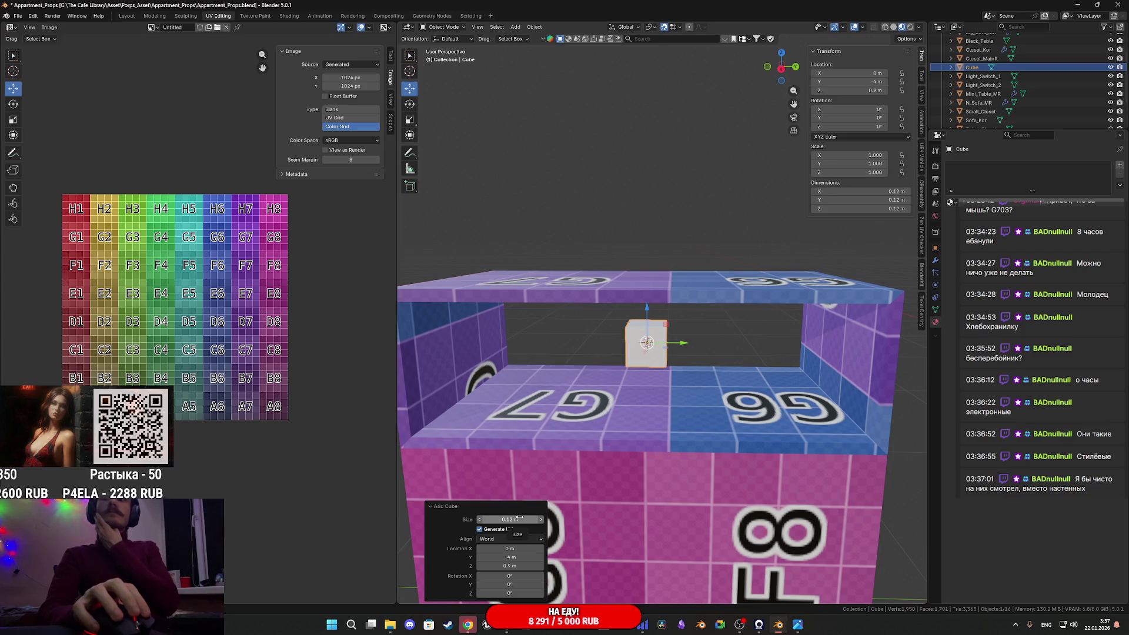
{"action": "left_click", "coordinate": [520, 519]}
{"action": "type", "text": "0.3"}
{"action": "key", "text": "Return"}
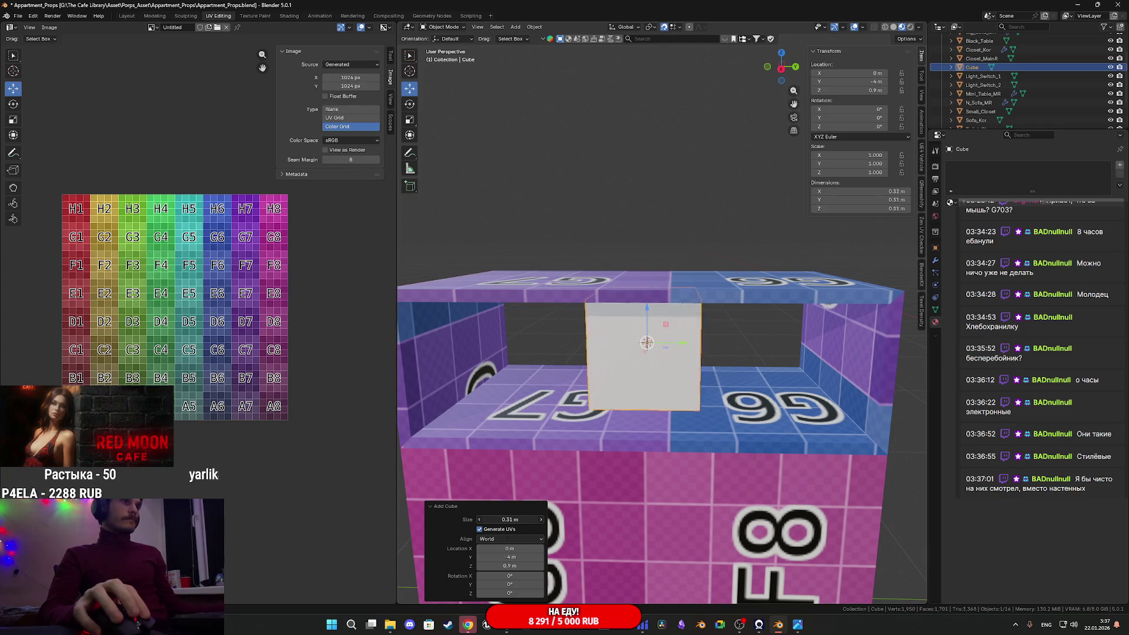
{"action": "double_click", "coordinate": [510, 519]}
{"action": "type", "text": "0.35"}
{"action": "key", "text": "Return"}
Step the cube Size back down from 0.34 m to 0.3 m
{"action": "left_click_drag", "start_coordinate": [510, 519], "coordinate": [505, 519]}
{"action": "scroll", "coordinate": [658, 415], "scroll_direction": "up", "scroll_amount": 5}
{"action": "scroll", "coordinate": [657, 416], "scroll_direction": "down", "scroll_amount": 3}
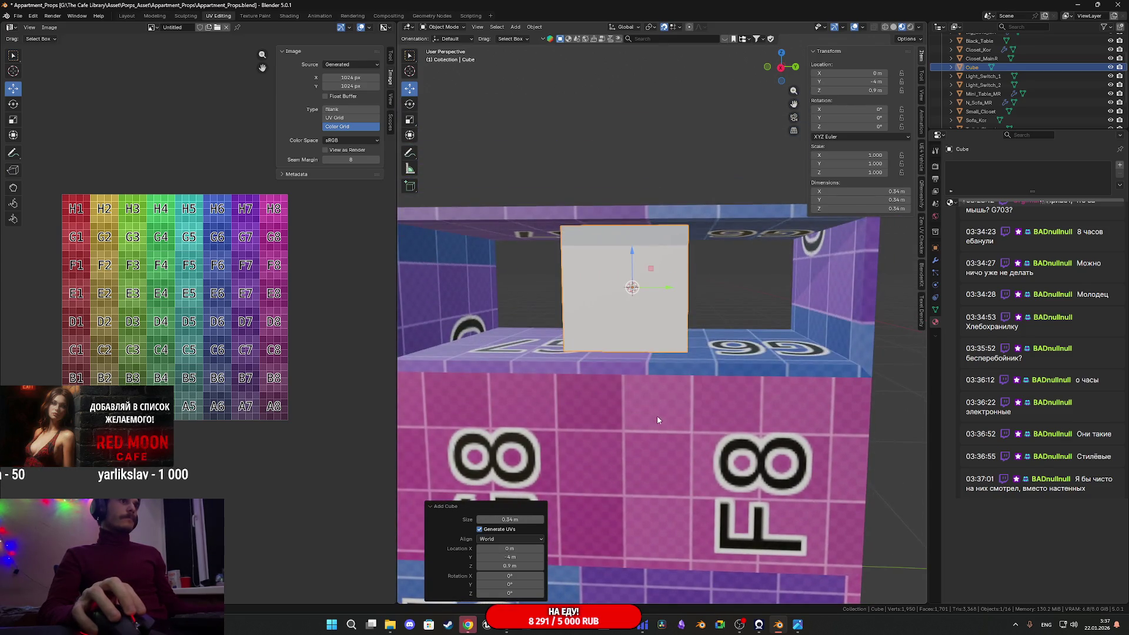
{"action": "left_click", "coordinate": [480, 520]}
{"action": "left_click", "coordinate": [480, 520]}
{"action": "scroll", "coordinate": [661, 387], "scroll_direction": "down", "scroll_amount": 3}
{"action": "scroll", "coordinate": [661, 388], "scroll_direction": "up", "scroll_amount": 3}
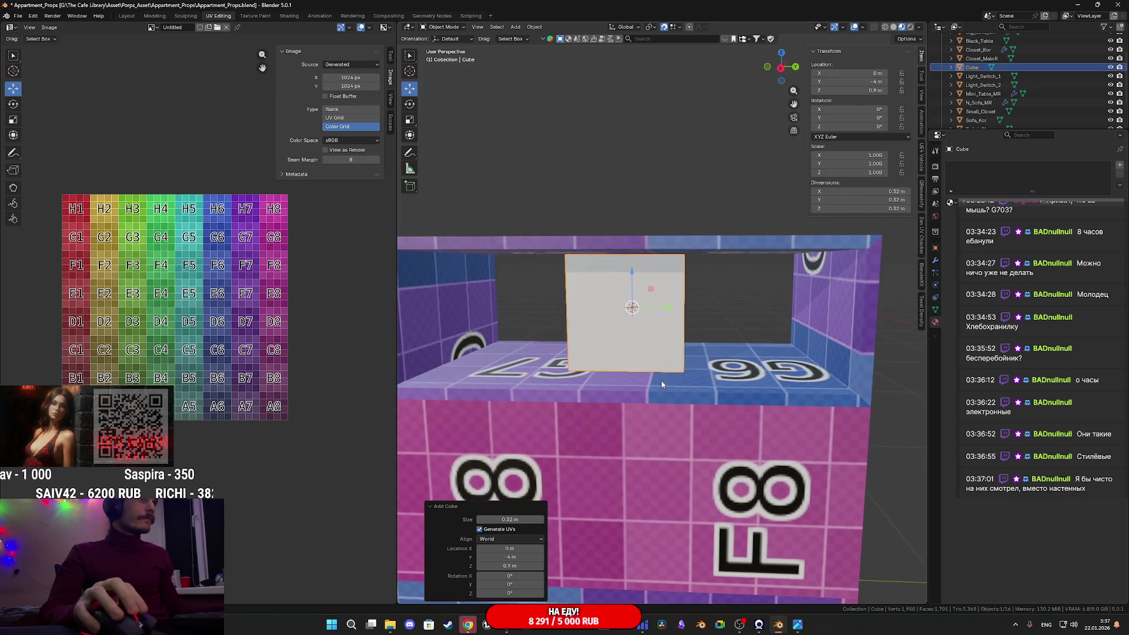
{"action": "scroll", "coordinate": [661, 384], "scroll_direction": "down", "scroll_amount": 1}
{"action": "scroll", "coordinate": [661, 384], "scroll_direction": "up", "scroll_amount": 1}
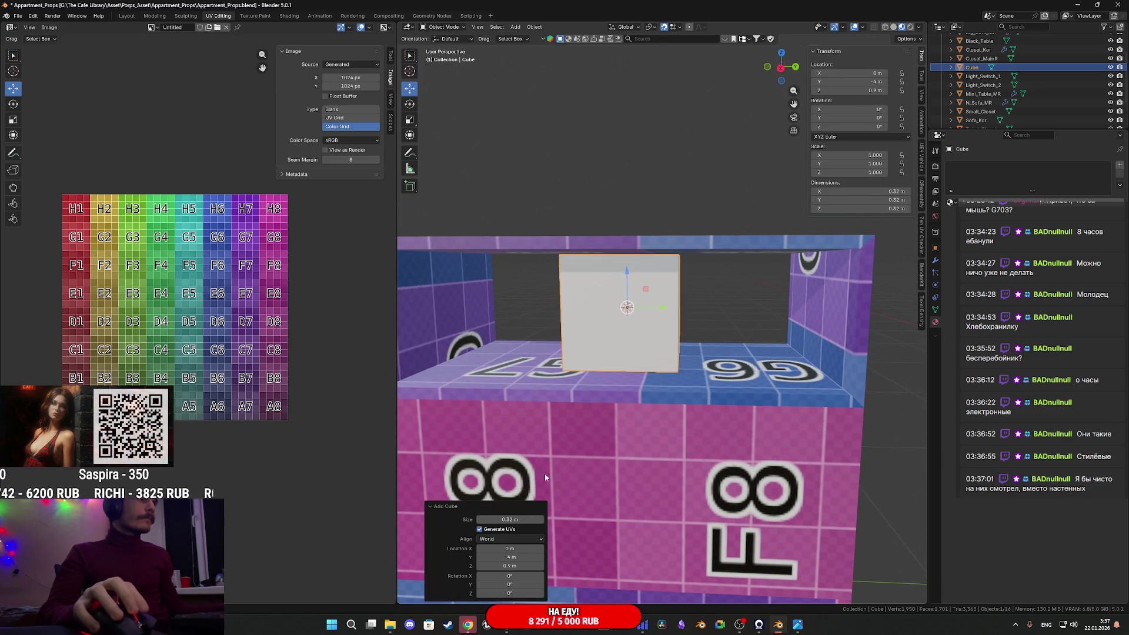
{"action": "left_click", "coordinate": [482, 520]}
{"action": "left_click", "coordinate": [481, 520]}
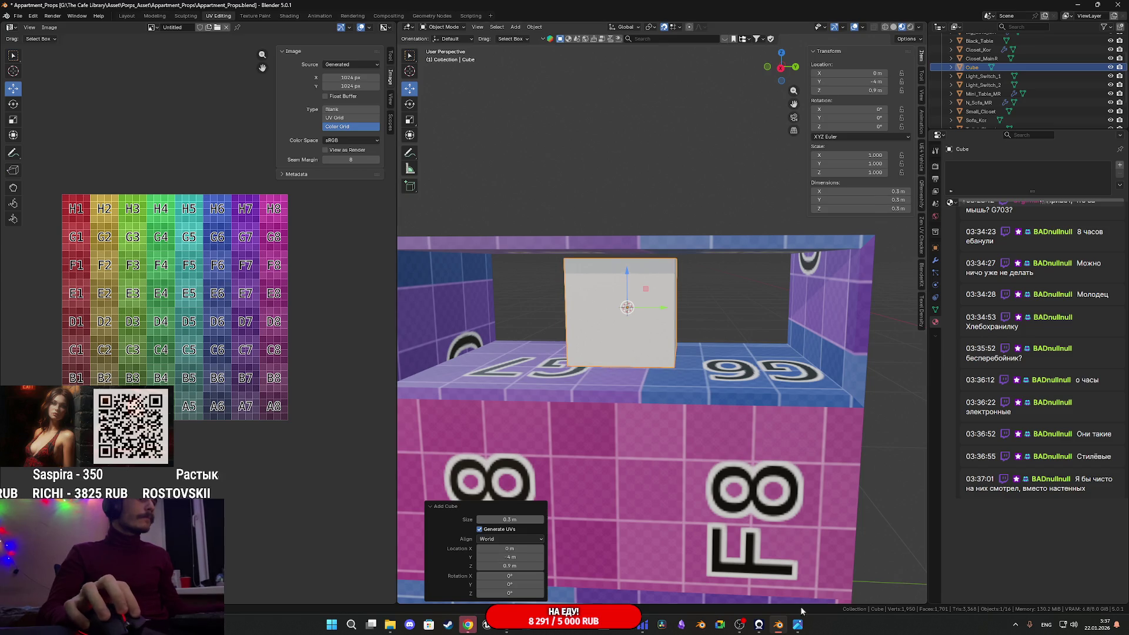
{"action": "mouse_move", "coordinate": [797, 624]}
{"action": "mouse_move", "coordinate": [793, 573]}
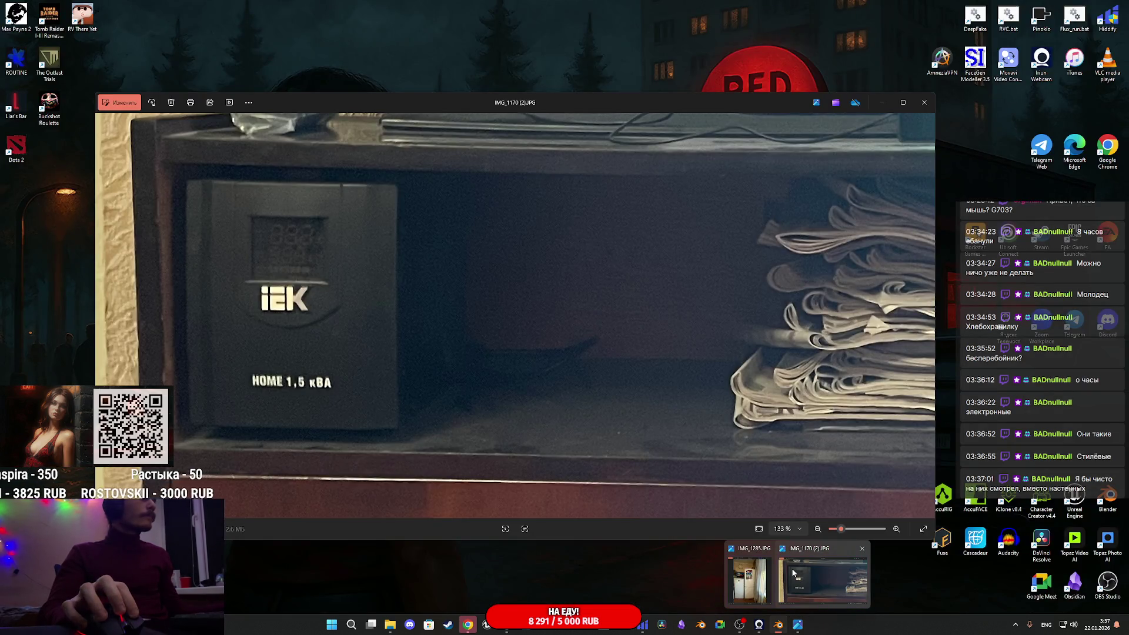
Frame the new shelf cube and enter Edit Mode to show its cross-shaped UVs
{"action": "scroll", "coordinate": [683, 358], "scroll_direction": "up", "scroll_amount": 3}
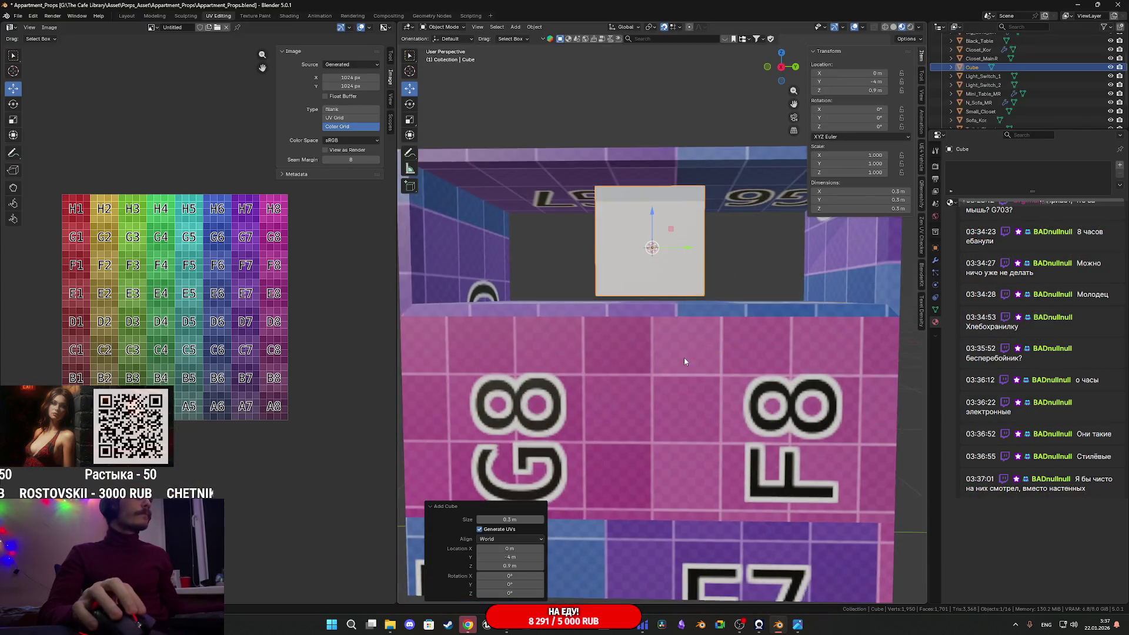
{"action": "scroll", "coordinate": [683, 359], "scroll_direction": "down", "scroll_amount": 2}
{"action": "scroll", "coordinate": [683, 360], "scroll_direction": "down", "scroll_amount": 2}
{"action": "mouse_move", "coordinate": [680, 360]}
{"action": "middle_mouse_down"}
{"action": "mouse_move", "coordinate": [669, 395]}
{"action": "mouse_move", "coordinate": [653, 400]}
{"action": "mouse_move", "coordinate": [688, 406]}
{"action": "mouse_move", "coordinate": [665, 421]}
{"action": "mouse_move", "coordinate": [629, 419]}
{"action": "middle_mouse_up"}
{"action": "key", "text": "KP_Decimal"}
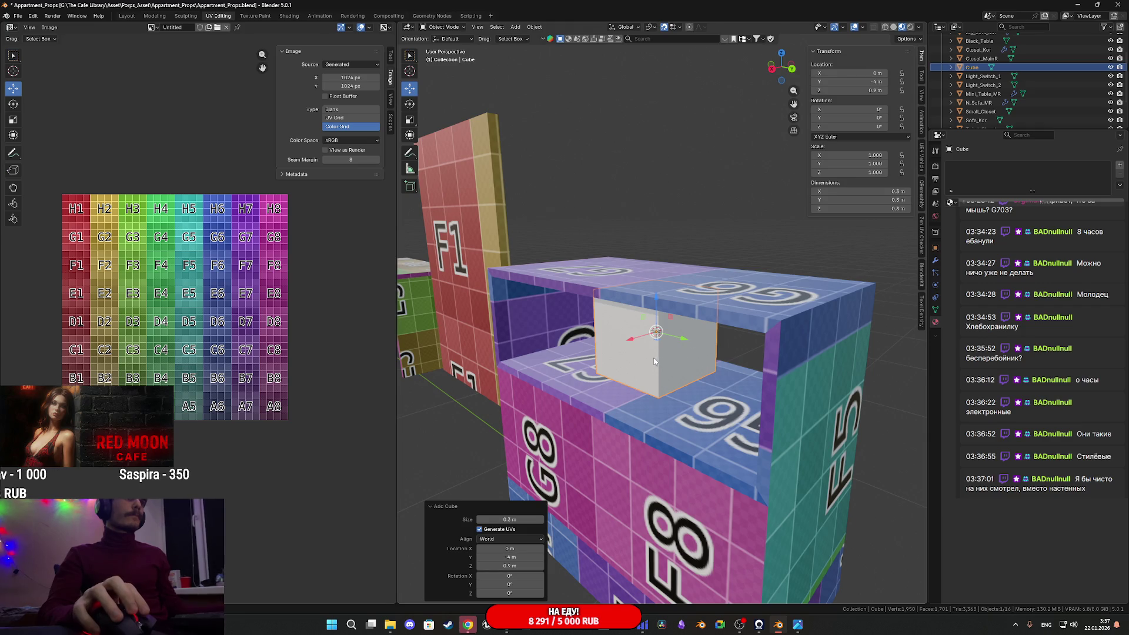
{"action": "key", "text": "Tab"}
{"action": "middle_click_drag", "start_coordinate": [655, 360], "coordinate": [647, 374]}
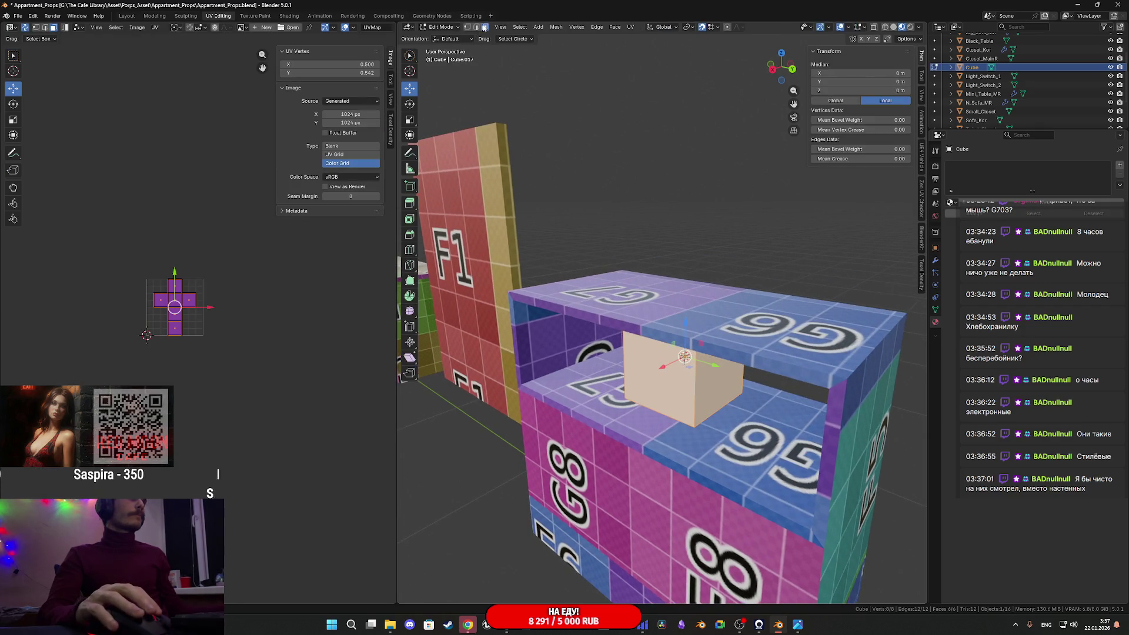
Move one side face of the cube 0.13 m along X in top view
{"action": "left_click", "coordinate": [661, 381]}
{"action": "middle_click_drag", "start_coordinate": [623, 376], "coordinate": [712, 371], "text": "shift"}
{"action": "left_click", "coordinate": [786, 60]}
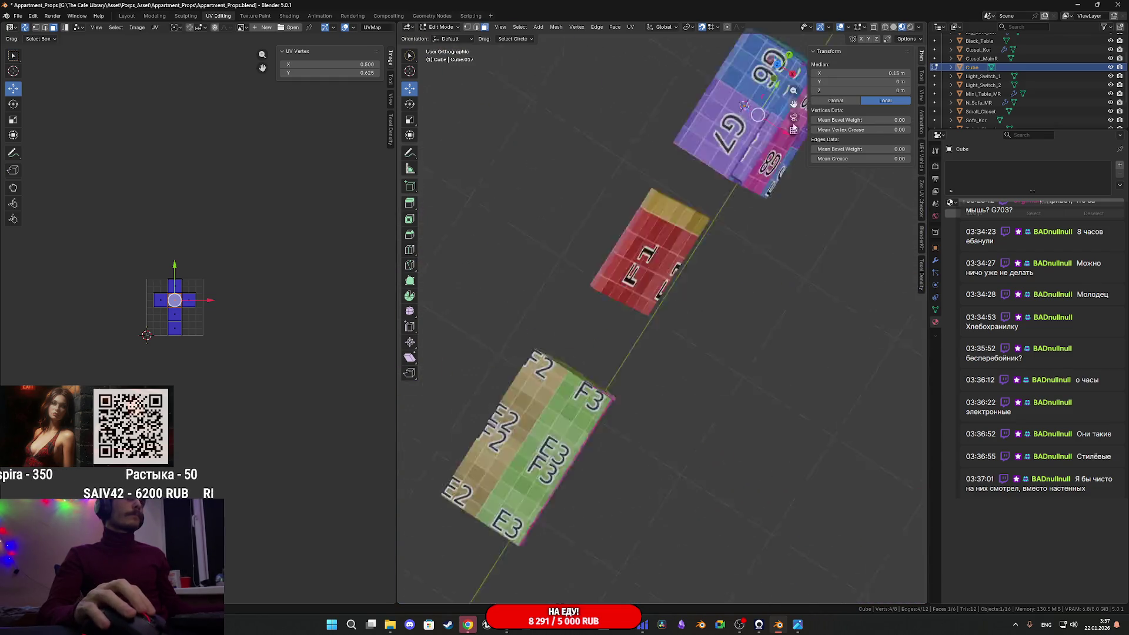
{"action": "scroll", "coordinate": [671, 310], "scroll_direction": "up", "scroll_amount": 6}
{"action": "key", "text": "g"}
{"action": "key", "text": "x"}
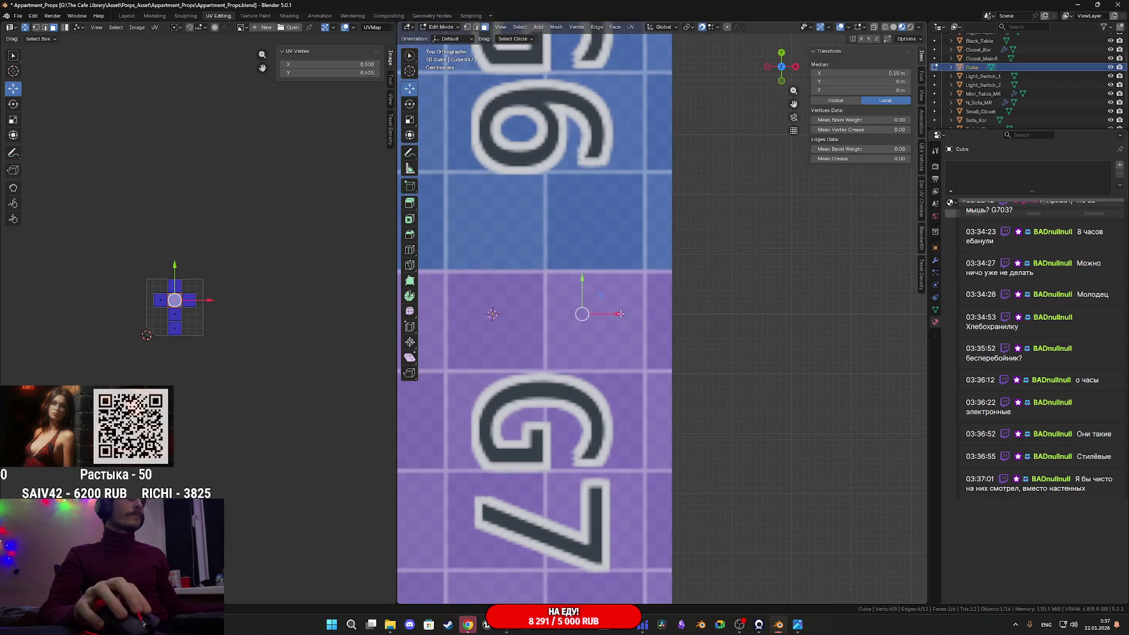
{"action": "left_click", "coordinate": [660, 334]}
{"action": "mouse_move", "coordinate": [661, 335]}
{"action": "middle_mouse_down"}
{"action": "mouse_move", "coordinate": [670, 344]}
{"action": "mouse_move", "coordinate": [653, 329]}
{"action": "mouse_move", "coordinate": [777, 83]}
{"action": "middle_mouse_up"}
{"action": "scroll", "coordinate": [670, 347], "scroll_direction": "down", "scroll_amount": 5}
Push the opposite side face 0.16 m outward along X with the gizmo
{"action": "left_click", "coordinate": [653, 330]}
{"action": "left_click", "coordinate": [779, 57]}
{"action": "scroll", "coordinate": [788, 341], "scroll_direction": "up", "scroll_amount": 7}
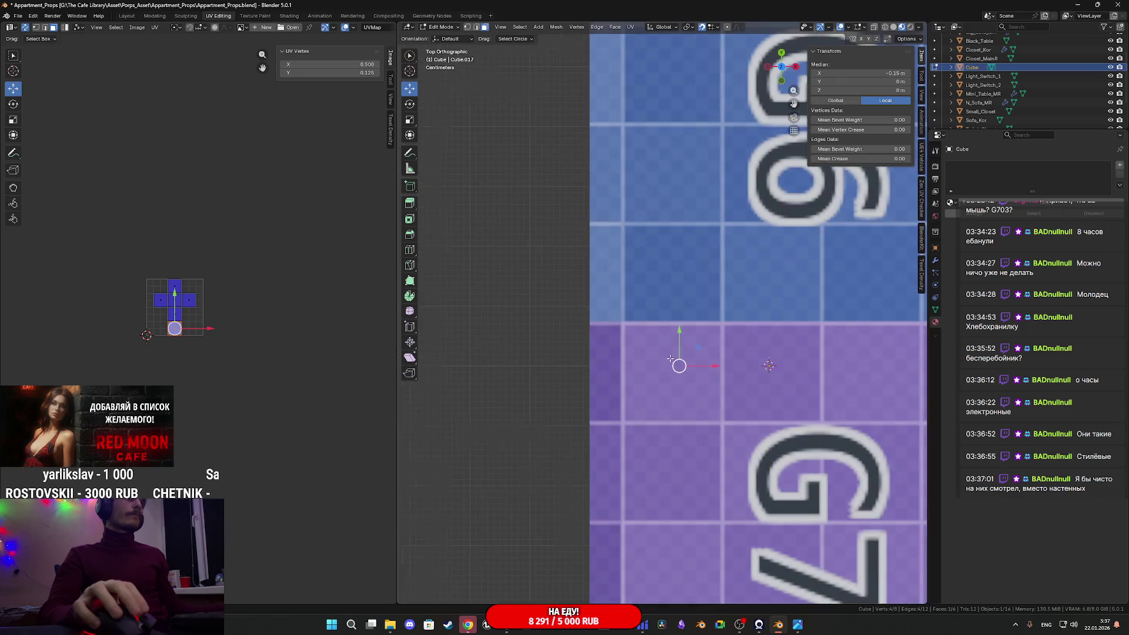
{"action": "left_click_drag", "start_coordinate": [789, 341], "coordinate": [728, 347]}
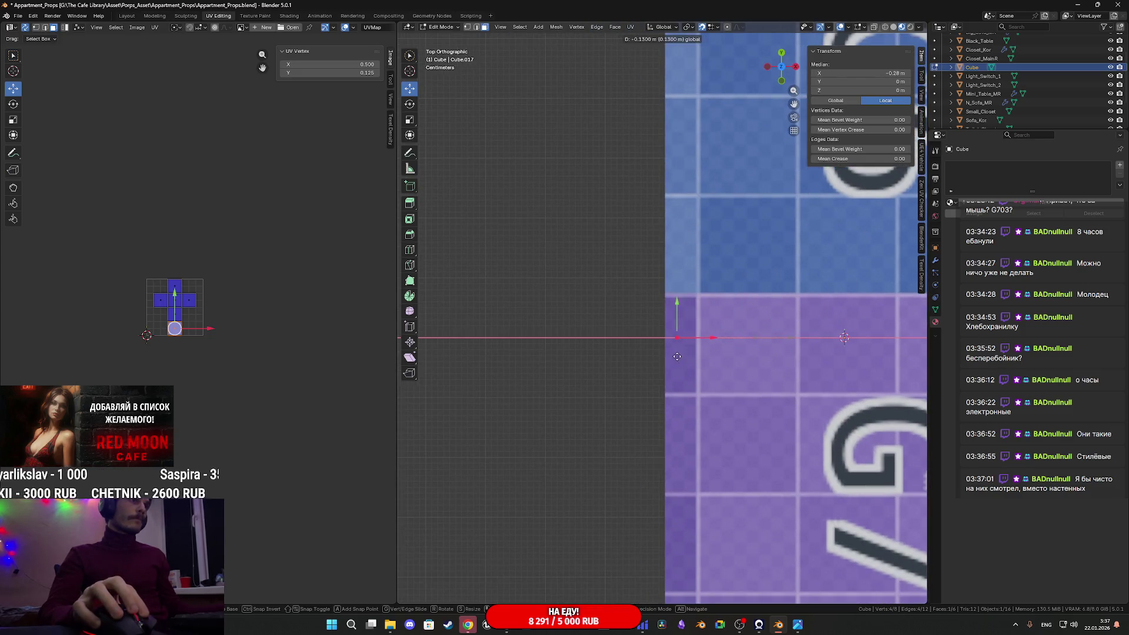
{"action": "left_click_drag", "start_coordinate": [660, 359], "coordinate": [660, 353]}
{"action": "scroll", "coordinate": [661, 330], "scroll_direction": "down", "scroll_amount": 6}
{"action": "mouse_move", "coordinate": [660, 330]}
{"action": "middle_mouse_down"}
{"action": "mouse_move", "coordinate": [634, 327]}
{"action": "mouse_move", "coordinate": [670, 332]}
{"action": "mouse_move", "coordinate": [722, 375]}
{"action": "mouse_move", "coordinate": [755, 366]}
{"action": "mouse_move", "coordinate": [774, 374]}
{"action": "middle_mouse_up"}
{"action": "scroll", "coordinate": [670, 332], "scroll_direction": "up", "scroll_amount": 5}
{"action": "left_click", "coordinate": [746, 363]}
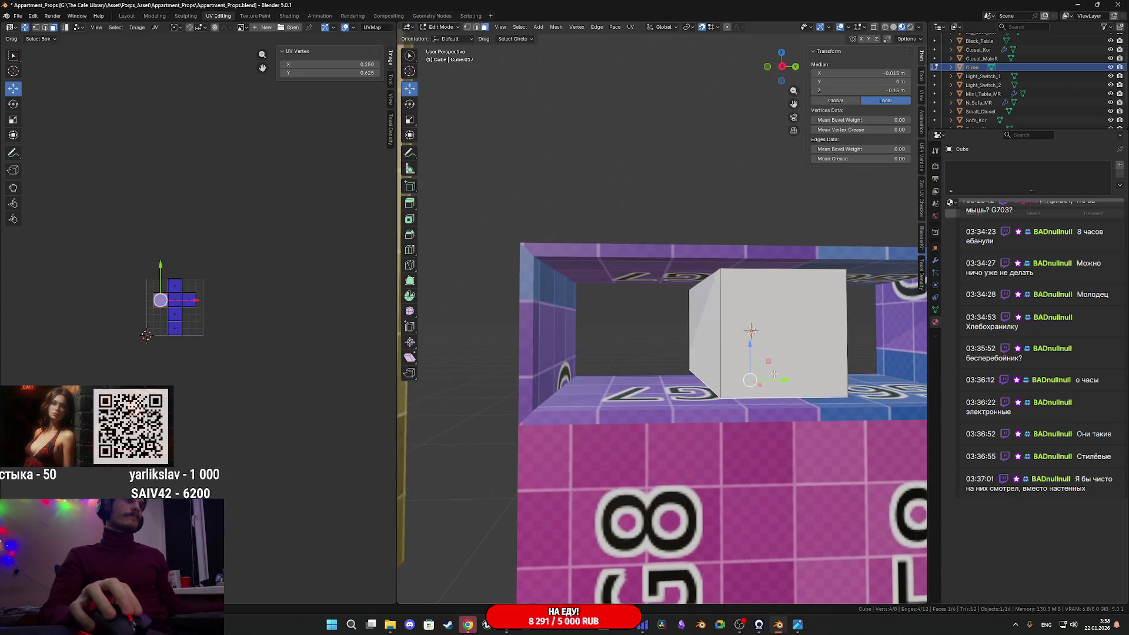
Snap the 3D cursor to the selected vertex, assign A_Props_M, and set the cube's origin to the cursor
{"action": "key", "text": "shift+s"}
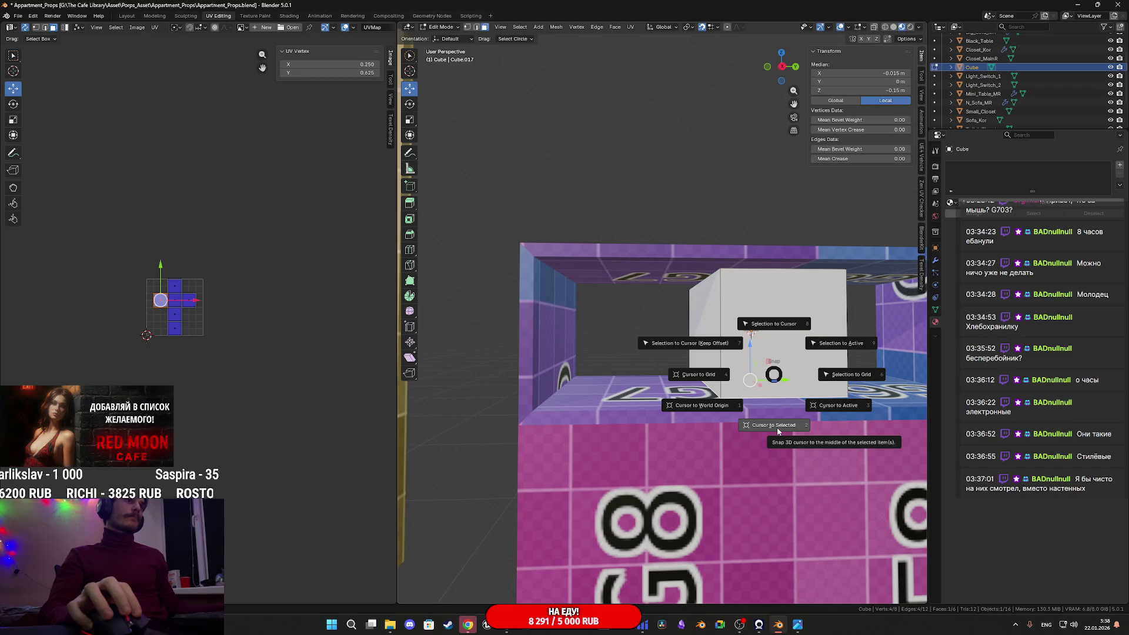
{"action": "left_click", "coordinate": [777, 431]}
{"action": "middle_click_drag", "start_coordinate": [759, 386], "coordinate": [760, 384]}
{"action": "key", "text": "Tab"}
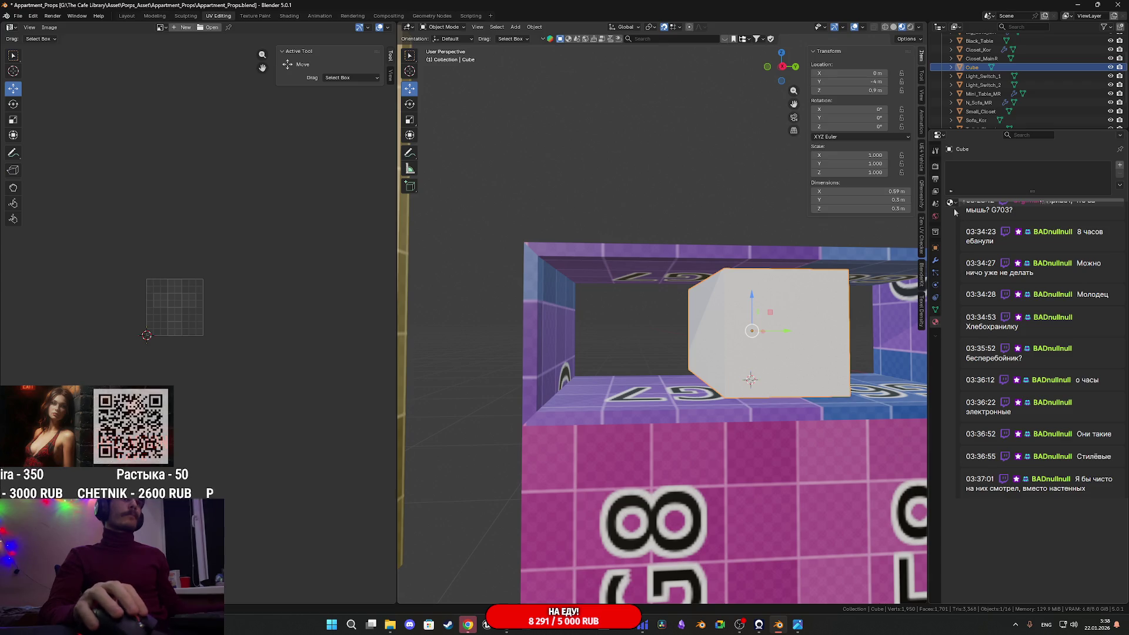
{"action": "left_click", "coordinate": [970, 216]}
{"action": "left_click", "coordinate": [533, 27]}
{"action": "mouse_move", "coordinate": [598, 44]}
{"action": "left_click", "coordinate": [657, 68]}
From a side view, move the box down onto the shelf and along Y to -4.37 m
{"action": "mouse_move", "coordinate": [793, 399]}
{"action": "middle_mouse_down"}
{"action": "mouse_move", "coordinate": [767, 387]}
{"action": "mouse_move", "coordinate": [785, 320]}
{"action": "middle_mouse_up"}
{"action": "left_click", "coordinate": [779, 69]}
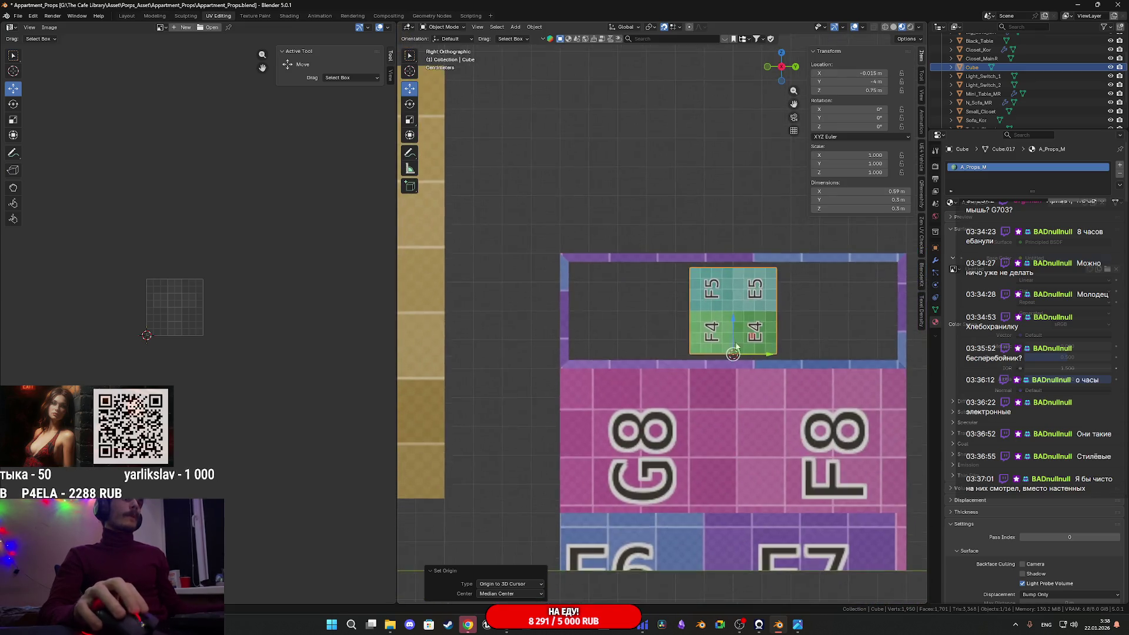
{"action": "scroll", "coordinate": [765, 365], "scroll_direction": "up", "scroll_amount": 3}
{"action": "scroll", "coordinate": [786, 375], "scroll_direction": "up", "scroll_amount": 3}
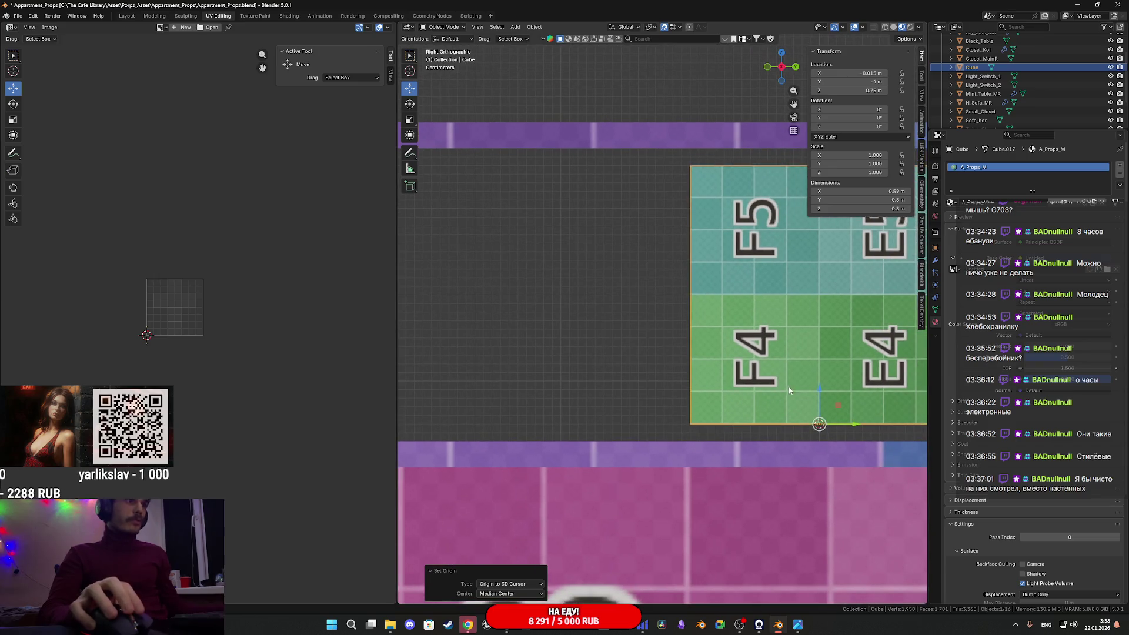
{"action": "mouse_move", "coordinate": [821, 387]}
{"action": "left_mouse_down"}
{"action": "mouse_move", "coordinate": [820, 371]}
{"action": "mouse_move", "coordinate": [816, 436]}
{"action": "left_mouse_up"}
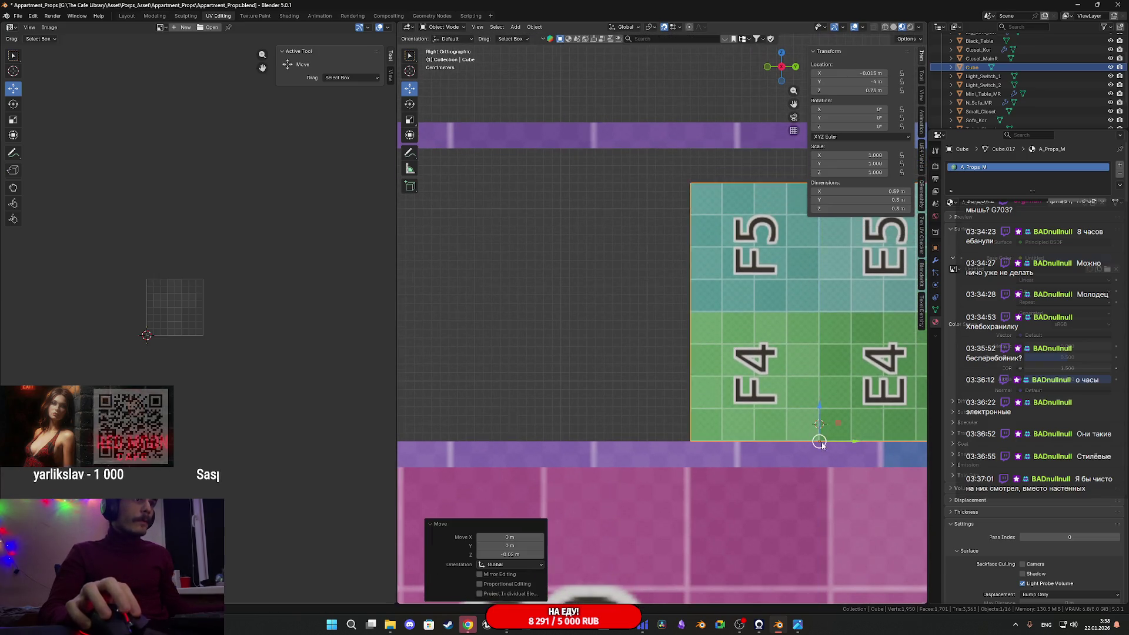
{"action": "scroll", "coordinate": [816, 436], "scroll_direction": "down", "scroll_amount": 3}
{"action": "mouse_move", "coordinate": [814, 377]}
{"action": "left_mouse_down"}
{"action": "mouse_move", "coordinate": [618, 394]}
{"action": "mouse_move", "coordinate": [650, 400]}
{"action": "mouse_move", "coordinate": [628, 406]}
{"action": "left_mouse_up"}
{"action": "scroll", "coordinate": [633, 398], "scroll_direction": "down", "scroll_amount": 3}
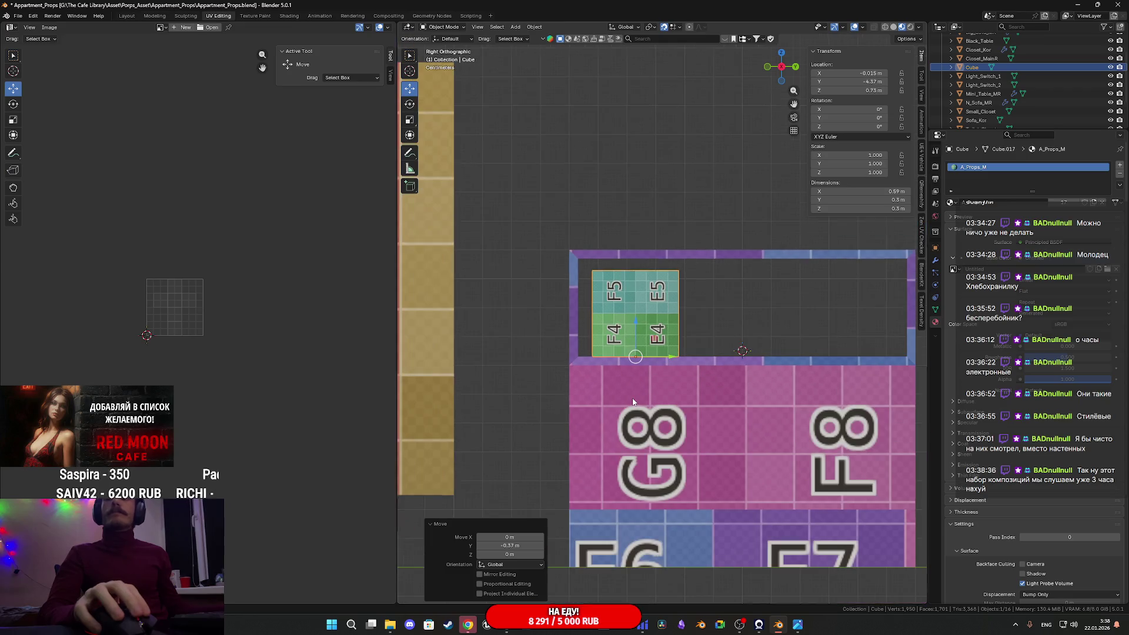
Inspect the shelved box in perspective and switch it into Edit Mode
{"action": "mouse_move", "coordinate": [616, 386]}
{"action": "middle_mouse_down"}
{"action": "mouse_move", "coordinate": [612, 397]}
{"action": "mouse_move", "coordinate": [468, 397]}
{"action": "mouse_move", "coordinate": [638, 390]}
{"action": "middle_mouse_up"}
{"action": "scroll", "coordinate": [612, 398], "scroll_direction": "up", "scroll_amount": 3}
{"action": "scroll", "coordinate": [638, 390], "scroll_direction": "up", "scroll_amount": 3}
{"action": "scroll", "coordinate": [638, 390], "scroll_direction": "down", "scroll_amount": 3}
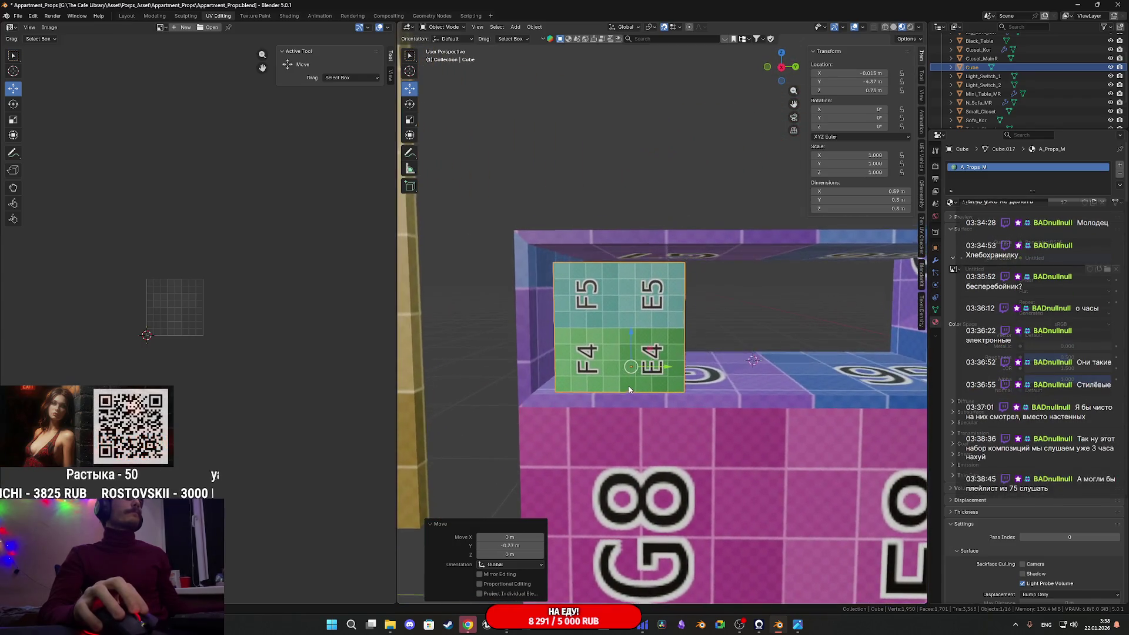
{"action": "scroll", "coordinate": [644, 391], "scroll_direction": "up", "scroll_amount": 5}
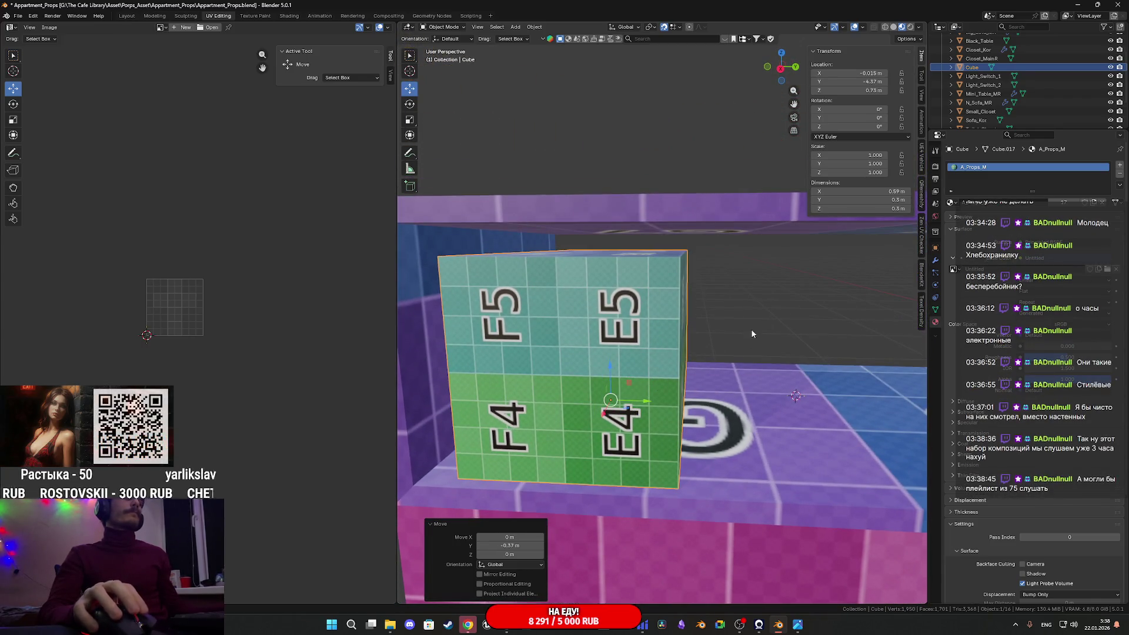
{"action": "scroll", "coordinate": [709, 356], "scroll_direction": "down", "scroll_amount": 3}
{"action": "scroll", "coordinate": [702, 367], "scroll_direction": "down", "scroll_amount": 3}
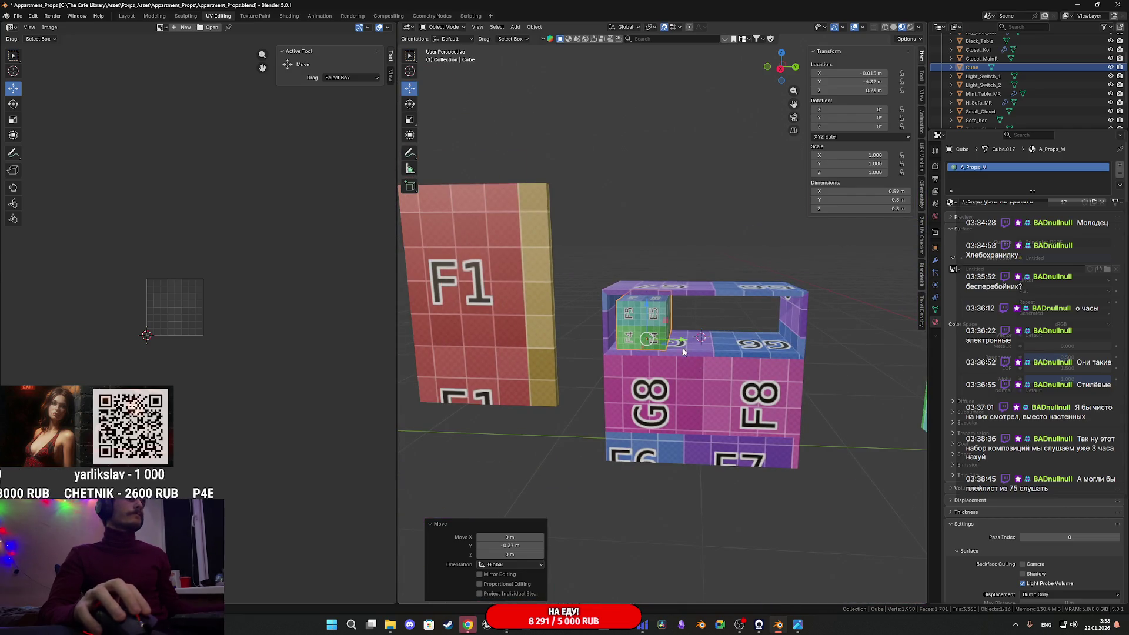
{"action": "scroll", "coordinate": [677, 347], "scroll_direction": "up", "scroll_amount": 3}
{"action": "scroll", "coordinate": [665, 333], "scroll_direction": "up", "scroll_amount": 3}
{"action": "key", "text": "Tab"}
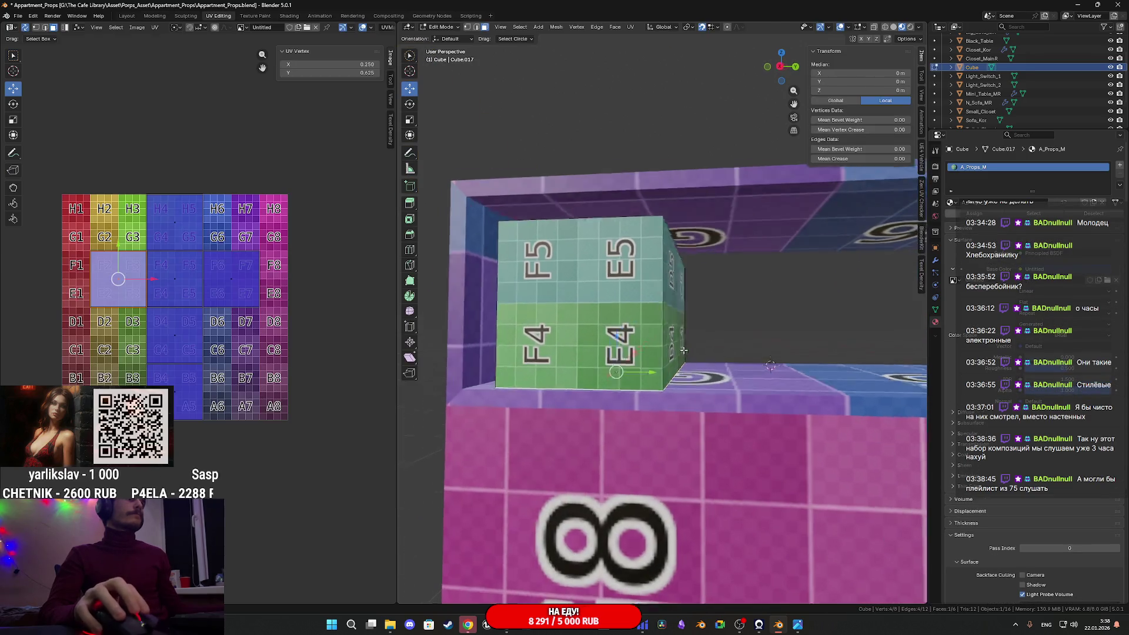
Delete two faces of the box, including the B5/A5 face on the far side
{"action": "scroll", "coordinate": [713, 330], "scroll_direction": "up", "scroll_amount": 5}
{"action": "scroll", "coordinate": [713, 330], "scroll_direction": "down", "scroll_amount": 8}
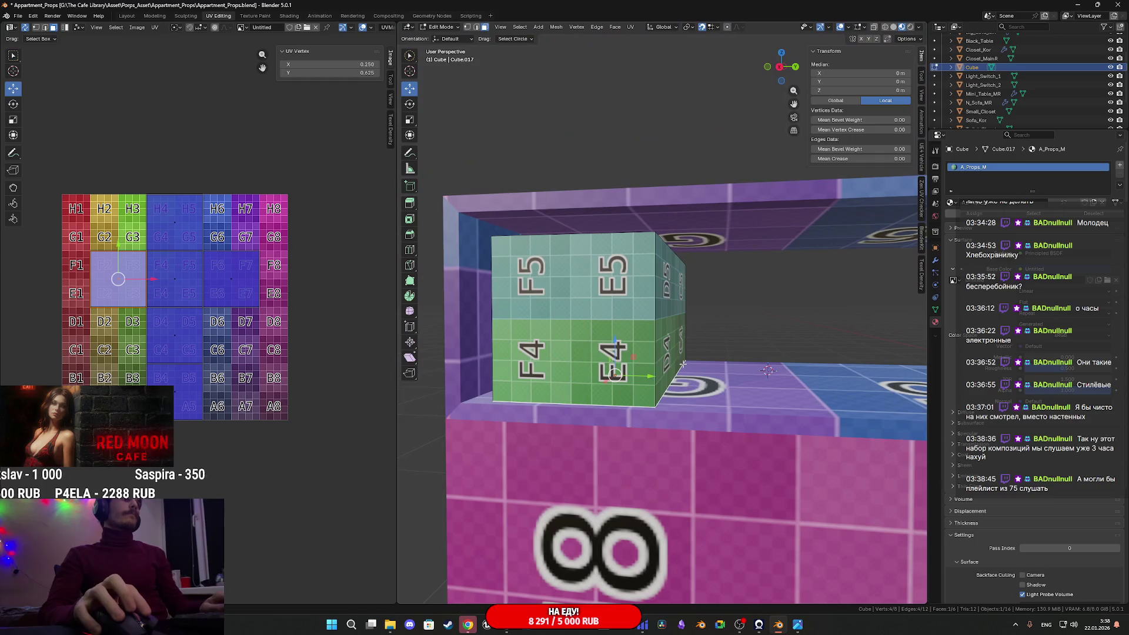
{"action": "key", "text": "x"}
{"action": "left_click", "coordinate": [683, 365]}
{"action": "mouse_move", "coordinate": [683, 364]}
{"action": "middle_mouse_down"}
{"action": "mouse_move", "coordinate": [676, 345]}
{"action": "mouse_move", "coordinate": [701, 316]}
{"action": "mouse_move", "coordinate": [689, 331]}
{"action": "mouse_move", "coordinate": [846, 345]}
{"action": "mouse_move", "coordinate": [800, 331]}
{"action": "mouse_move", "coordinate": [657, 327]}
{"action": "middle_mouse_up"}
{"action": "left_click", "coordinate": [701, 315]}
{"action": "key", "text": "x"}
{"action": "left_click", "coordinate": [700, 317]}
Add a loop cut with 2 cuts around the box, leaving the loops unslid
{"action": "key", "text": "ctrl+r"}
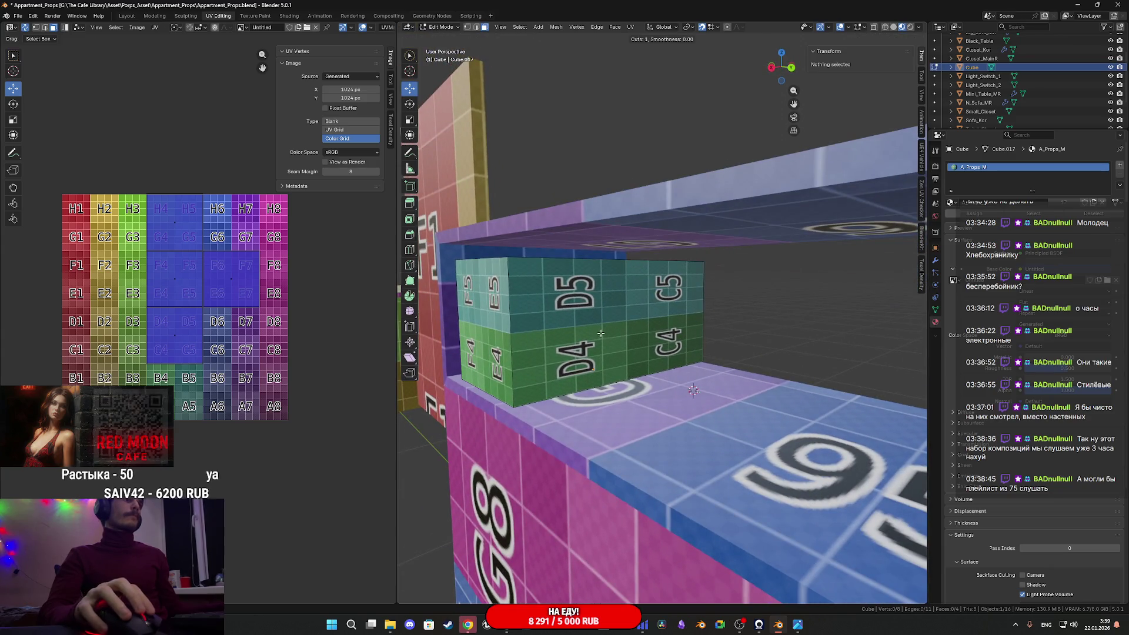
{"action": "scroll", "coordinate": [584, 381], "scroll_direction": "up", "scroll_amount": 1}
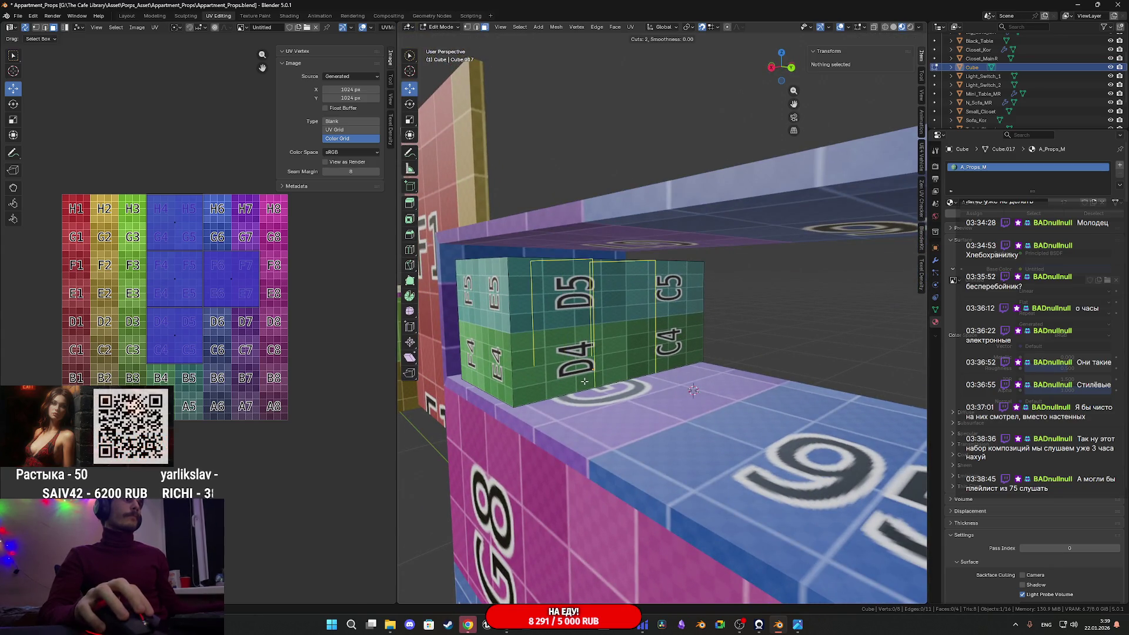
{"action": "left_click", "coordinate": [585, 382]}
{"action": "right_click", "coordinate": [584, 382]}
{"action": "mouse_move", "coordinate": [584, 381]}
{"action": "middle_mouse_down"}
{"action": "mouse_move", "coordinate": [630, 379]}
{"action": "mouse_move", "coordinate": [633, 287]}
{"action": "middle_mouse_up"}
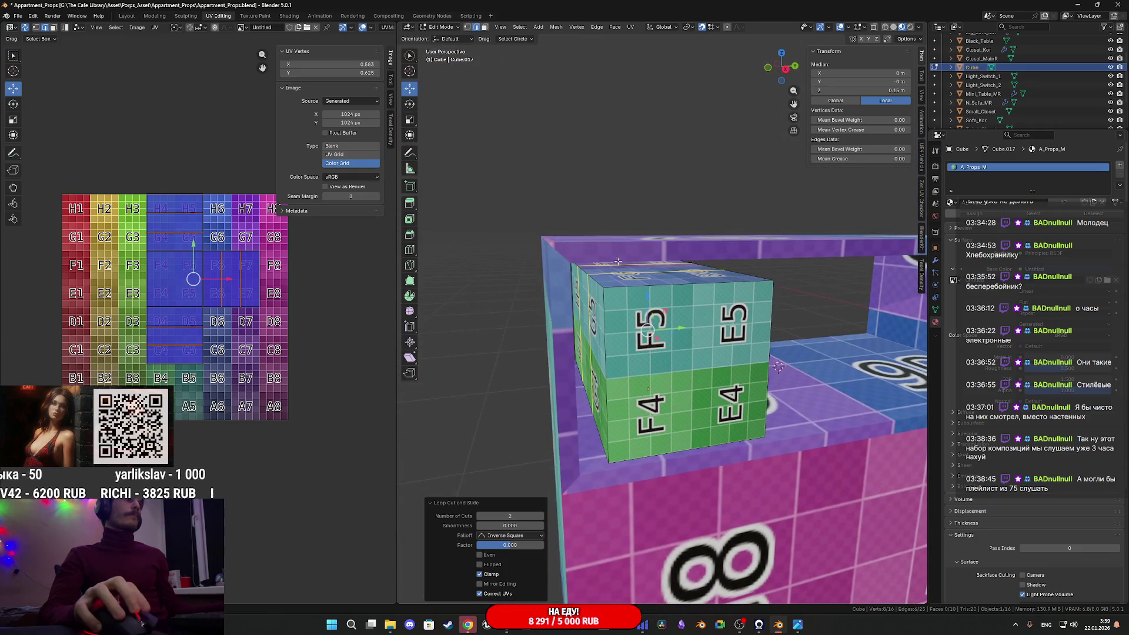
Switch to face select mode and select the whole connected box
{"action": "left_click", "coordinate": [484, 27]}
{"action": "key", "text": "ctrl+l"}
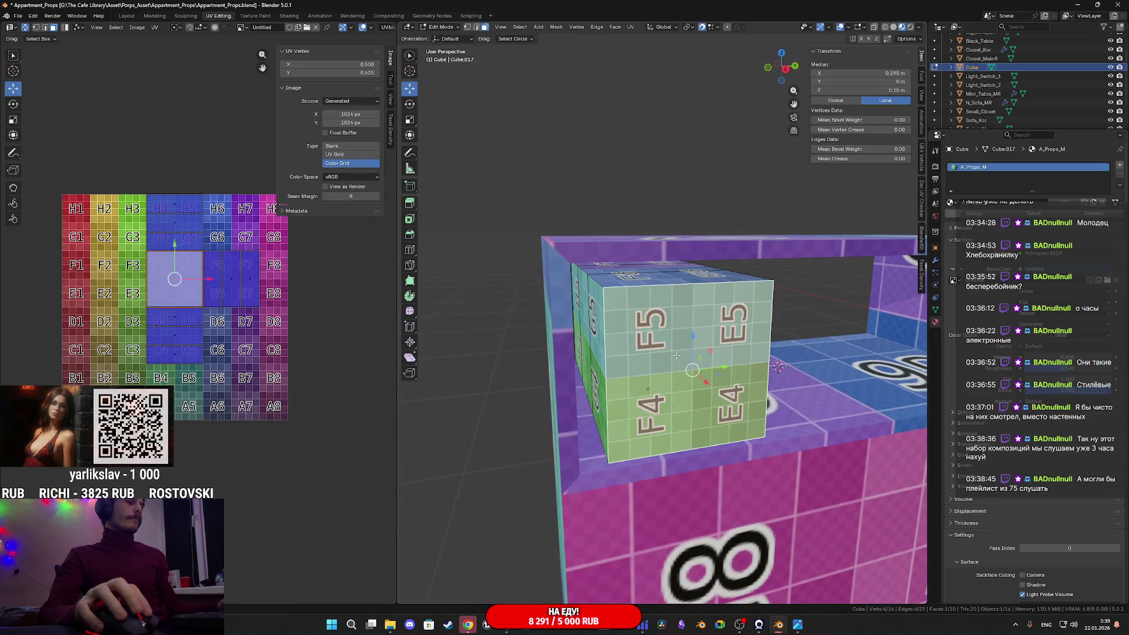
{"action": "scroll", "coordinate": [676, 356], "scroll_direction": "down", "scroll_amount": 3}
{"action": "scroll", "coordinate": [677, 356], "scroll_direction": "down", "scroll_amount": 2}
{"action": "left_click", "coordinate": [630, 27]}
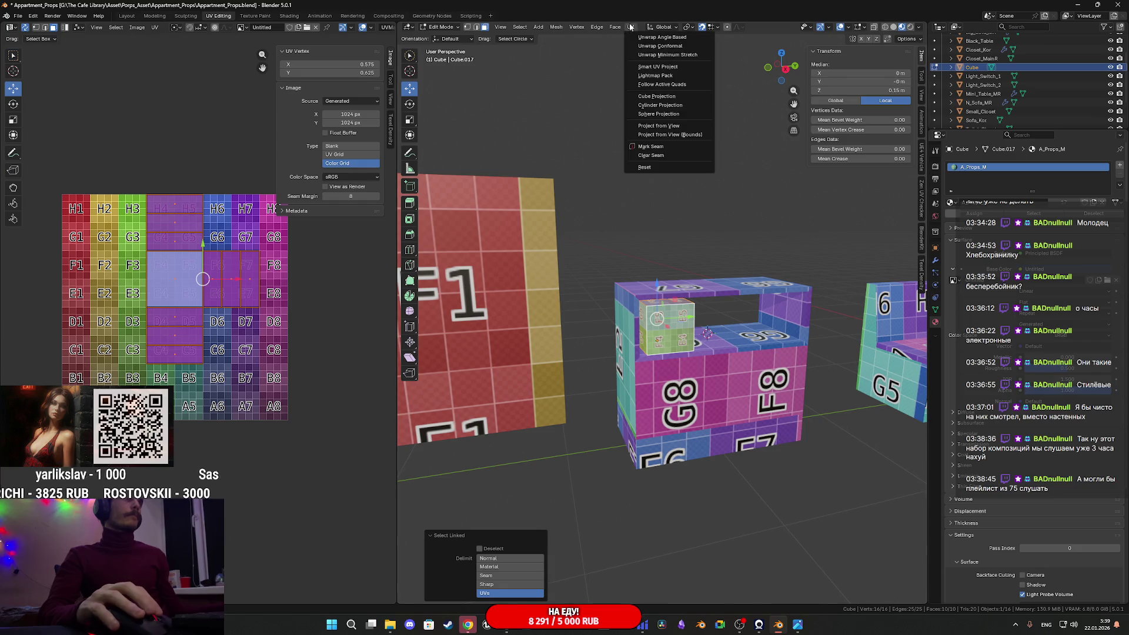
Cube-project the box's UVs, then set the vertical UV coordinate of three selected faces to 1
{"action": "left_click", "coordinate": [662, 96]}
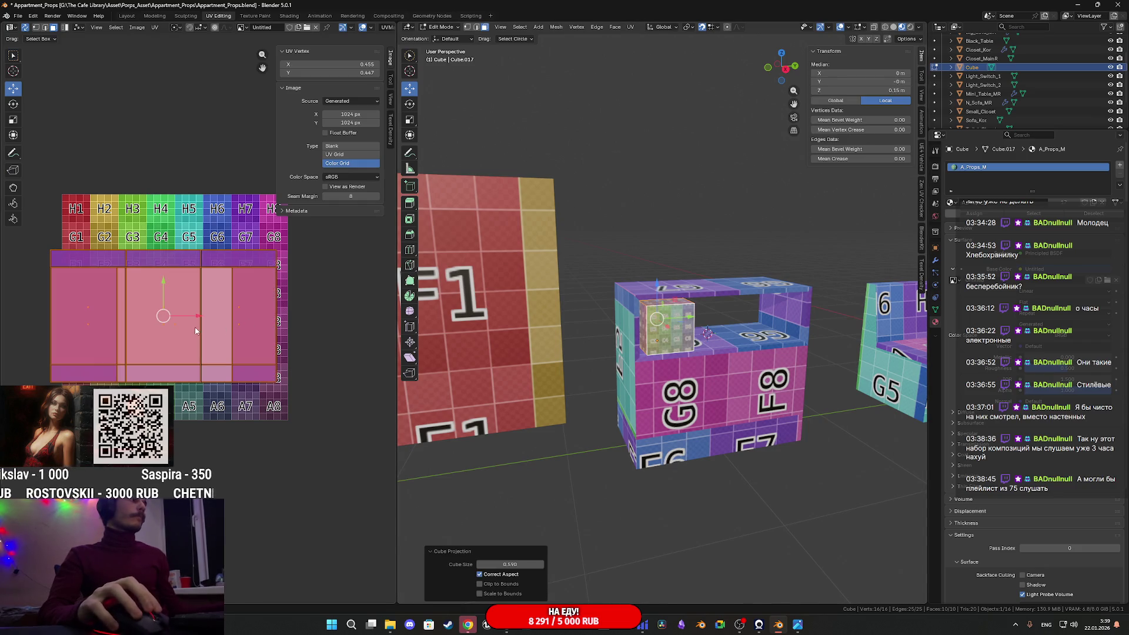
{"action": "middle_click_drag", "start_coordinate": [195, 327], "coordinate": [162, 350]}
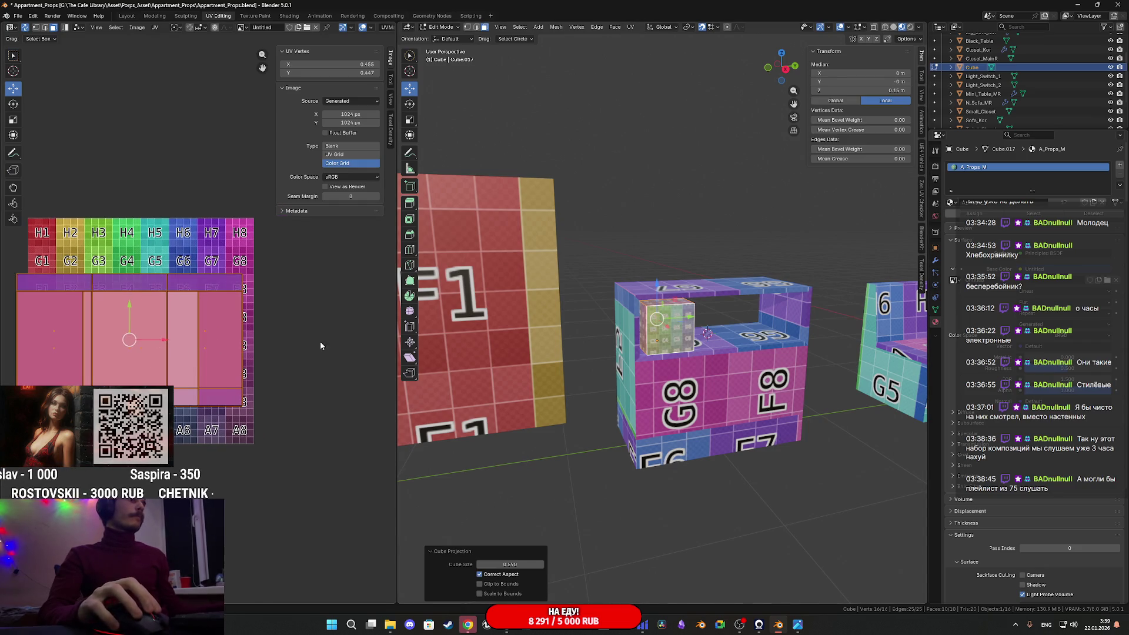
{"action": "left_click", "coordinate": [671, 336]}
{"action": "mouse_move", "coordinate": [608, 329]}
{"action": "middle_mouse_down"}
{"action": "mouse_move", "coordinate": [706, 337]}
{"action": "mouse_move", "coordinate": [670, 314]}
{"action": "middle_mouse_up"}
{"action": "left_click", "coordinate": [691, 335]}
{"action": "left_click", "coordinate": [708, 315], "text": "shift"}
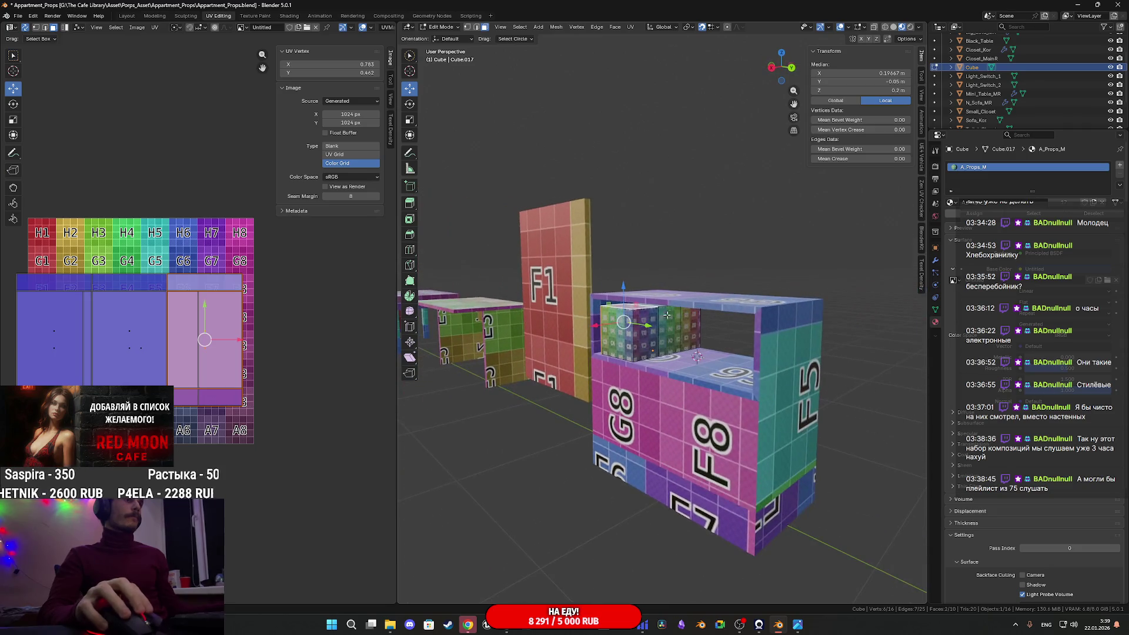
{"action": "left_click", "coordinate": [649, 328], "text": "shift"}
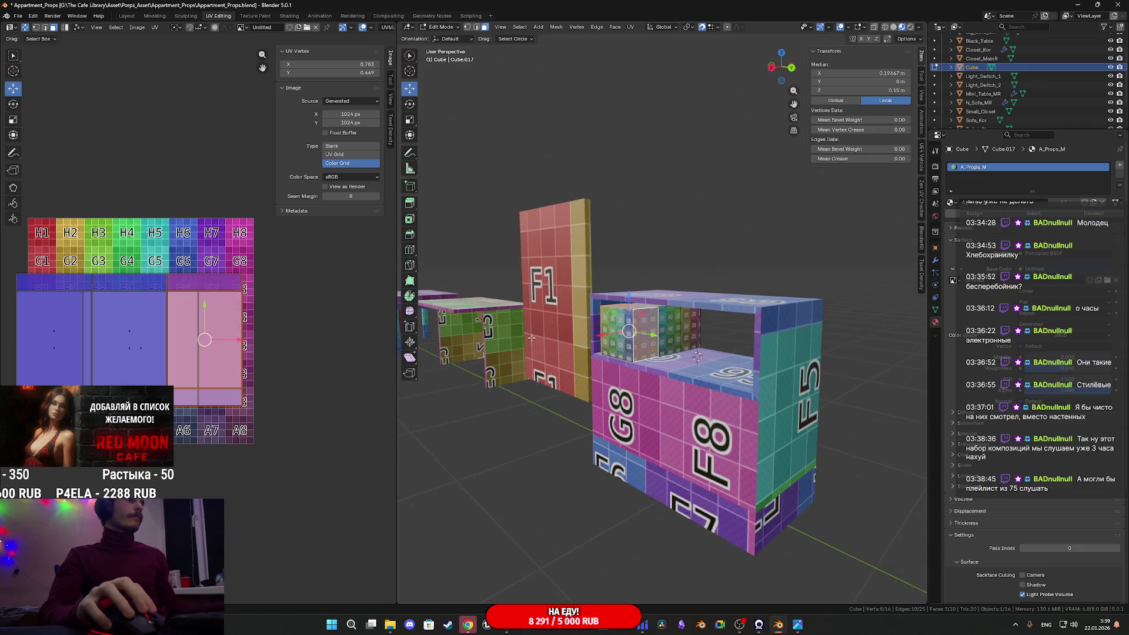
{"action": "key", "text": "Return"}
{"action": "double_click", "coordinate": [361, 64]}
{"action": "type", "text": "1"}
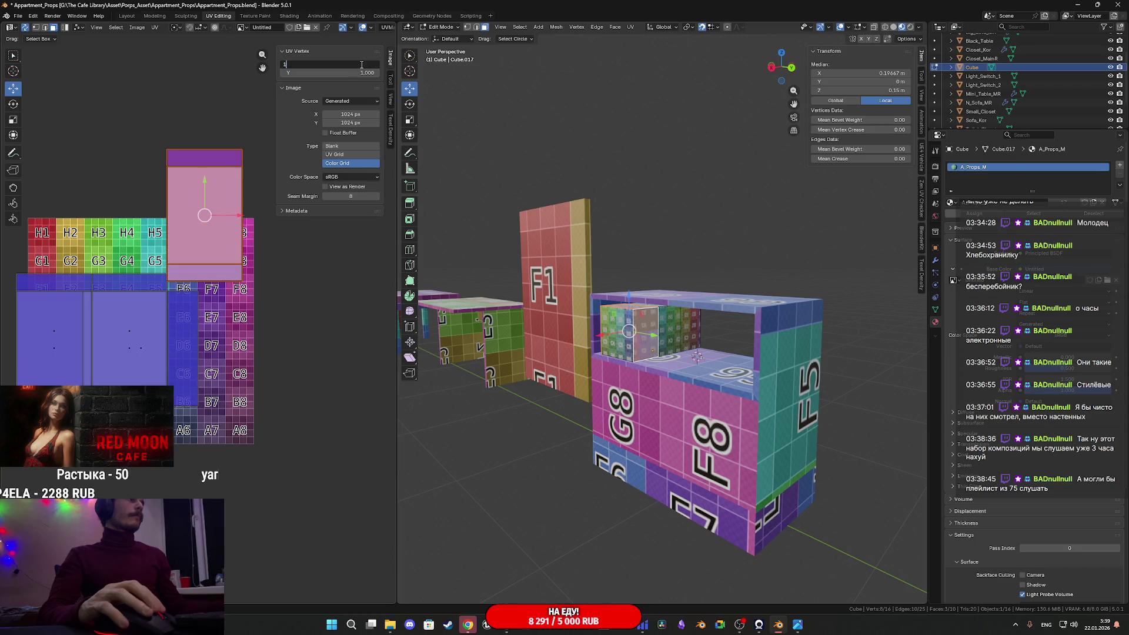
{"action": "key", "text": "Return"}
Adjust the face selection and set its horizontal UV coordinate to 1
{"action": "left_click", "coordinate": [667, 331], "text": "shift"}
{"action": "key", "text": "KP_Decimal"}
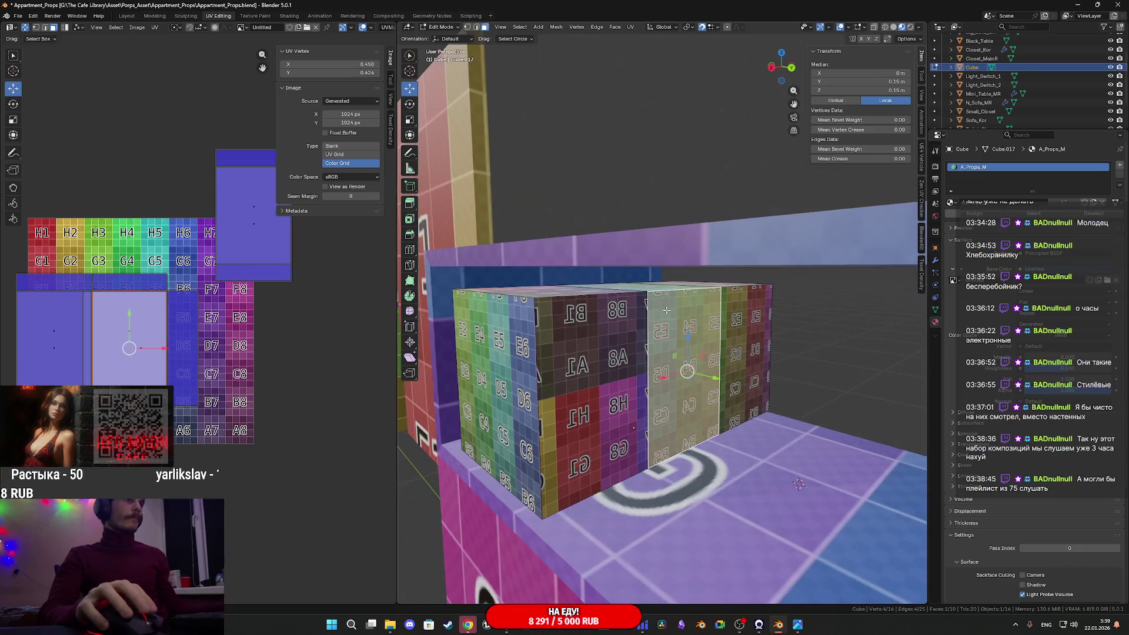
{"action": "mouse_move", "coordinate": [692, 292]}
{"action": "middle_mouse_down"}
{"action": "mouse_move", "coordinate": [682, 294]}
{"action": "mouse_move", "coordinate": [700, 293]}
{"action": "middle_mouse_up"}
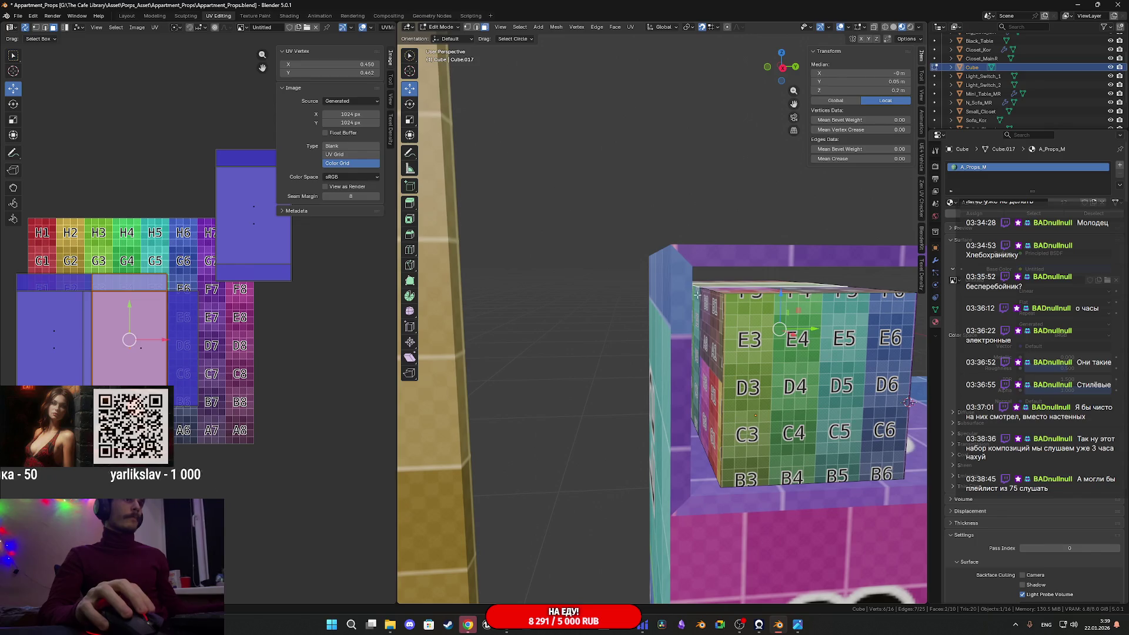
{"action": "left_click", "coordinate": [701, 295], "text": "shift"}
{"action": "double_click", "coordinate": [368, 64]}
{"action": "type", "text": "1"}
{"action": "key", "text": "Return"}
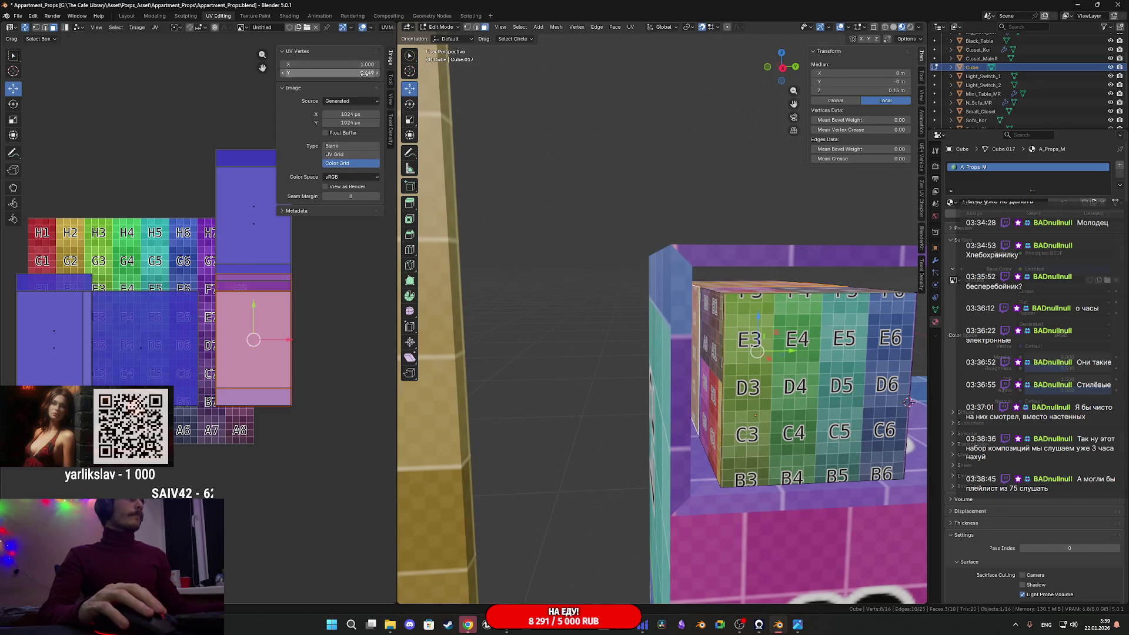
{"action": "key", "text": "Return"}
Select three side faces and set both their UV X and Y coordinates to 1
{"action": "mouse_move", "coordinate": [723, 329]}
{"action": "middle_mouse_down"}
{"action": "mouse_move", "coordinate": [762, 340]}
{"action": "mouse_move", "coordinate": [752, 323]}
{"action": "middle_mouse_up"}
{"action": "left_click", "coordinate": [759, 347]}
{"action": "left_click", "coordinate": [724, 286], "text": "shift"}
{"action": "middle_click_drag", "start_coordinate": [723, 285], "coordinate": [775, 285]}
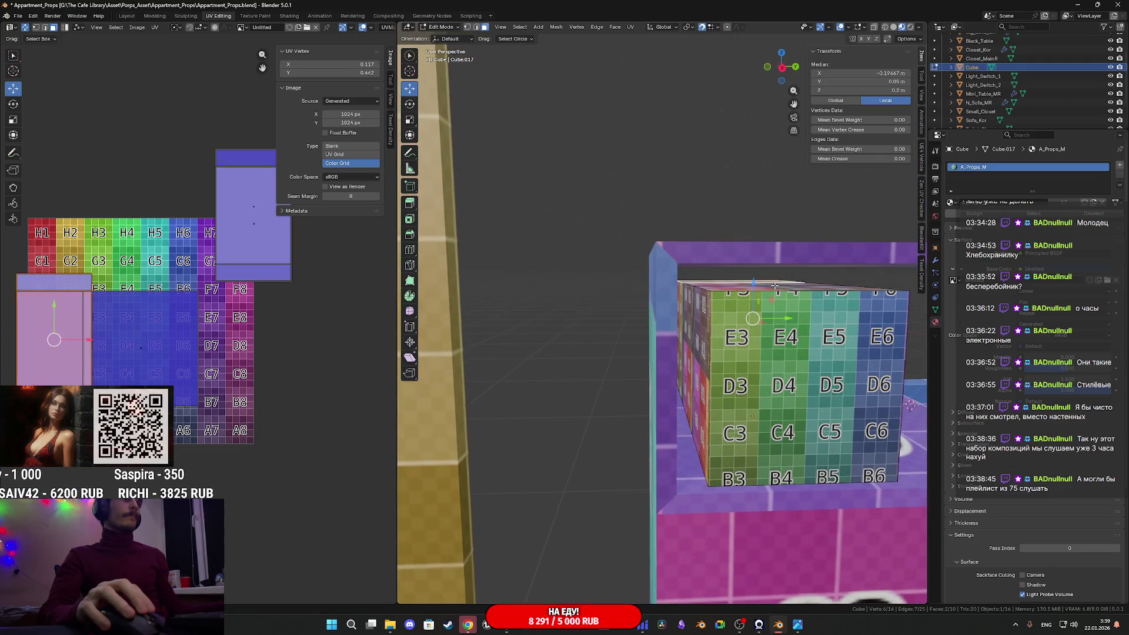
{"action": "left_click", "coordinate": [681, 294], "text": "shift"}
{"action": "left_click", "coordinate": [353, 73]}
{"action": "type", "text": "1"}
{"action": "key", "text": "Return"}
{"action": "left_click", "coordinate": [356, 65]}
{"action": "type", "text": "1"}
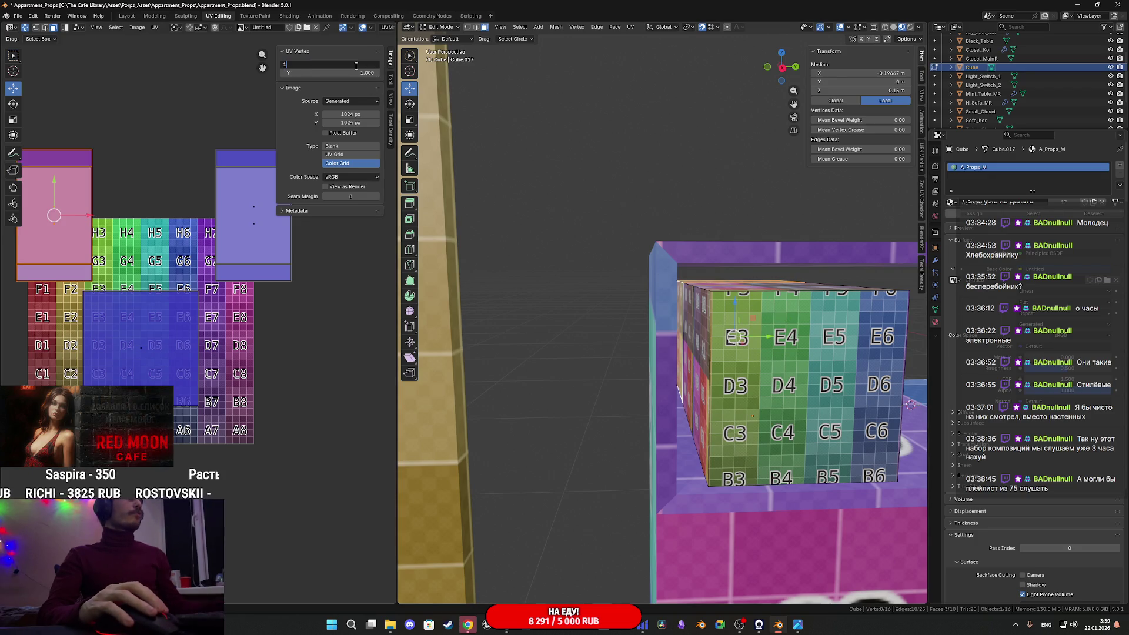
{"action": "key", "text": "Return"}
Shift the front face's UV island right onto the E8/E1, D8/D1 and C8/C1 cells, then return to Object Mode
{"action": "middle_click_drag", "start_coordinate": [319, 270], "coordinate": [256, 292]}
{"action": "key", "text": "a"}
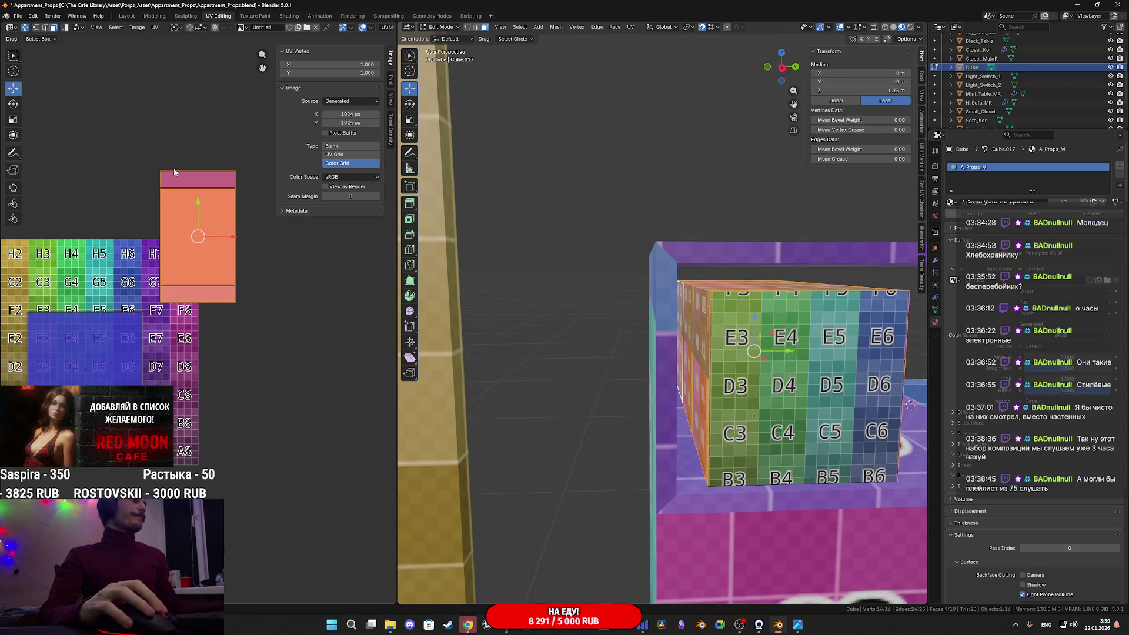
{"action": "middle_click_drag", "start_coordinate": [226, 253], "coordinate": [250, 196]}
{"action": "key", "text": "g"}
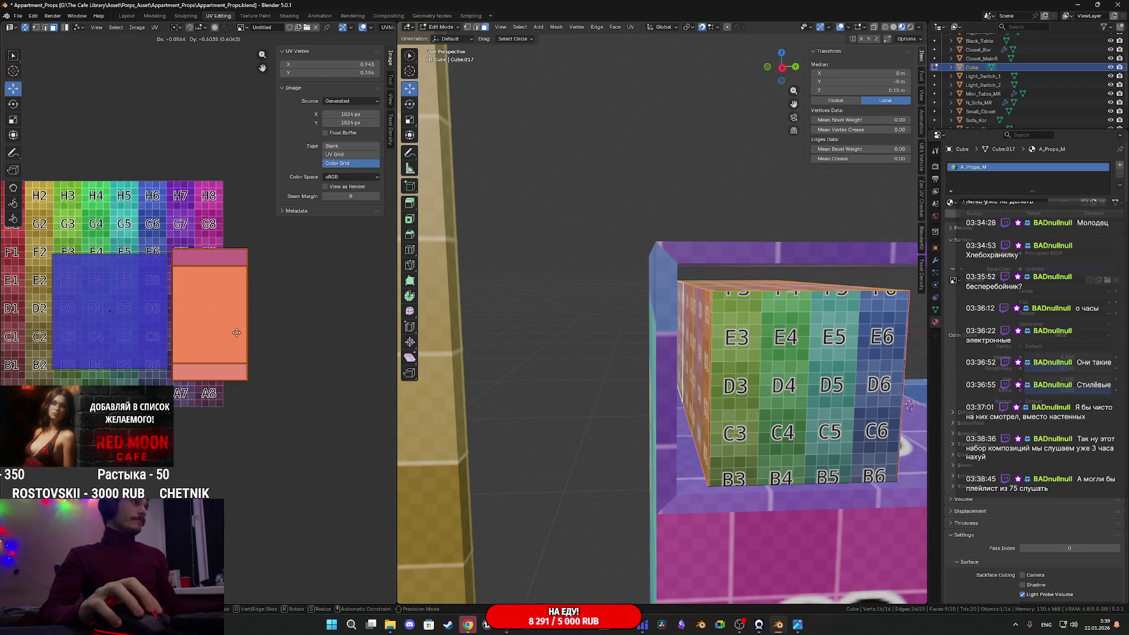
{"action": "middle_click_drag", "start_coordinate": [224, 340], "coordinate": [207, 276]}
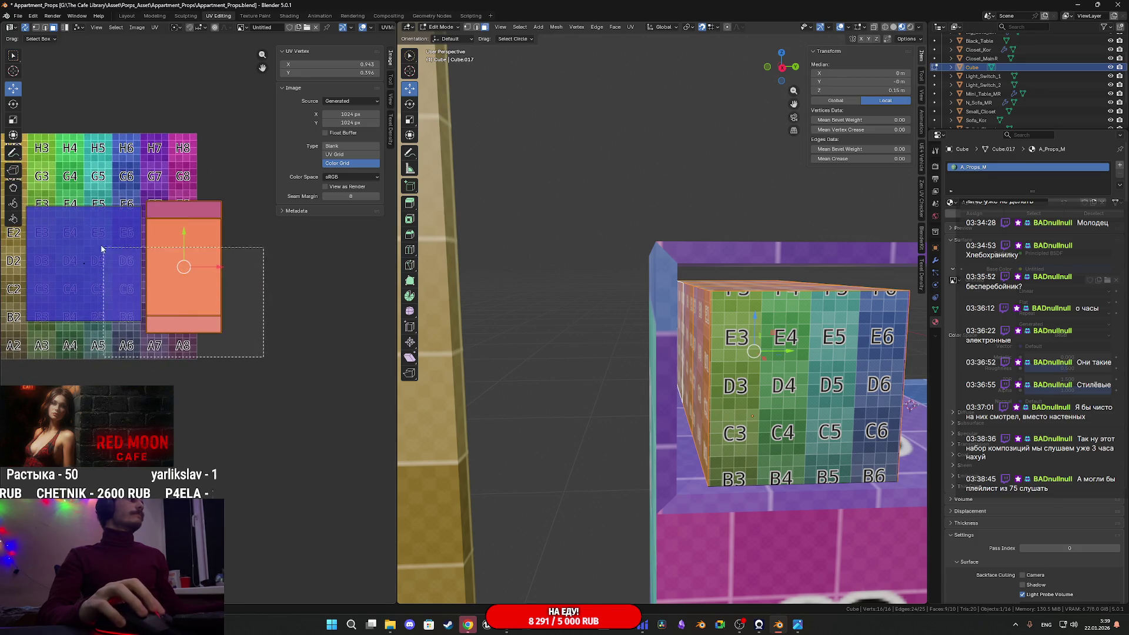
{"action": "left_click", "coordinate": [121, 259], "text": "shift"}
{"action": "scroll", "coordinate": [141, 287], "scroll_direction": "down", "scroll_amount": 3}
{"action": "left_click_drag", "start_coordinate": [141, 287], "coordinate": [237, 286]}
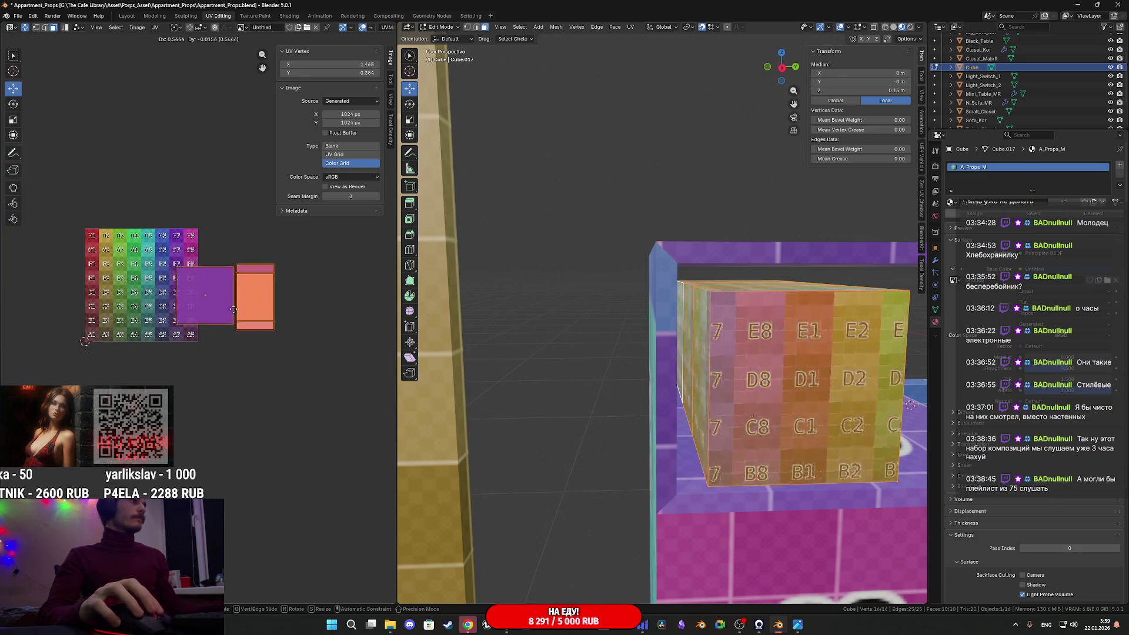
{"action": "scroll", "coordinate": [603, 337], "scroll_direction": "down", "scroll_amount": 5}
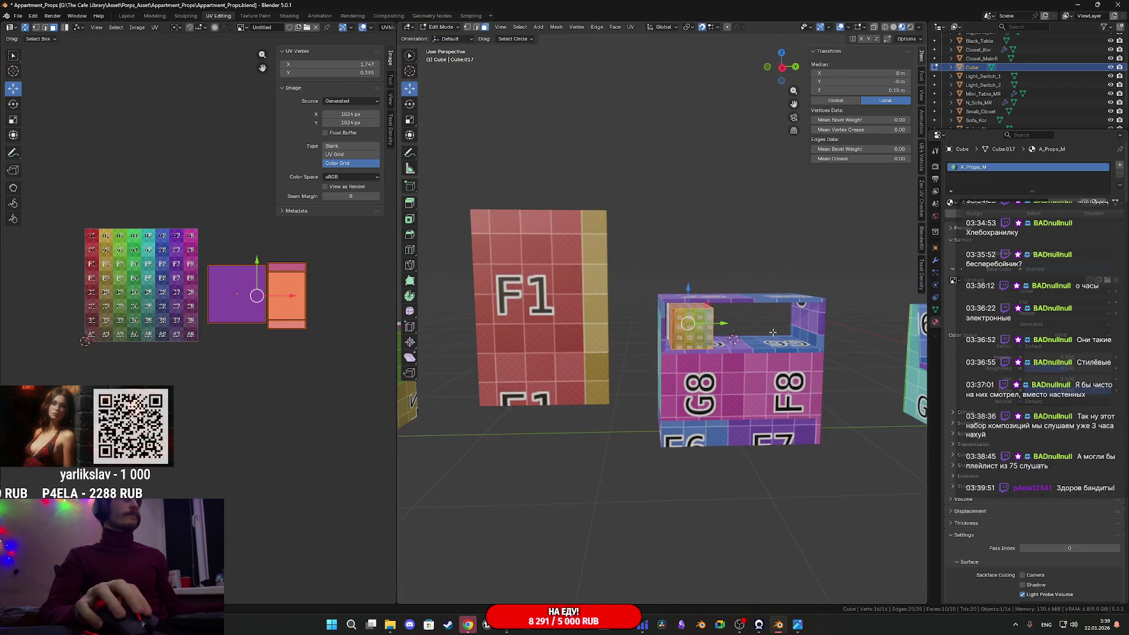
{"action": "key", "text": "Tab"}
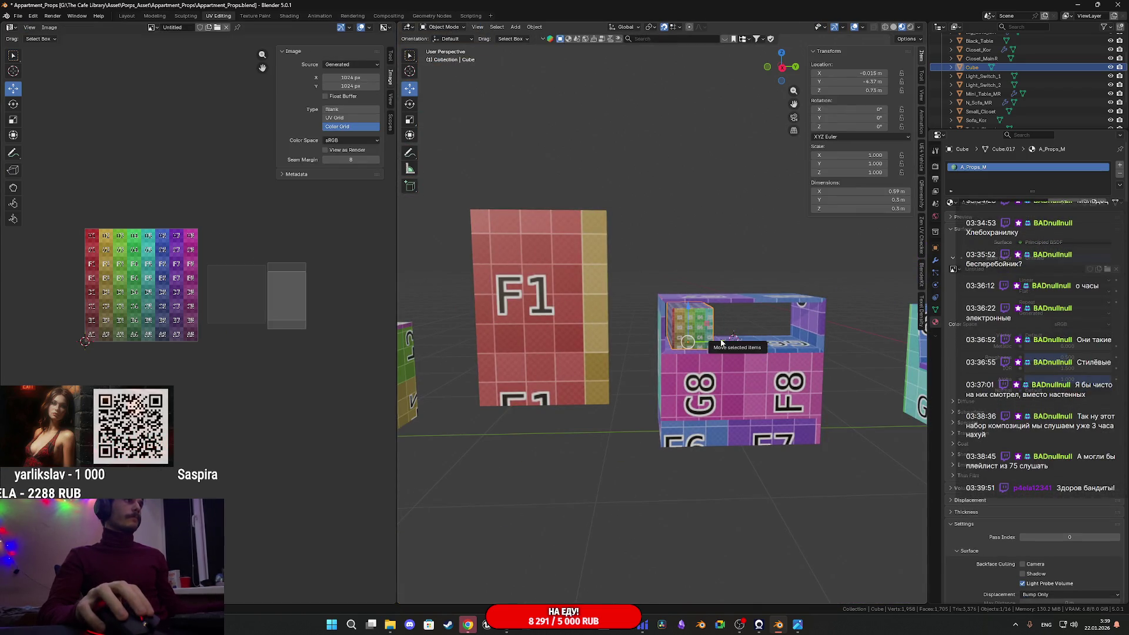
{"action": "middle_click_drag", "start_coordinate": [731, 343], "coordinate": [644, 353]}
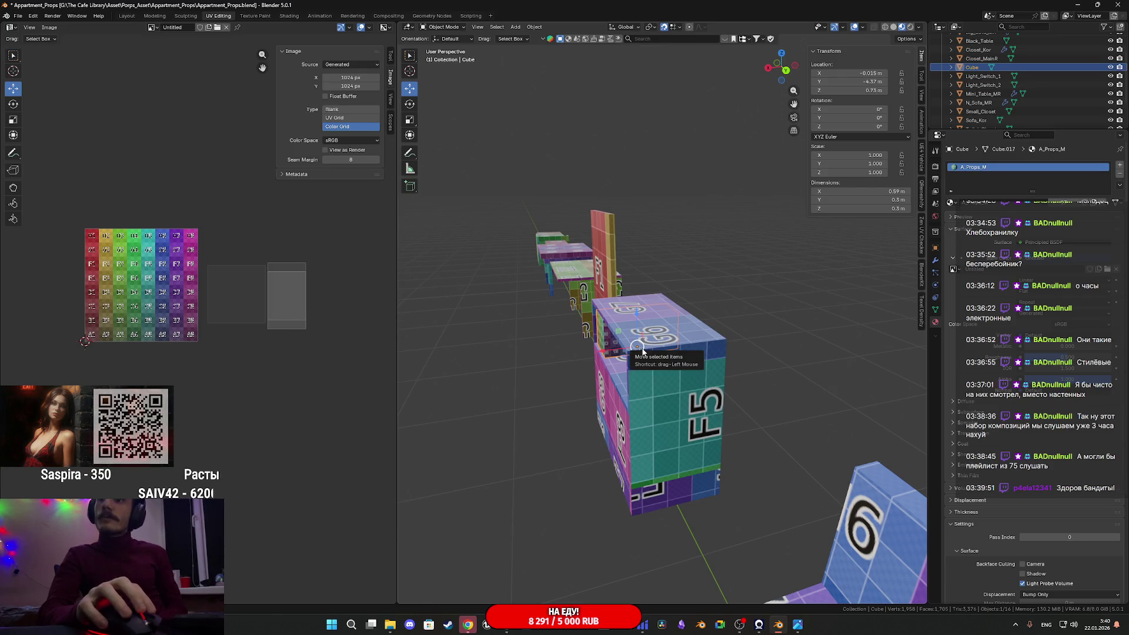
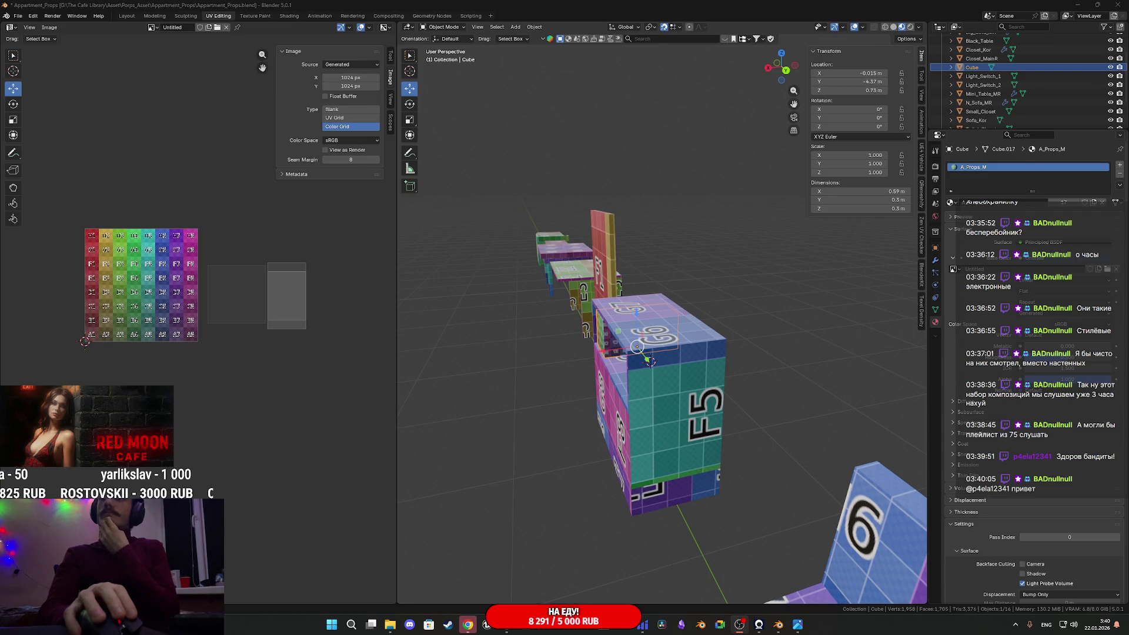
Bring Chrome forward and close the getadblock.com error tab
{"action": "left_click", "coordinate": [468, 624]}
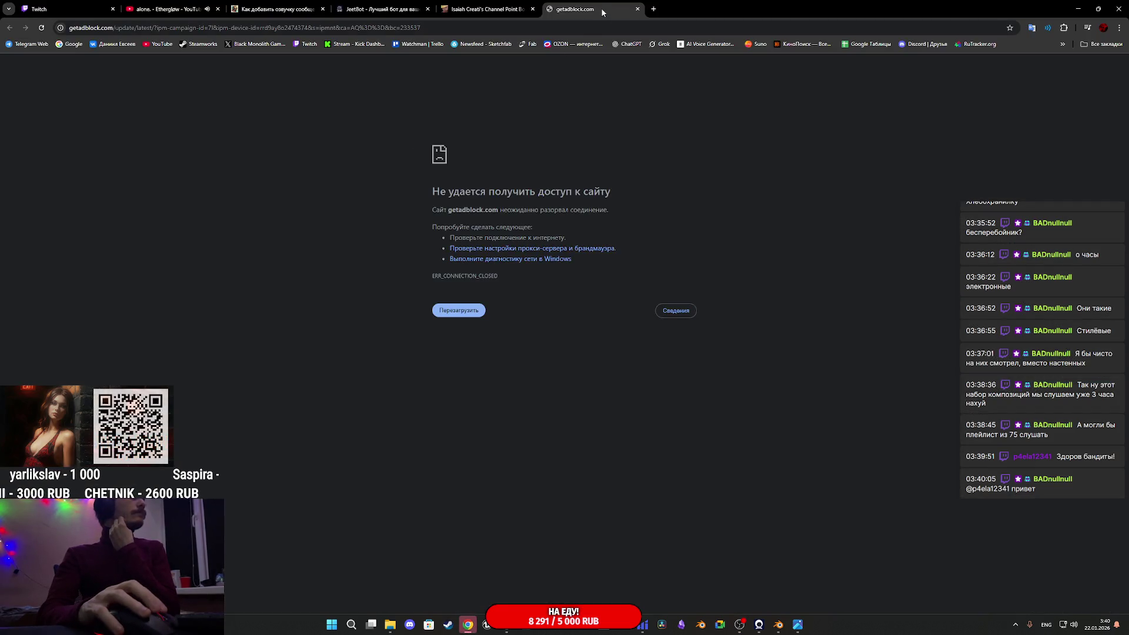
{"action": "left_click", "coordinate": [181, 5]}
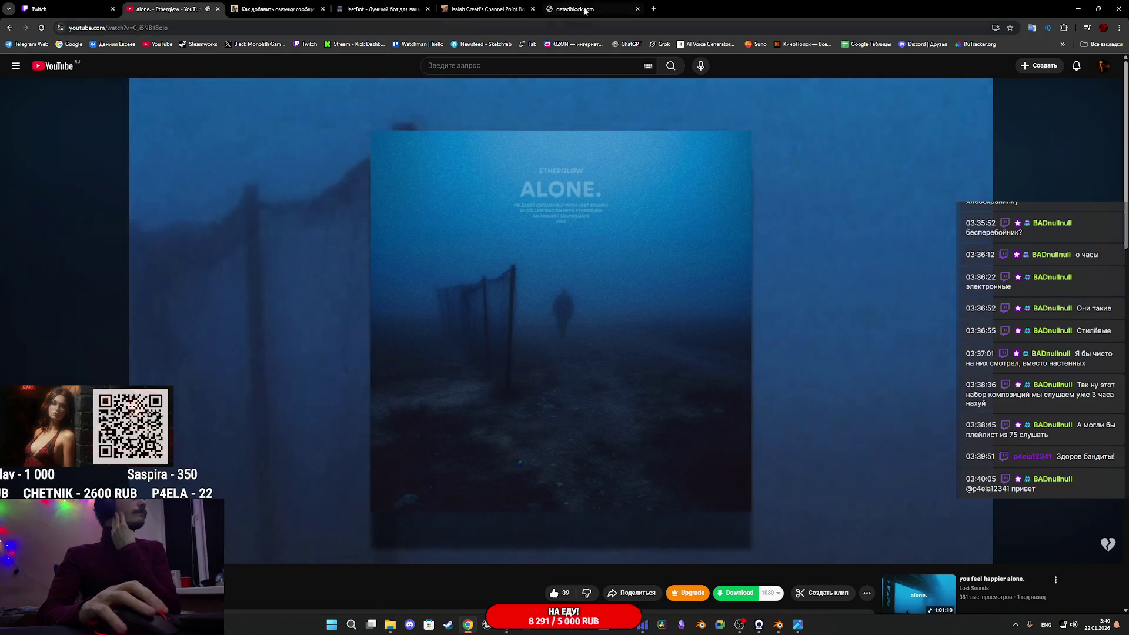
{"action": "left_click", "coordinate": [599, 9]}
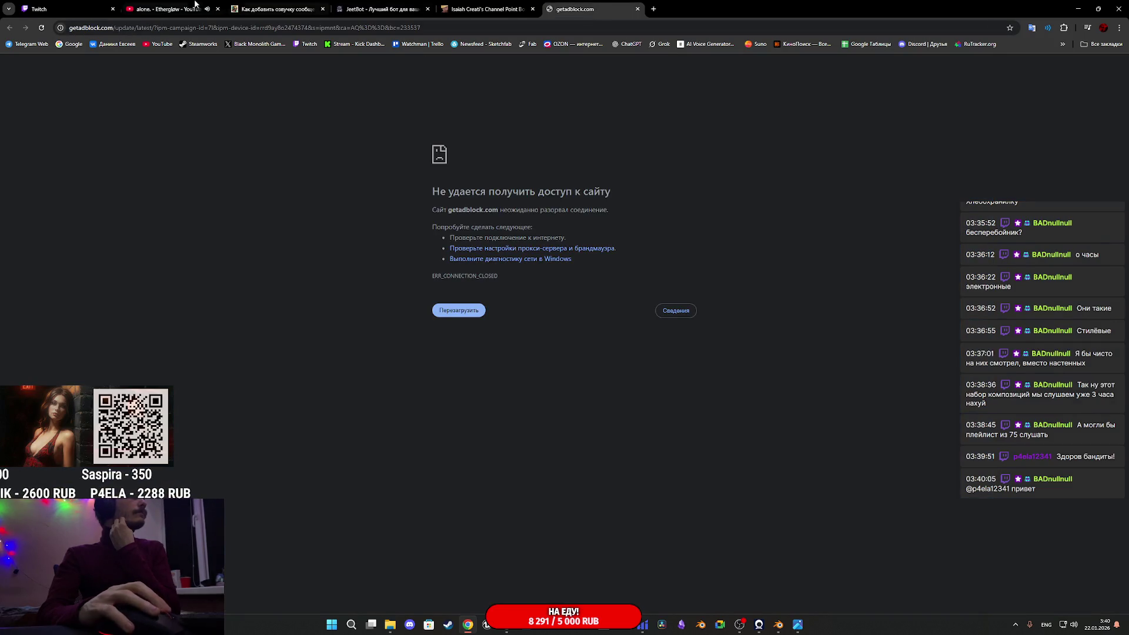
{"action": "left_click", "coordinate": [204, 5]}
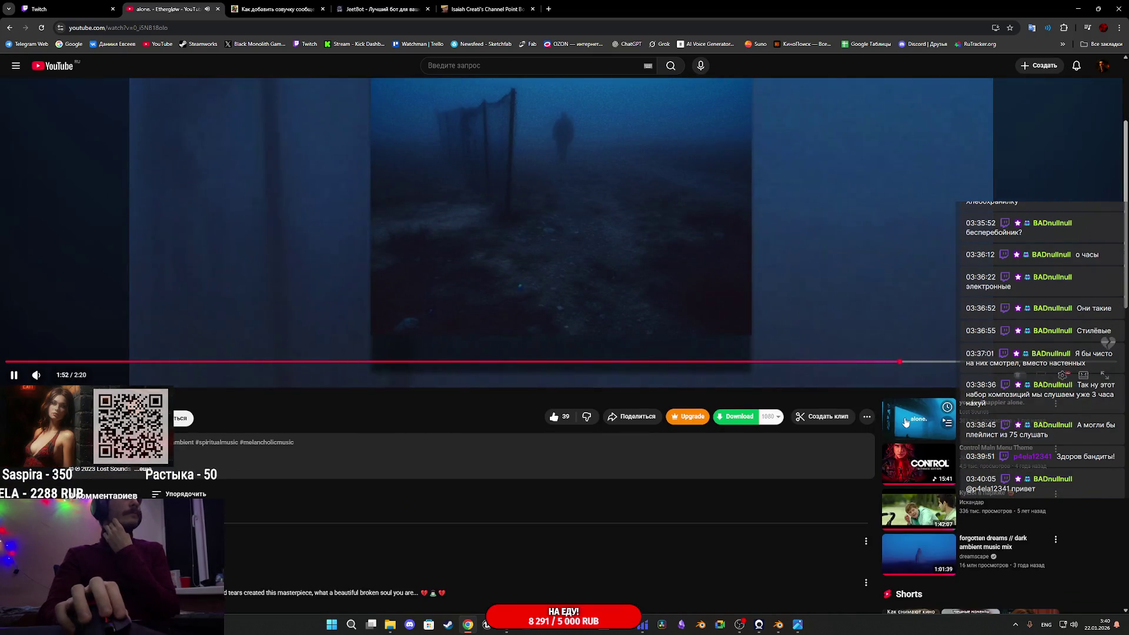
Play the 'you feel happier alone.' video, then show the Twitch stream manager tab
{"action": "left_click", "coordinate": [882, 406]}
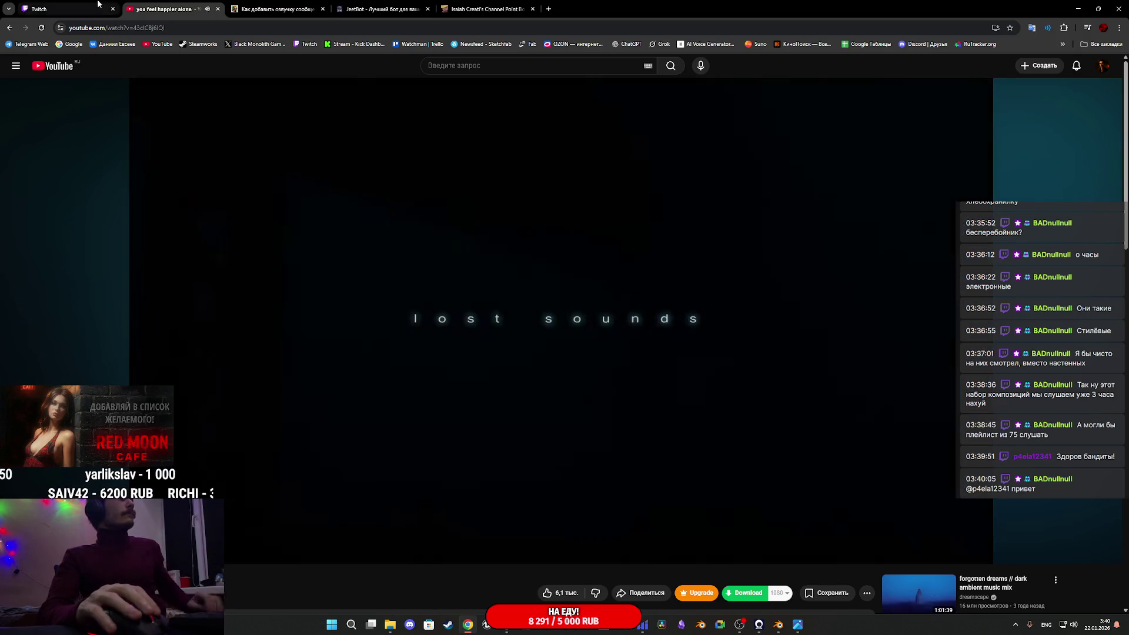
{"action": "left_click", "coordinate": [98, 4]}
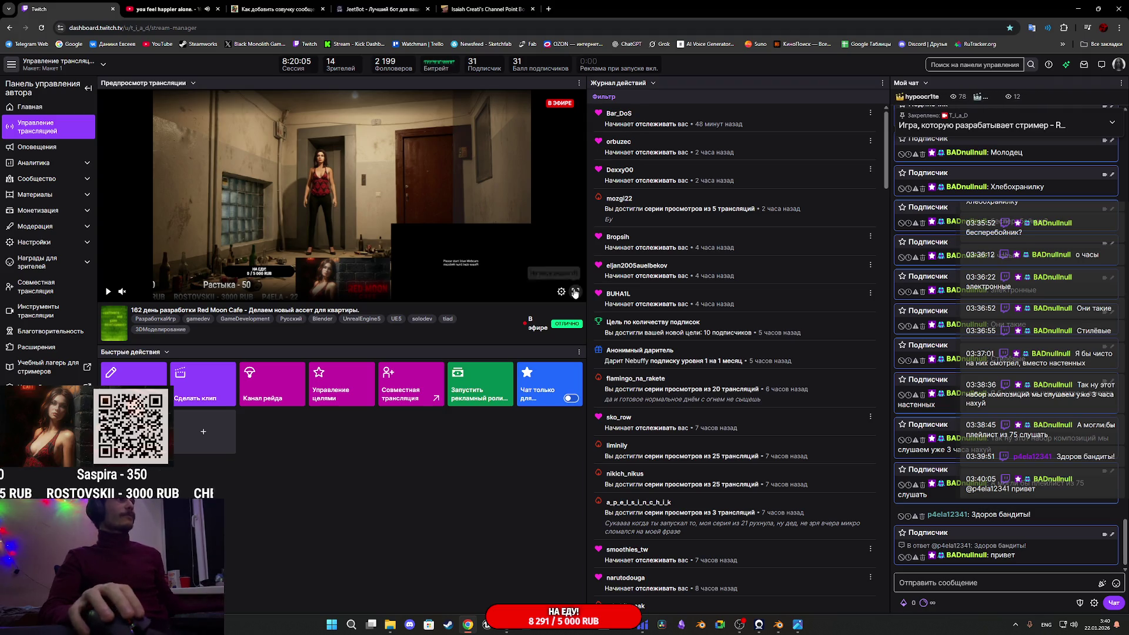
View the IMG_1170 photo, then close Unreal's LightSwitch_OFF mesh editor
{"action": "mouse_move", "coordinate": [800, 631]}
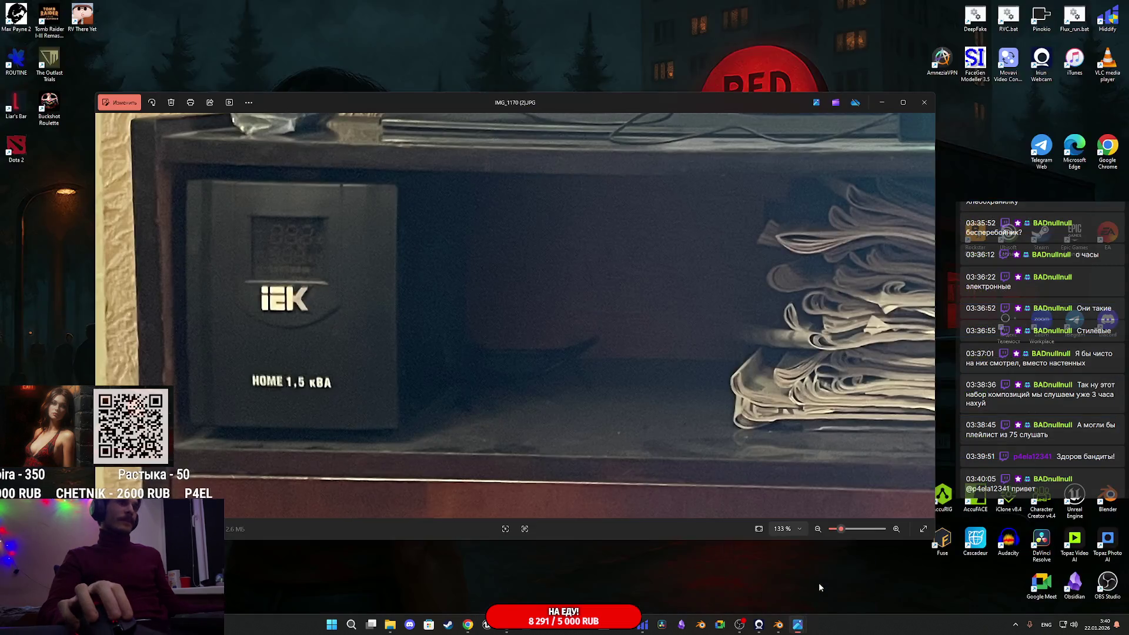
{"action": "left_click", "coordinate": [820, 587]}
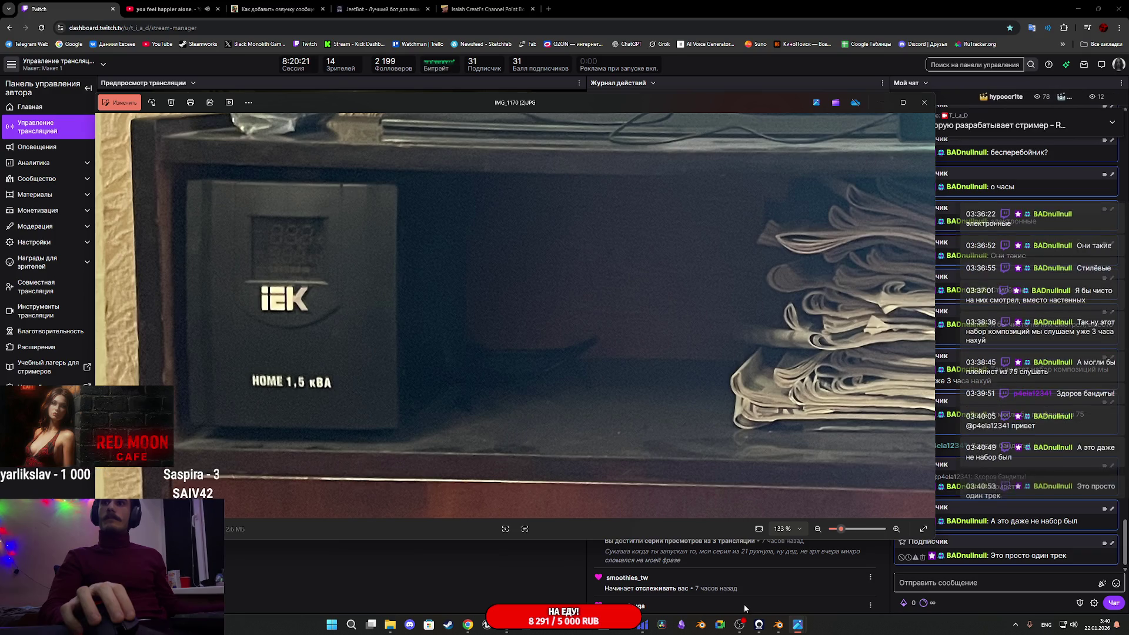
{"action": "mouse_move", "coordinate": [531, 627]}
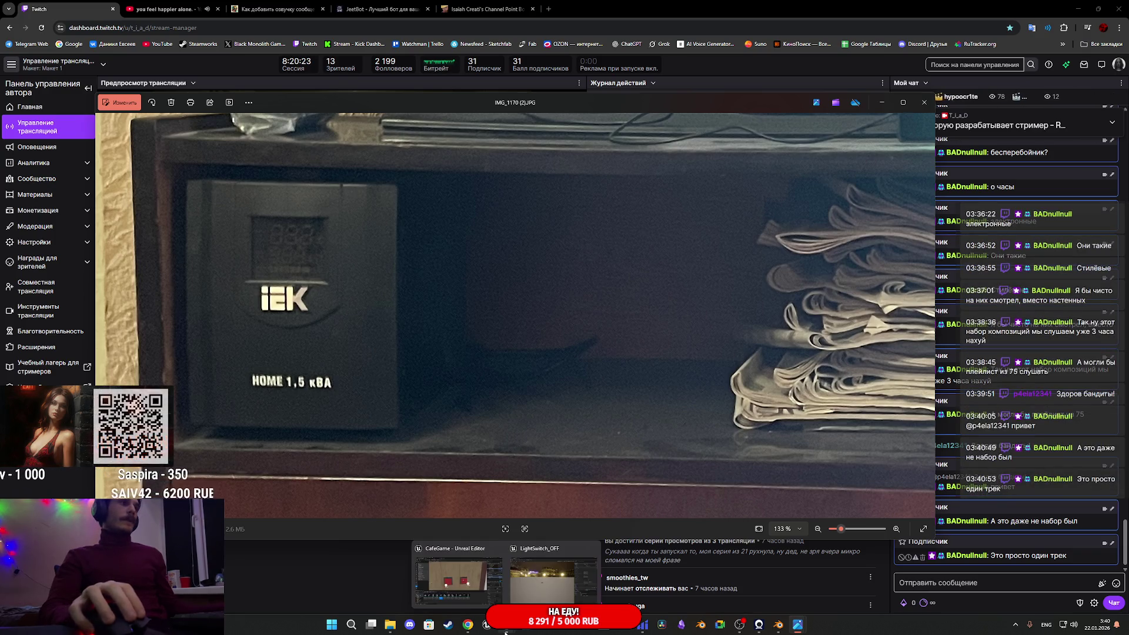
{"action": "left_click", "coordinate": [534, 584]}
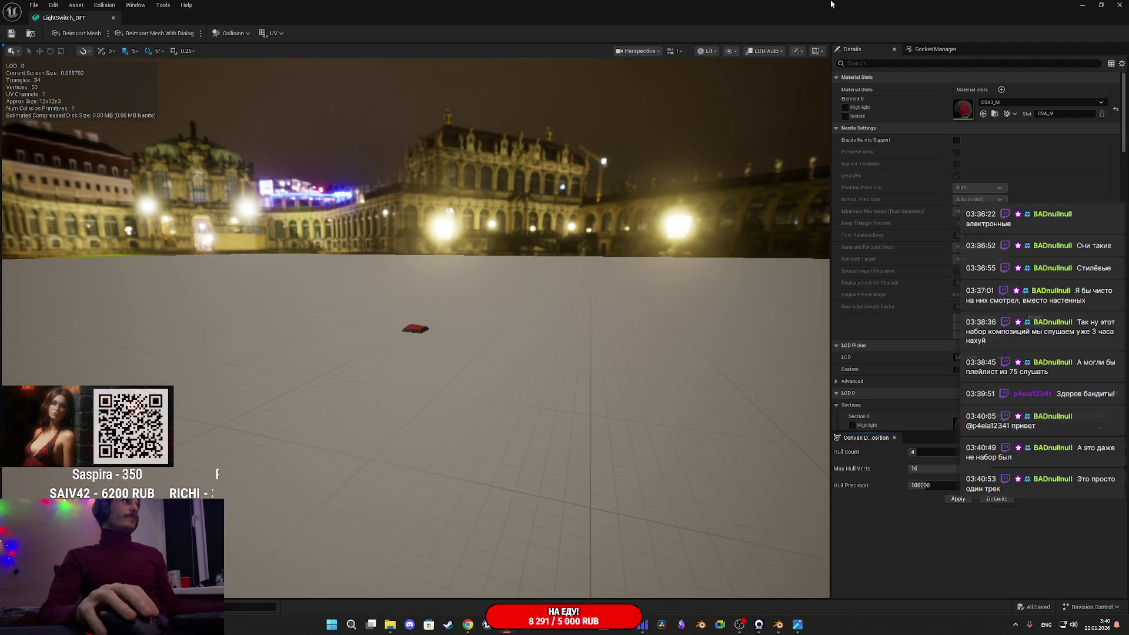
{"action": "left_click", "coordinate": [1119, 5]}
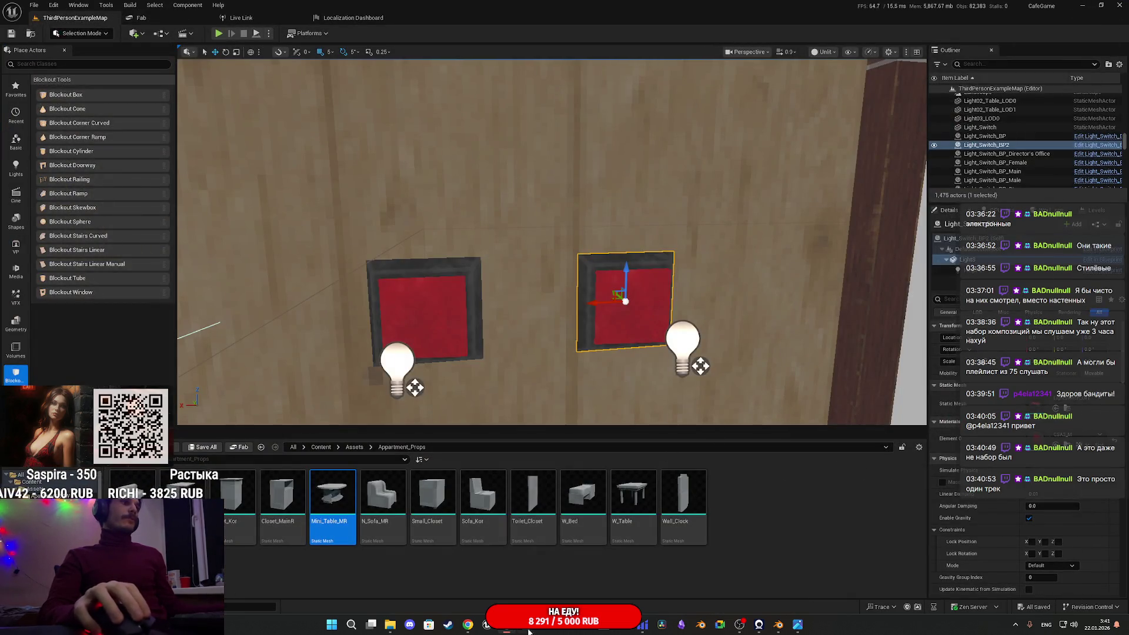
Return to Blender and orbit to face the row of UV-checked props
{"action": "mouse_move", "coordinate": [506, 625]}
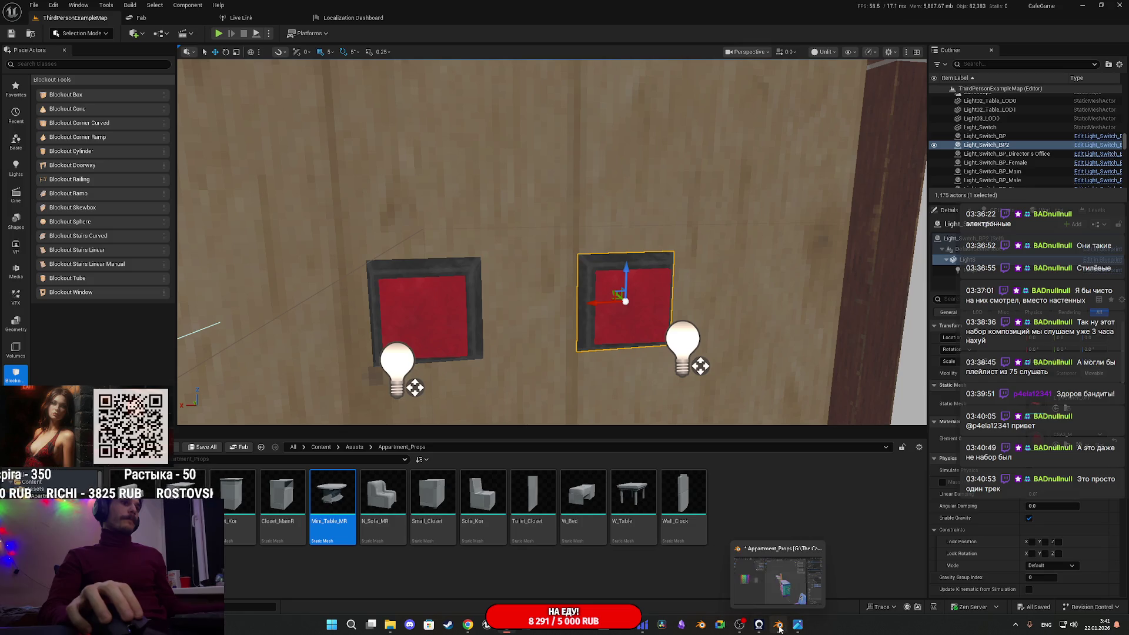
{"action": "left_click", "coordinate": [778, 625]}
{"action": "middle_click_drag", "start_coordinate": [657, 333], "coordinate": [721, 340]}
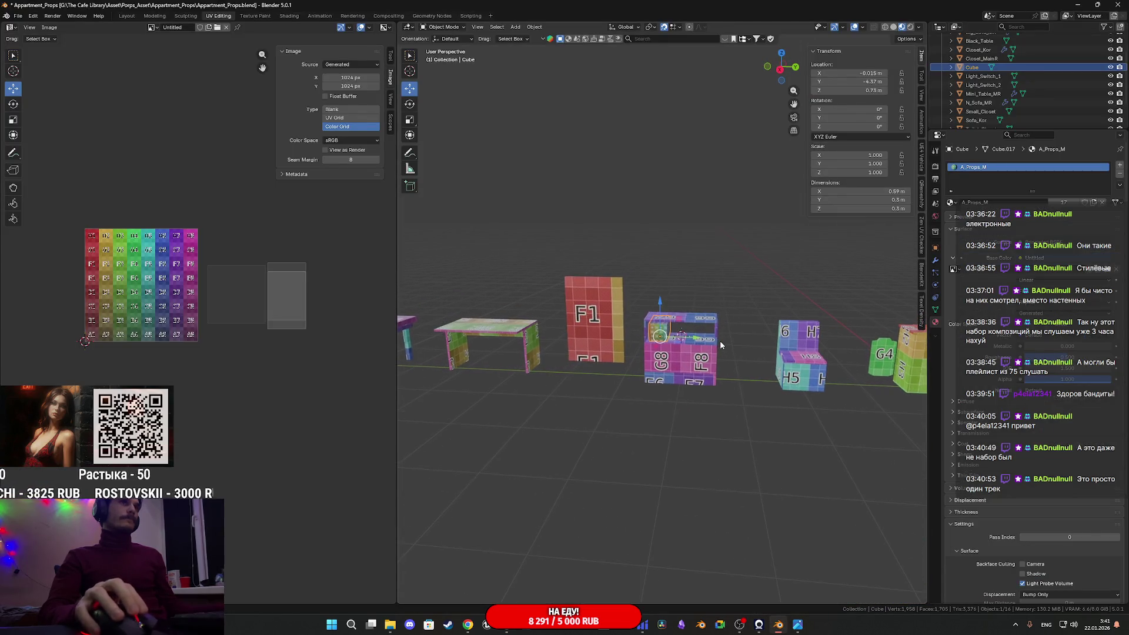
Rename the Cube object to Power_Box and save the blend file
{"action": "scroll", "coordinate": [976, 94], "scroll_direction": "up", "scroll_amount": 1}
{"action": "double_click", "coordinate": [973, 75]}
{"action": "type", "text": "Power_Box"}
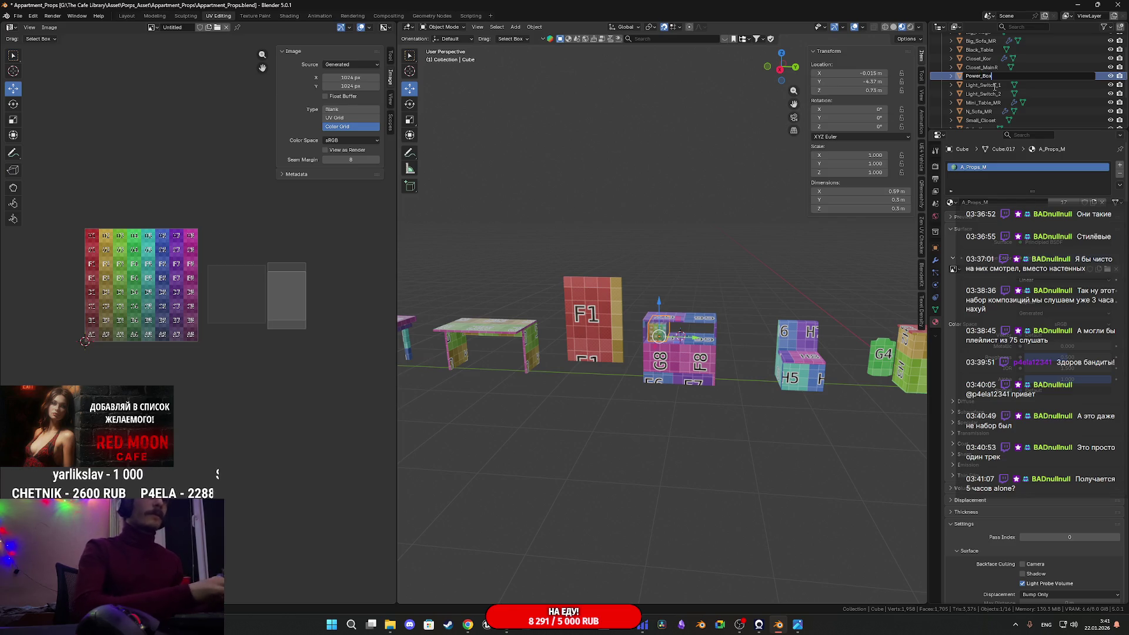
{"action": "key", "text": "Return"}
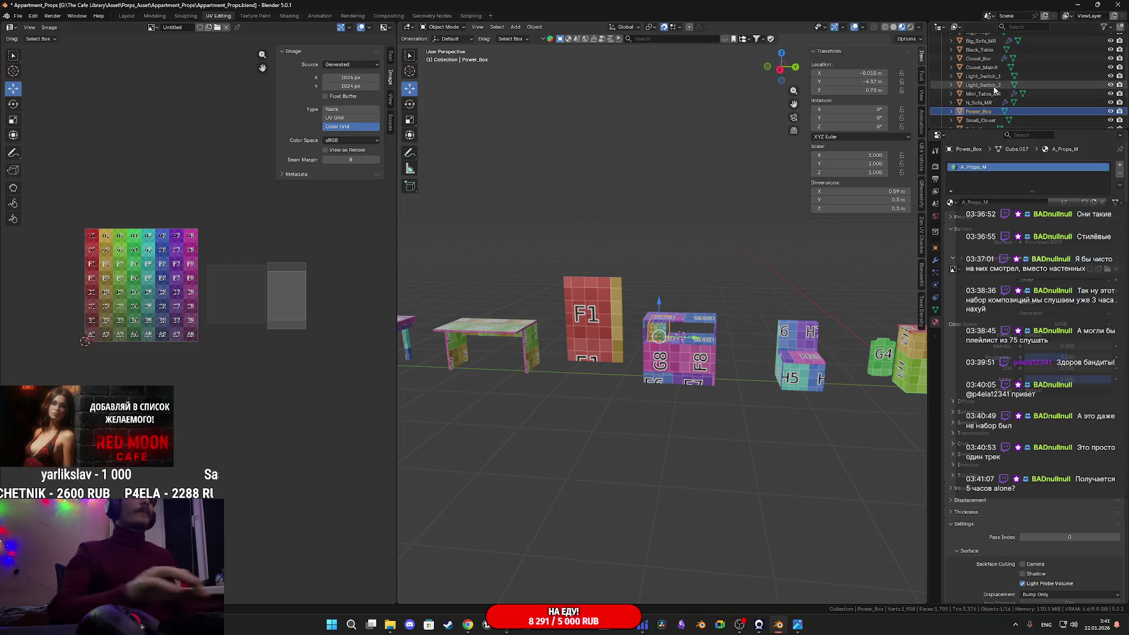
{"action": "scroll", "coordinate": [717, 393], "scroll_direction": "up", "scroll_amount": 5}
{"action": "middle_click_drag", "start_coordinate": [717, 393], "coordinate": [701, 387]}
{"action": "key", "text": "ctrl+s"}
Select all props and enter Edit Mode to display their UVs
{"action": "key", "text": "a"}
{"action": "scroll", "coordinate": [706, 388], "scroll_direction": "down", "scroll_amount": 4}
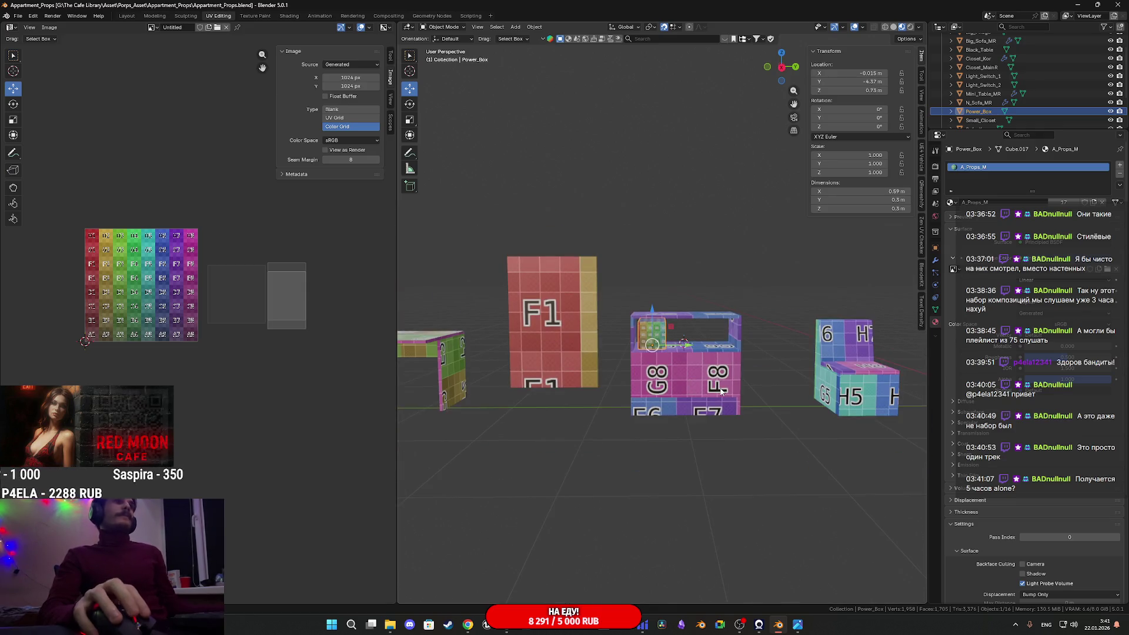
{"action": "key", "text": "Tab"}
{"action": "scroll", "coordinate": [649, 366], "scroll_direction": "up", "scroll_amount": 3}
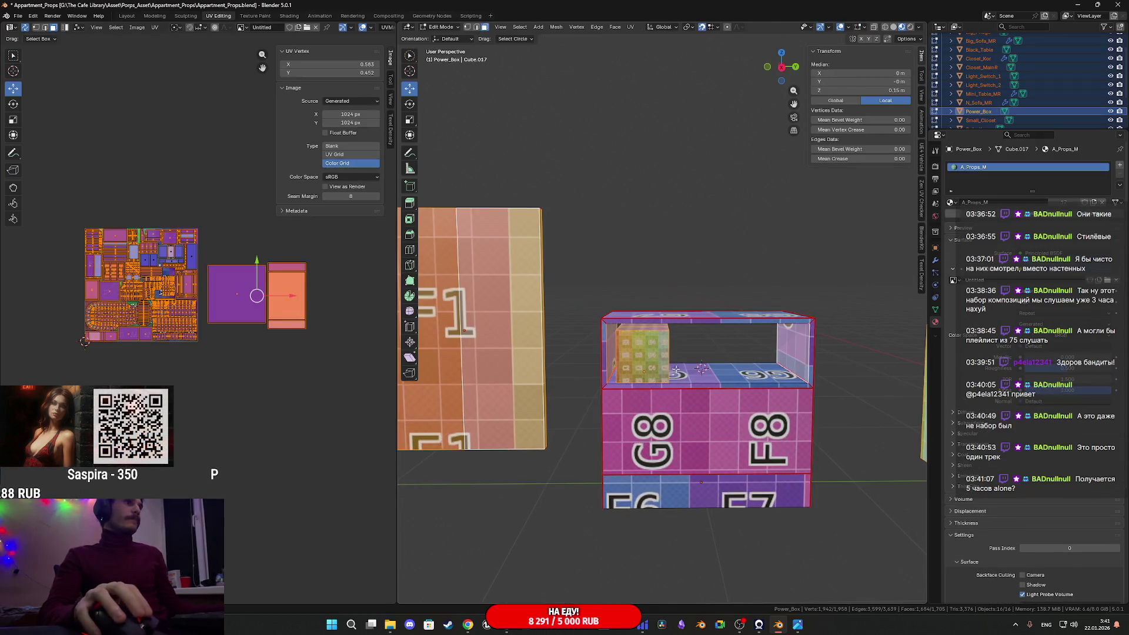
Select the small cube's faces and both its UV islands, then shrink them
{"action": "left_click", "coordinate": [650, 360]}
{"action": "key", "text": "l"}
{"action": "mouse_move", "coordinate": [649, 357]}
{"action": "middle_mouse_down"}
{"action": "mouse_move", "coordinate": [664, 347]}
{"action": "mouse_move", "coordinate": [647, 344]}
{"action": "middle_mouse_up"}
{"action": "left_click", "coordinate": [641, 351], "text": "shift"}
{"action": "left_click", "coordinate": [655, 347], "text": "shift"}
{"action": "left_click", "coordinate": [662, 348], "text": "shift"}
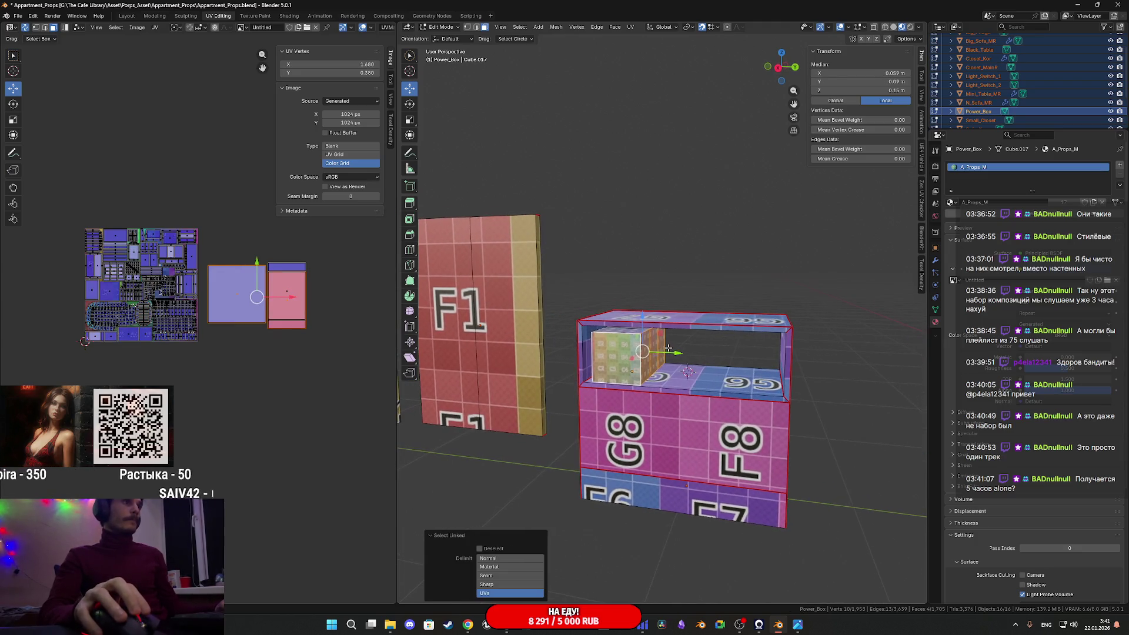
{"action": "left_click_drag", "start_coordinate": [335, 344], "coordinate": [219, 252]}
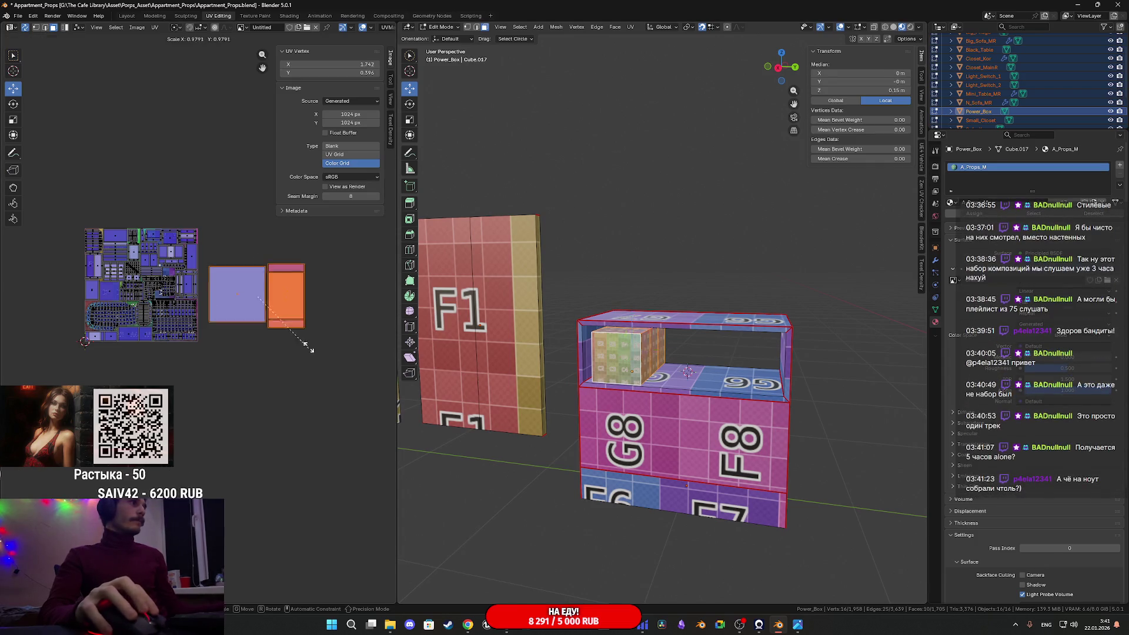
{"action": "key", "text": "s"}
{"action": "left_click", "coordinate": [259, 297]}
Move the cube's UV island so the cube shows D6, then shrink it further
{"action": "scroll", "coordinate": [667, 370], "scroll_direction": "up", "scroll_amount": 5}
{"action": "scroll", "coordinate": [668, 370], "scroll_direction": "down", "scroll_amount": 4}
{"action": "middle_click_drag", "start_coordinate": [668, 369], "coordinate": [589, 388]}
{"action": "scroll", "coordinate": [305, 364], "scroll_direction": "up", "scroll_amount": 4}
{"action": "scroll", "coordinate": [305, 364], "scroll_direction": "down", "scroll_amount": 1}
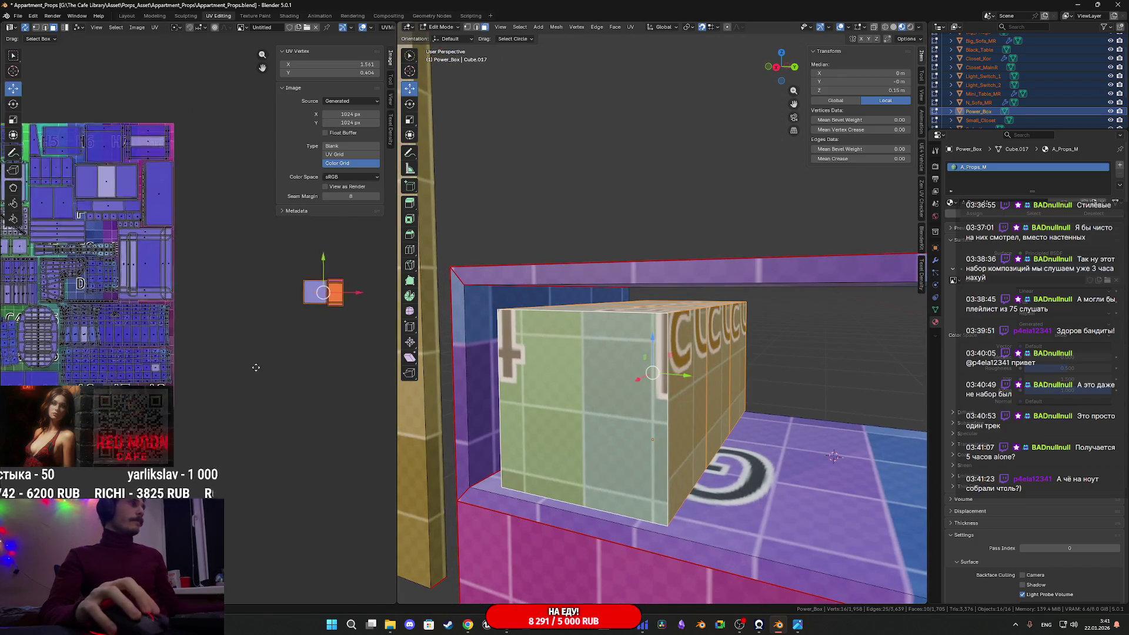
{"action": "key", "text": "g"}
{"action": "left_click", "coordinate": [235, 360]}
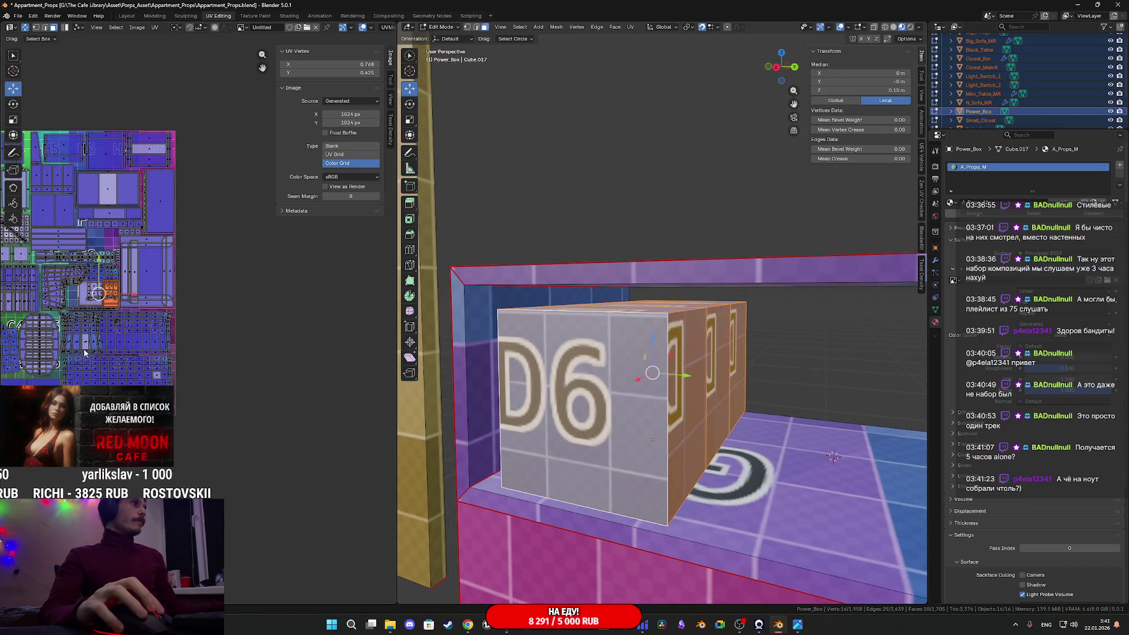
{"action": "scroll", "coordinate": [232, 360], "scroll_direction": "up", "scroll_amount": 3}
{"action": "scroll", "coordinate": [235, 363], "scroll_direction": "up", "scroll_amount": 3}
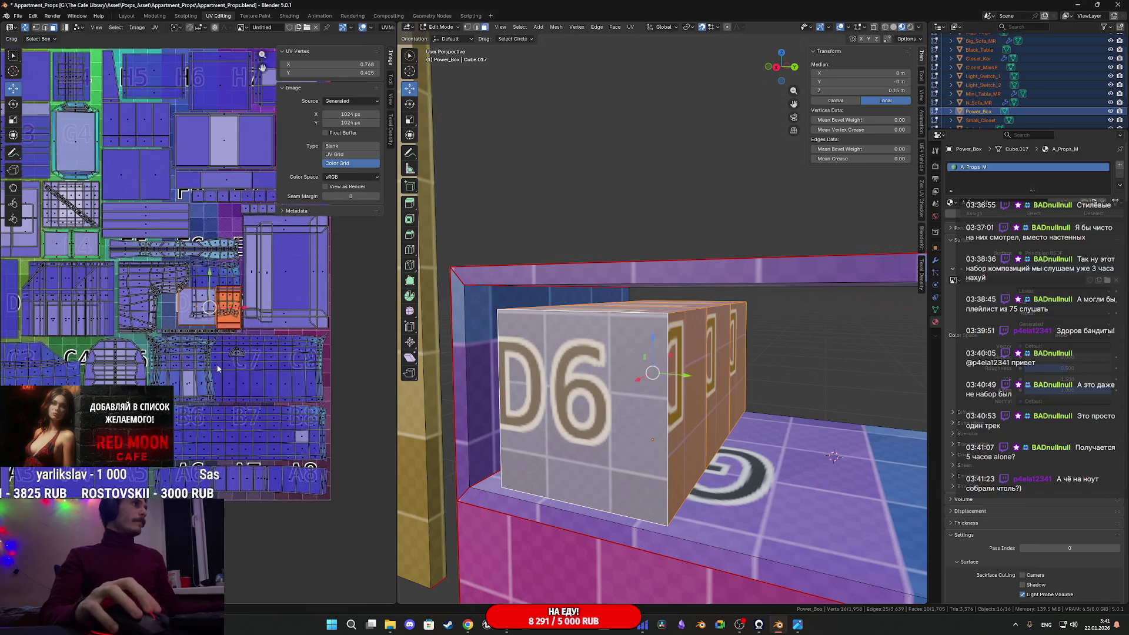
{"action": "key", "text": "s"}
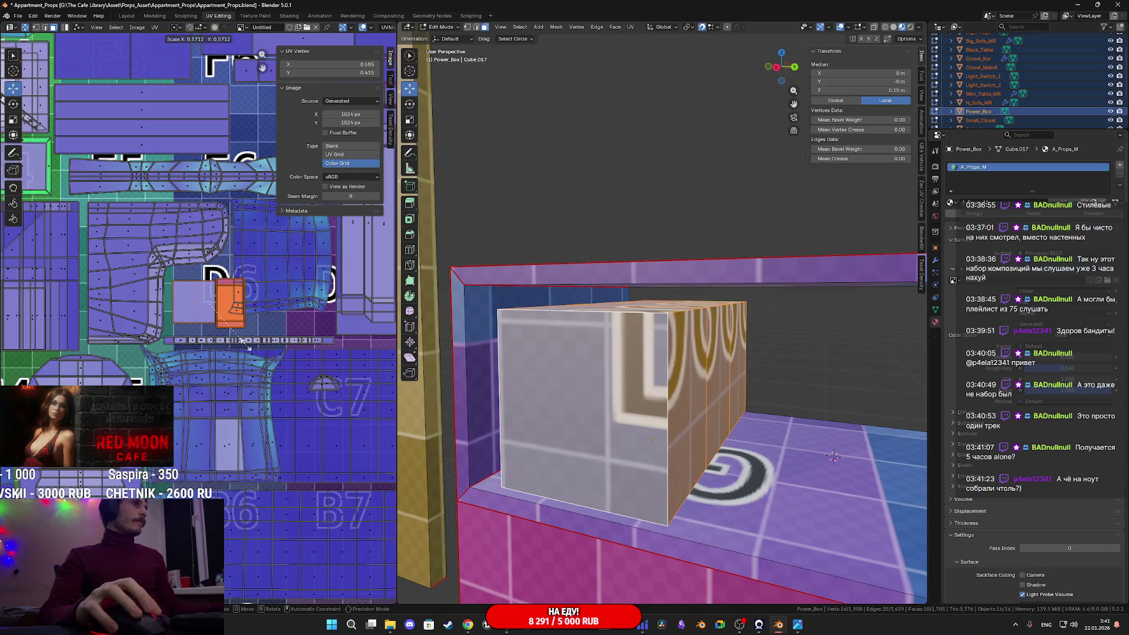
{"action": "left_click", "coordinate": [242, 348]}
Move the orange UV island off to the right of the atlas
{"action": "middle_click_drag", "start_coordinate": [606, 403], "coordinate": [650, 406]}
{"action": "scroll", "coordinate": [285, 361], "scroll_direction": "down", "scroll_amount": 2}
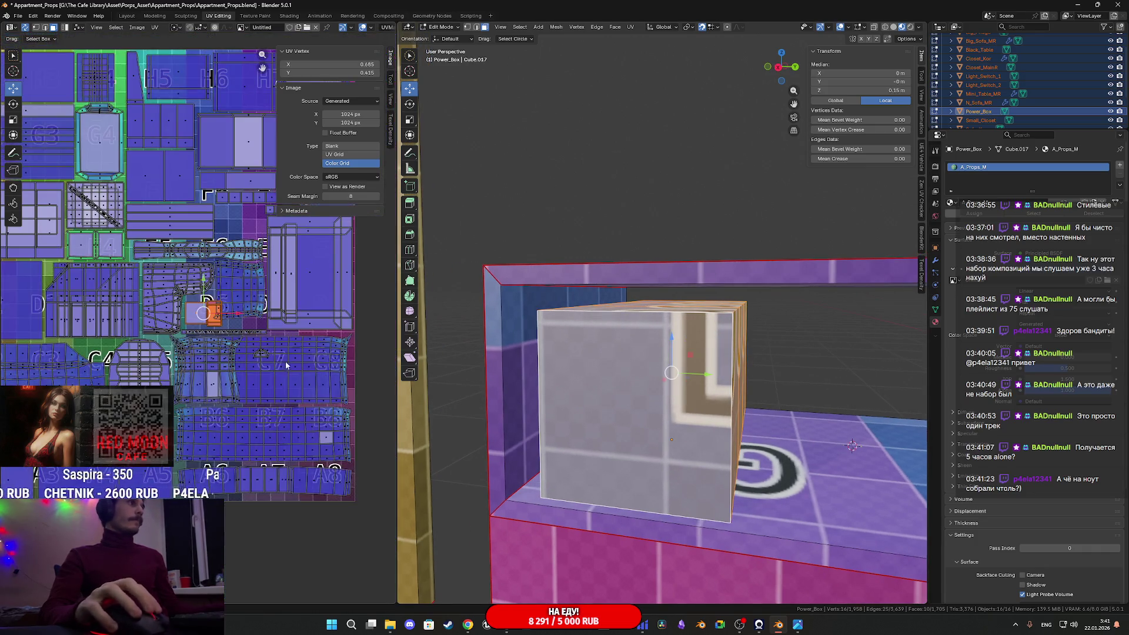
{"action": "scroll", "coordinate": [256, 381], "scroll_direction": "down", "scroll_amount": 2}
{"action": "scroll", "coordinate": [257, 381], "scroll_direction": "down", "scroll_amount": 1}
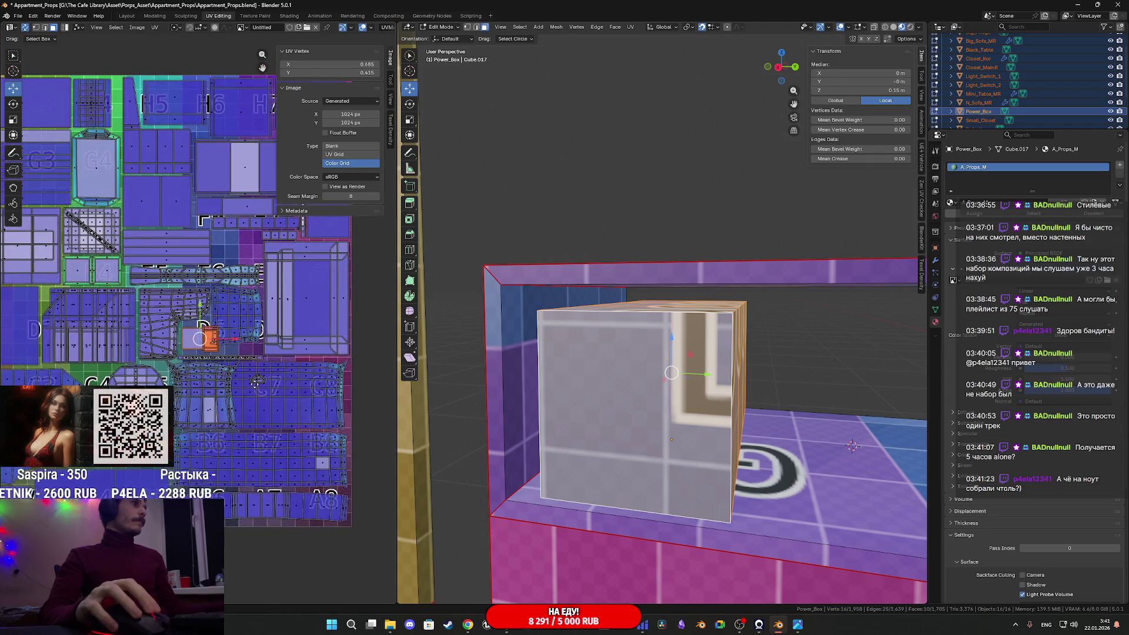
{"action": "middle_click_drag", "start_coordinate": [235, 375], "coordinate": [316, 344]}
{"action": "scroll", "coordinate": [294, 350], "scroll_direction": "up", "scroll_amount": 4}
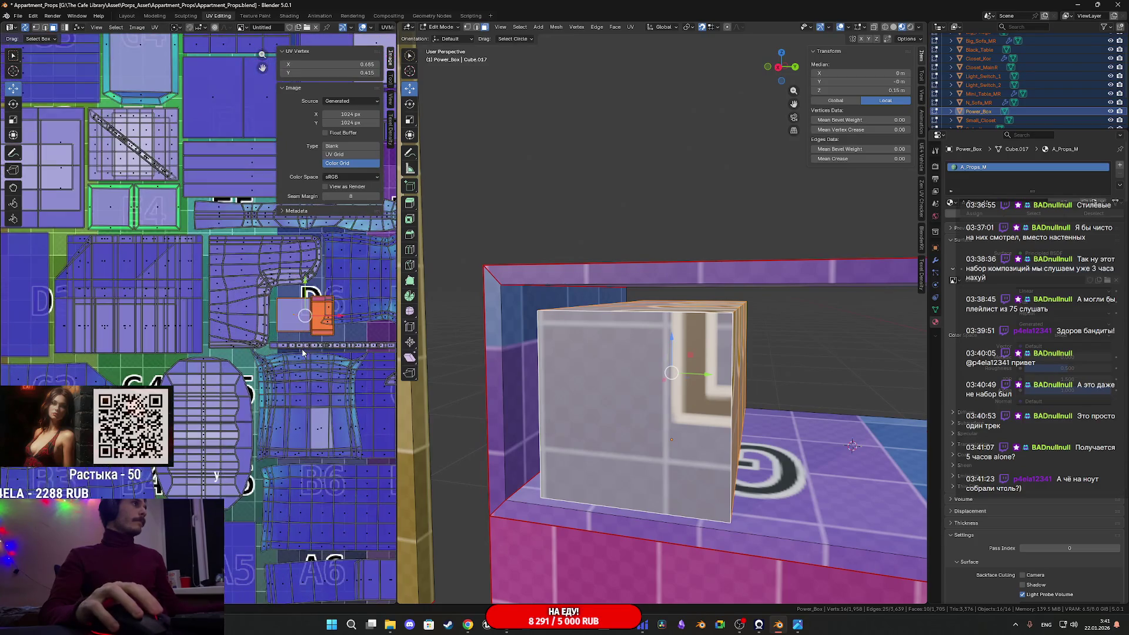
{"action": "scroll", "coordinate": [280, 357], "scroll_direction": "down", "scroll_amount": 3}
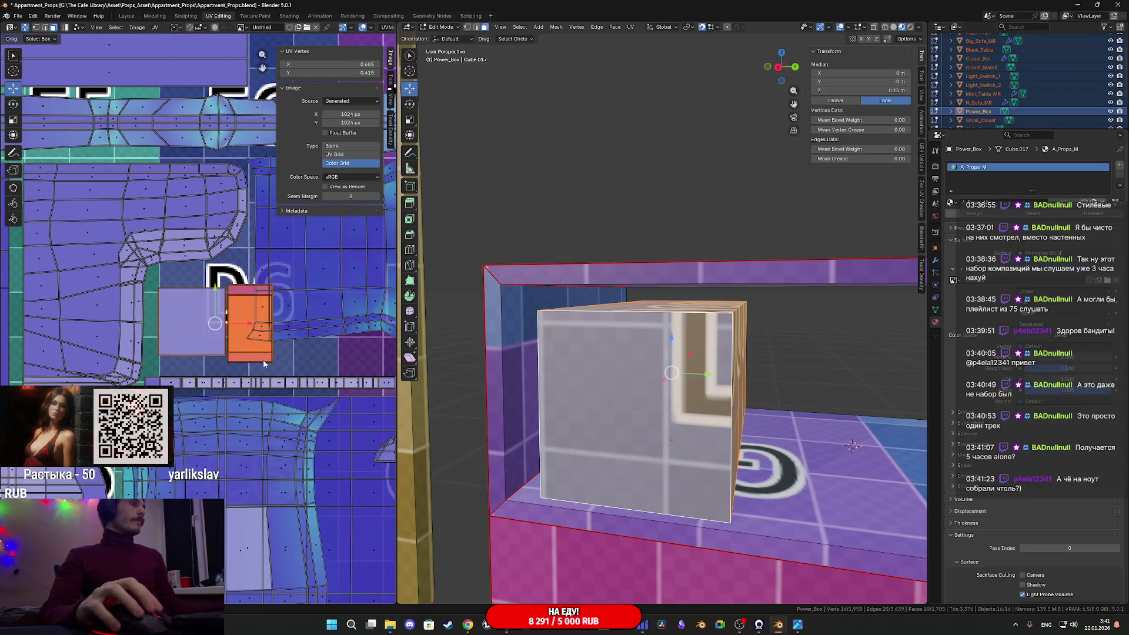
{"action": "middle_click_drag", "start_coordinate": [215, 360], "coordinate": [226, 365]}
{"action": "scroll", "coordinate": [225, 364], "scroll_direction": "up", "scroll_amount": 2}
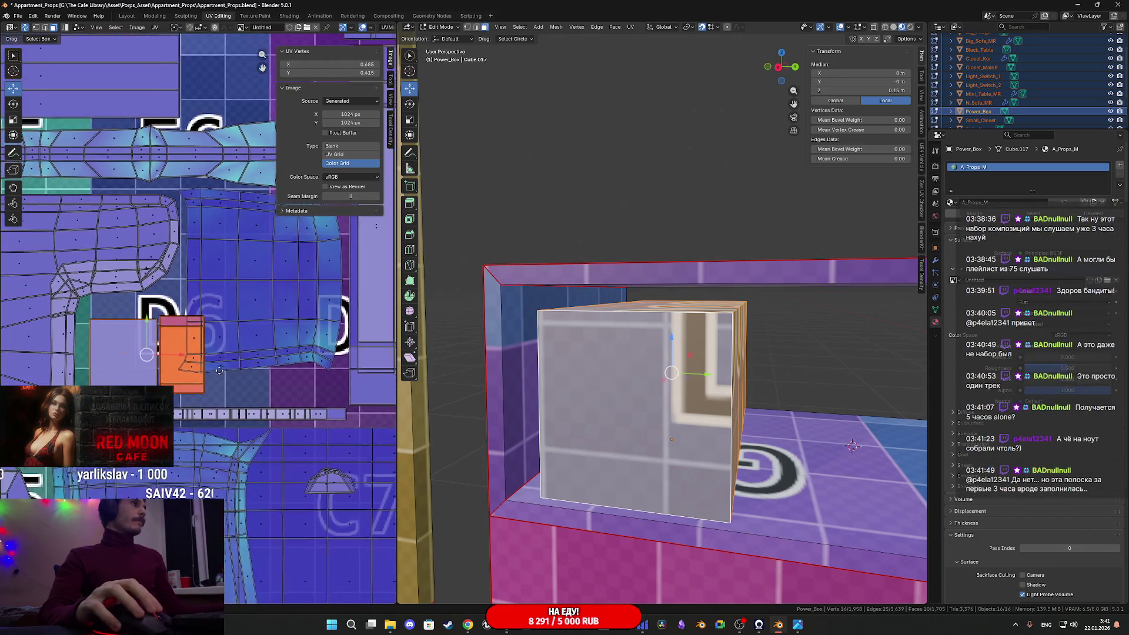
{"action": "scroll", "coordinate": [230, 373], "scroll_direction": "down", "scroll_amount": 2}
{"action": "scroll", "coordinate": [229, 373], "scroll_direction": "down", "scroll_amount": 2}
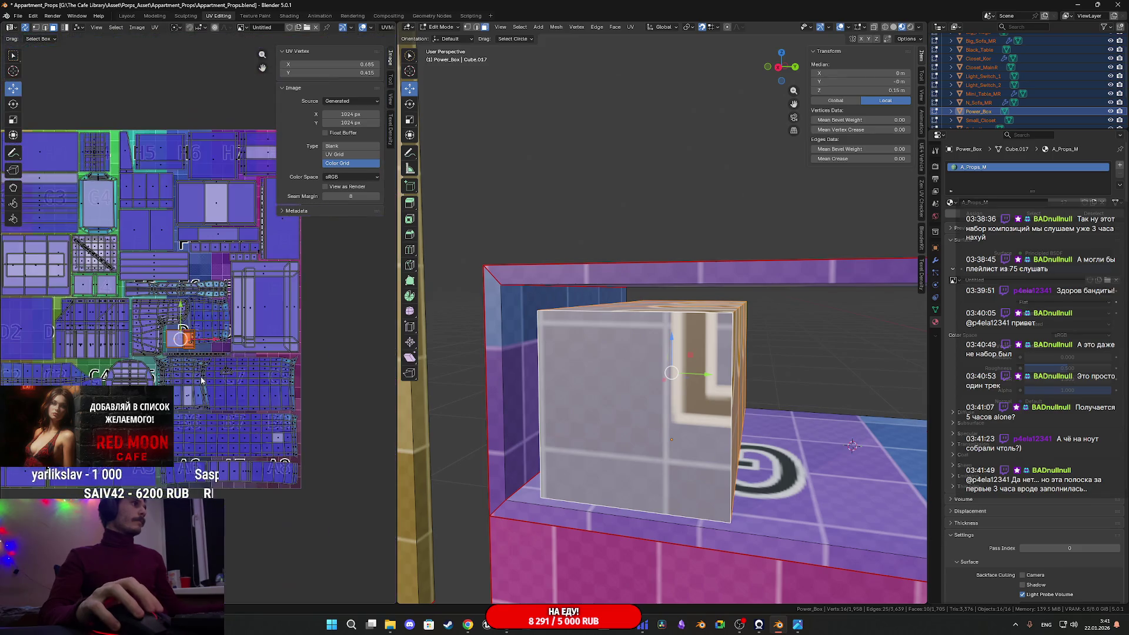
{"action": "key", "text": "g"}
{"action": "left_click", "coordinate": [371, 333]}
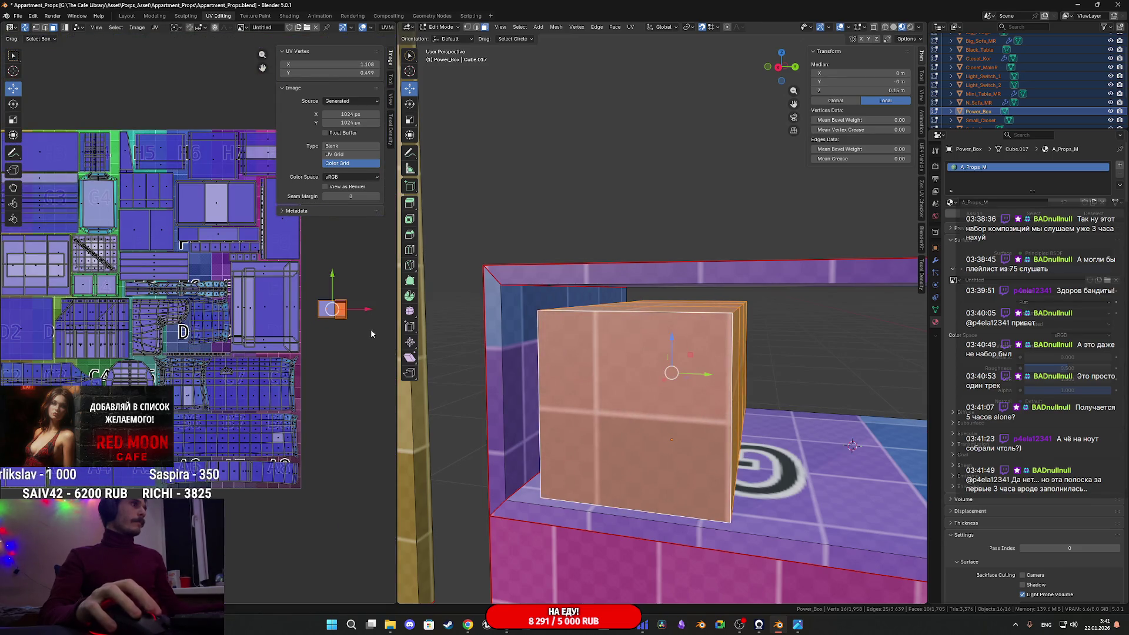
Move the cube's left UV face lower on the atlas and enlarge it slightly
{"action": "left_click", "coordinate": [323, 306]}
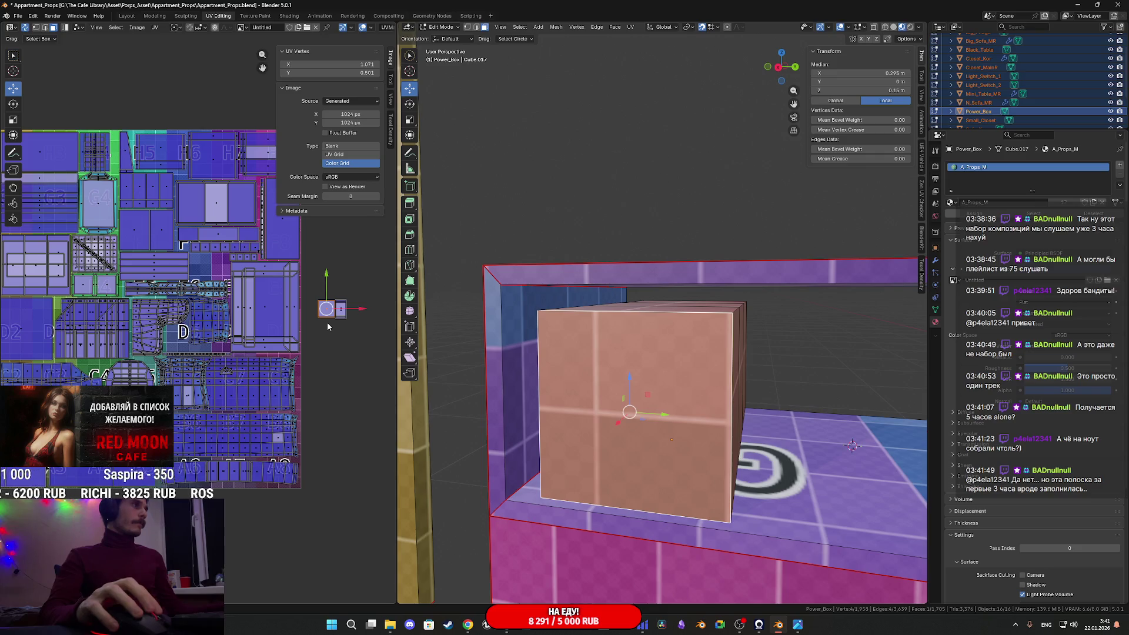
{"action": "key", "text": "g"}
{"action": "left_click", "coordinate": [201, 284]}
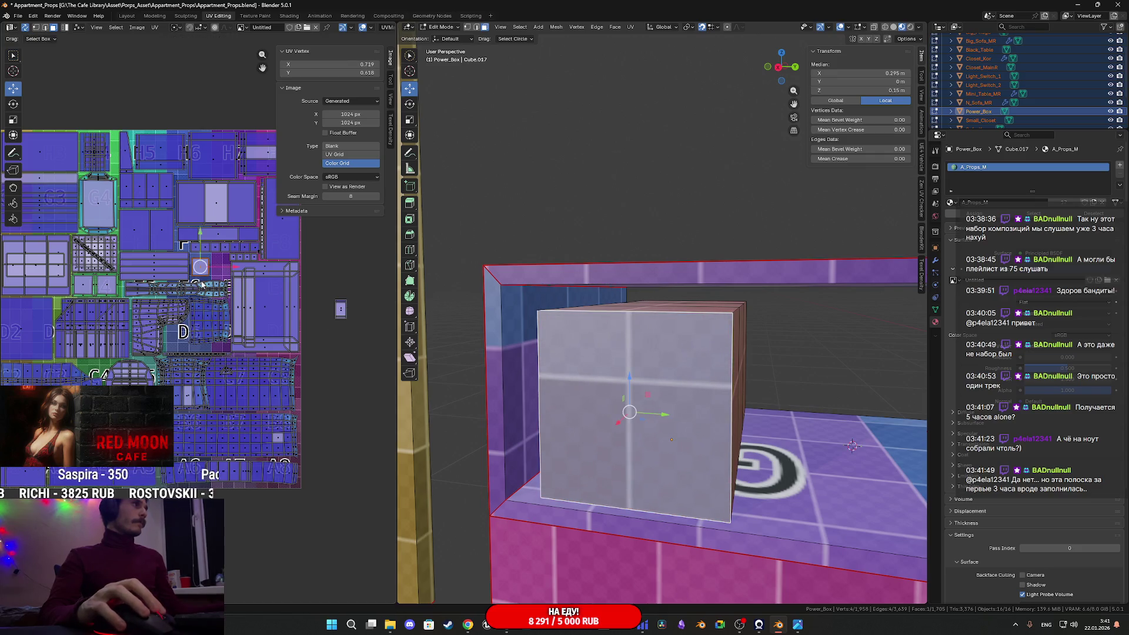
{"action": "scroll", "coordinate": [202, 284], "scroll_direction": "up", "scroll_amount": 5}
{"action": "scroll", "coordinate": [245, 300], "scroll_direction": "down", "scroll_amount": 3}
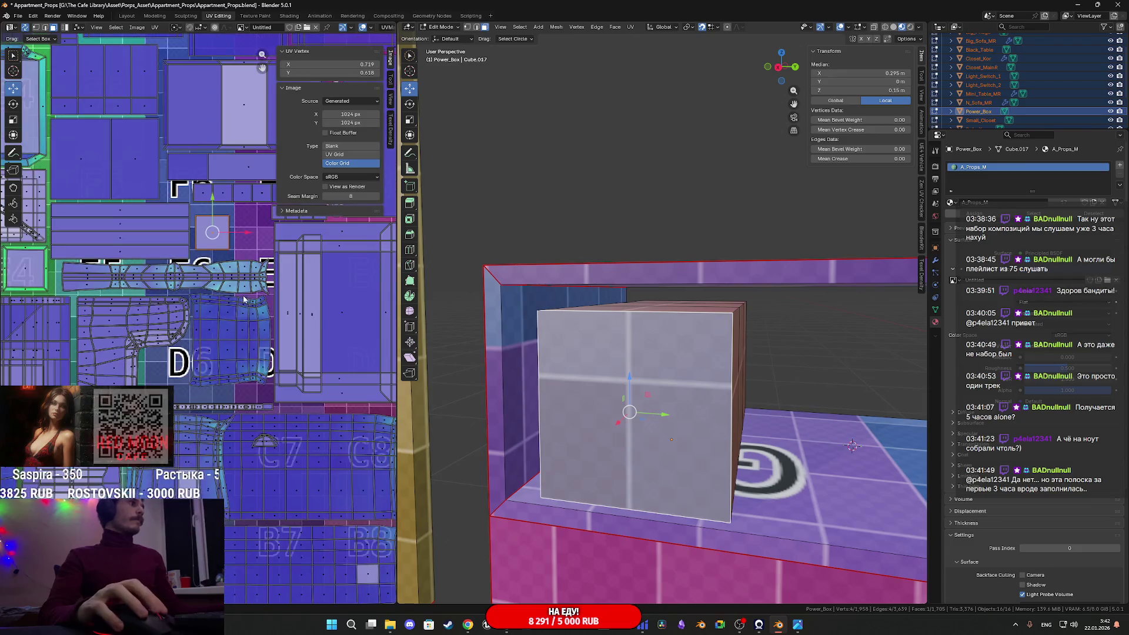
{"action": "key", "text": "g"}
{"action": "left_click", "coordinate": [194, 442]}
{"action": "middle_click_drag", "start_coordinate": [194, 422], "coordinate": [202, 347]}
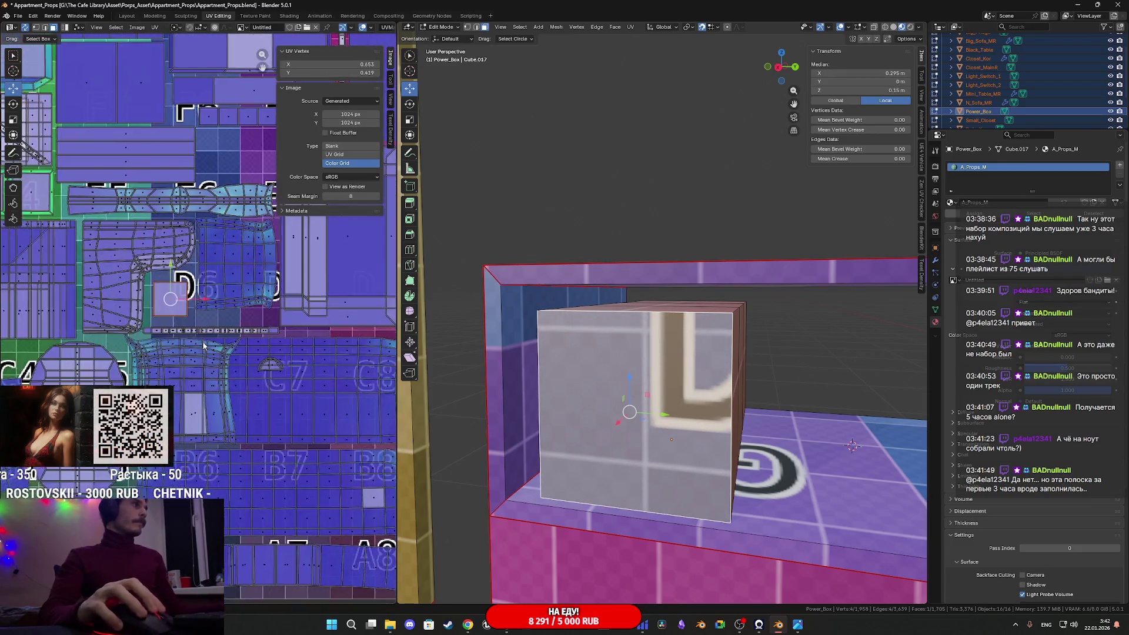
{"action": "scroll", "coordinate": [203, 347], "scroll_direction": "up", "scroll_amount": 4}
{"action": "key", "text": "s"}
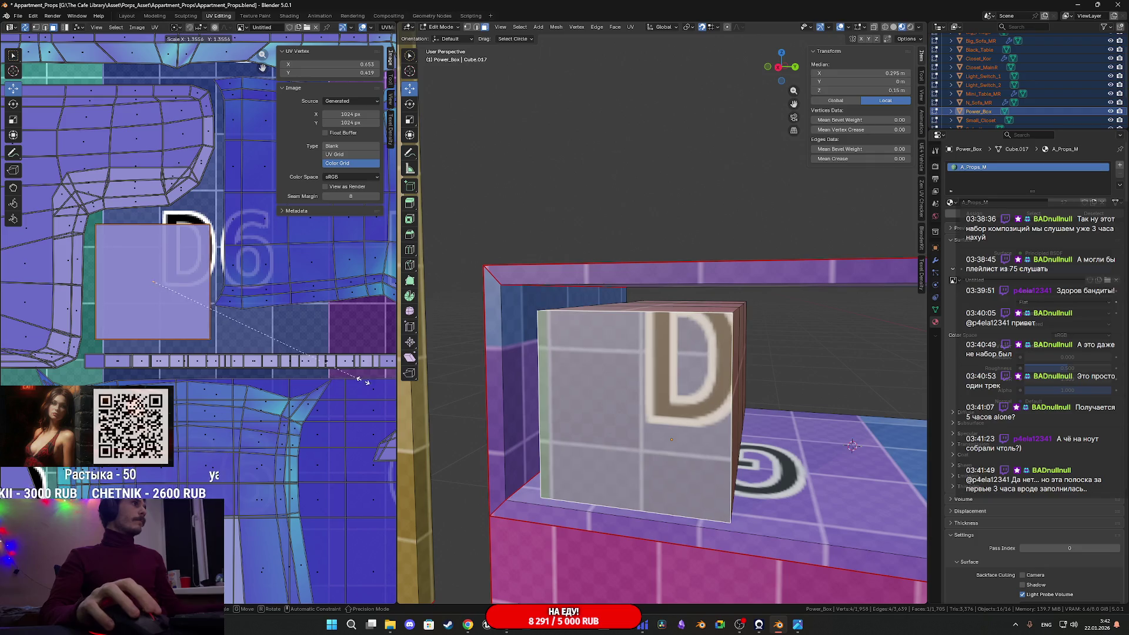
{"action": "left_click", "coordinate": [361, 381]}
Nudge the UV face left, then reposition it back inside the texture
{"action": "scroll", "coordinate": [27, 276], "scroll_direction": "up", "scroll_amount": 2}
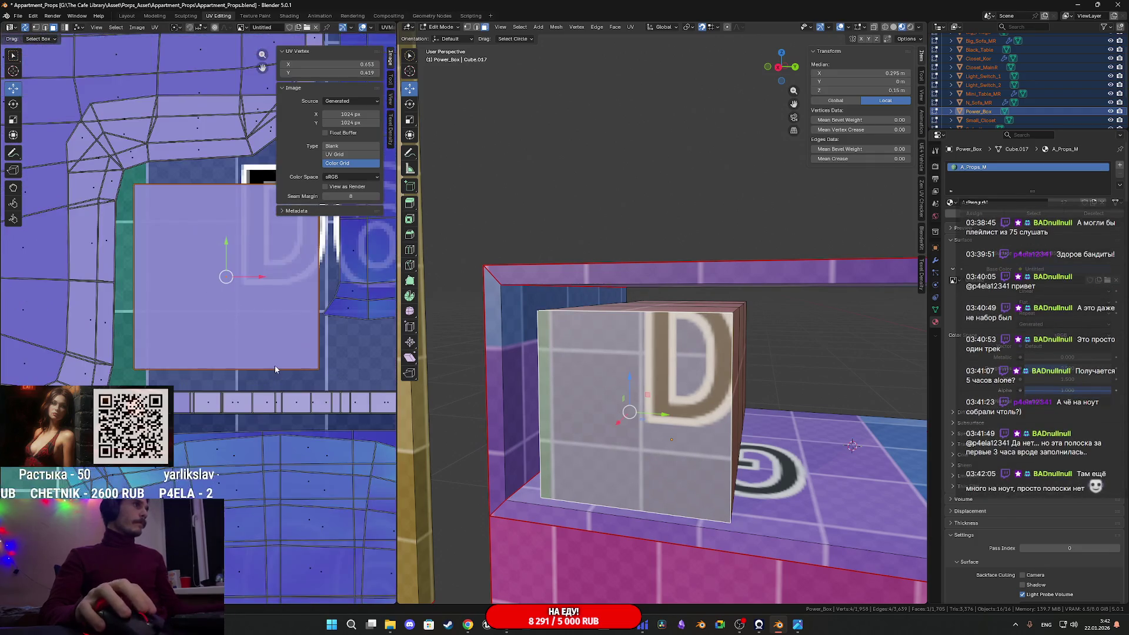
{"action": "key", "text": "g"}
{"action": "left_click", "coordinate": [298, 393]}
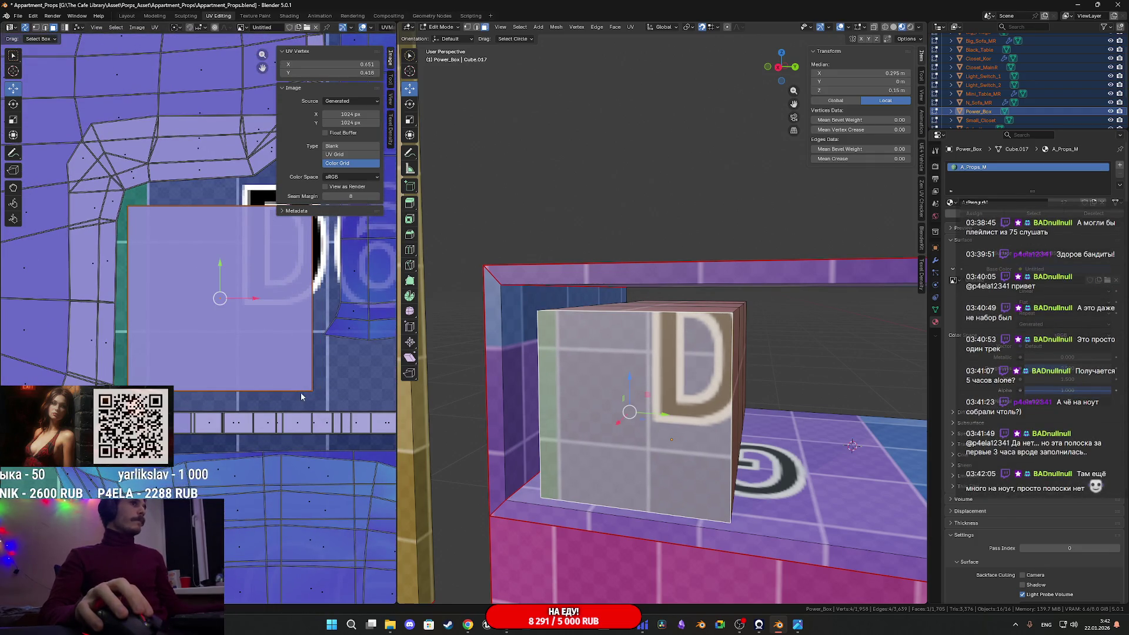
{"action": "key", "text": "g"}
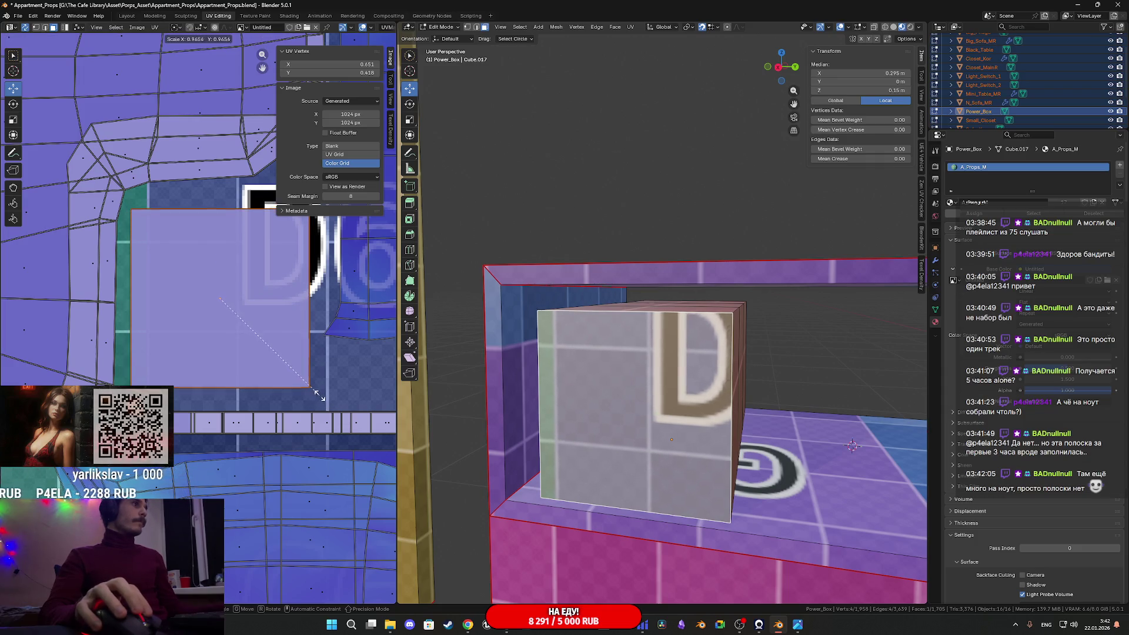
{"action": "key", "text": "Escape"}
{"action": "scroll", "coordinate": [248, 336], "scroll_direction": "down", "scroll_amount": 2}
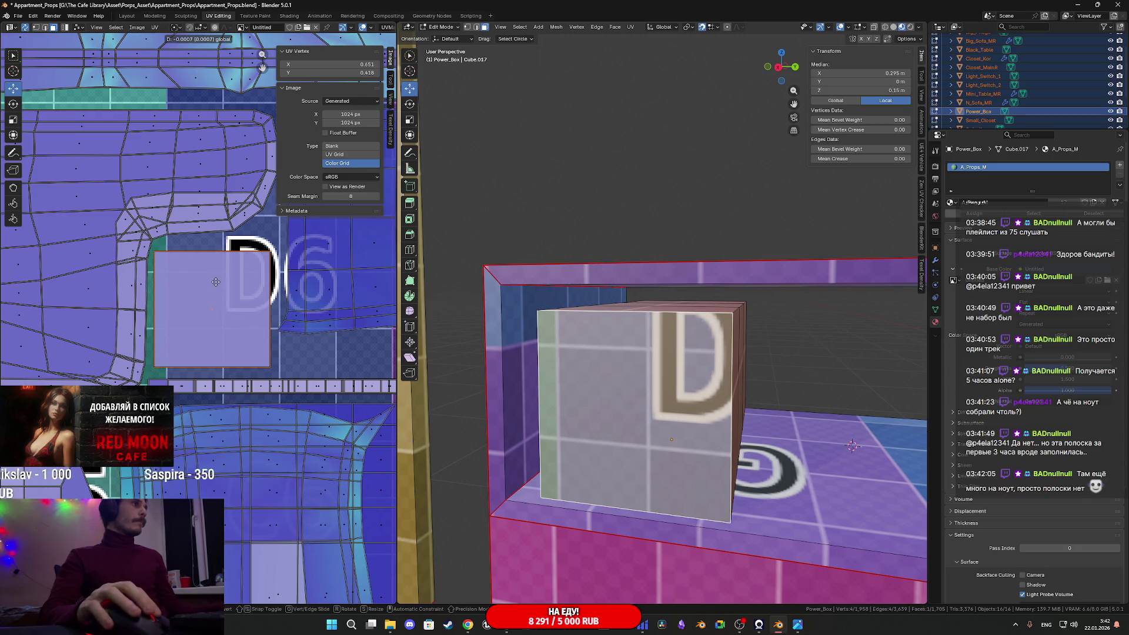
{"action": "scroll", "coordinate": [226, 300], "scroll_direction": "down", "scroll_amount": 5}
{"action": "key", "text": "g"}
{"action": "left_click", "coordinate": [259, 366]}
{"action": "key", "text": "ctrl+l"}
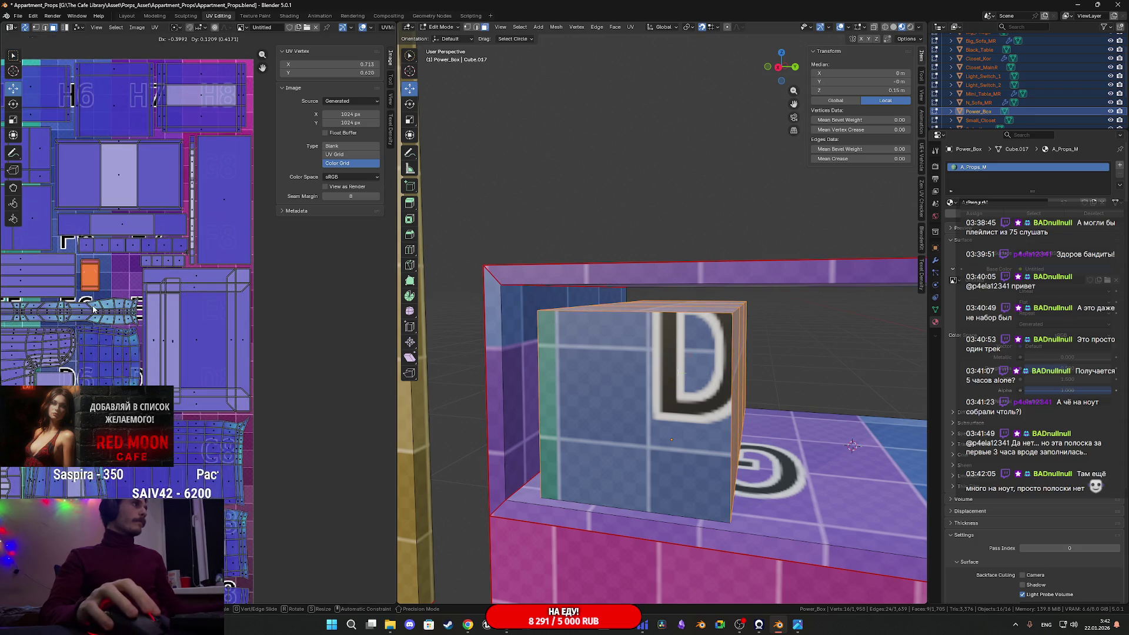
{"action": "left_click", "coordinate": [83, 293]}
Scale the UV face onto the D area, shift it right, and return to Object Mode
{"action": "scroll", "coordinate": [82, 295], "scroll_direction": "up", "scroll_amount": 4}
{"action": "scroll", "coordinate": [82, 295], "scroll_direction": "down", "scroll_amount": 3}
{"action": "scroll", "coordinate": [235, 329], "scroll_direction": "up", "scroll_amount": 2}
{"action": "key", "text": "s"}
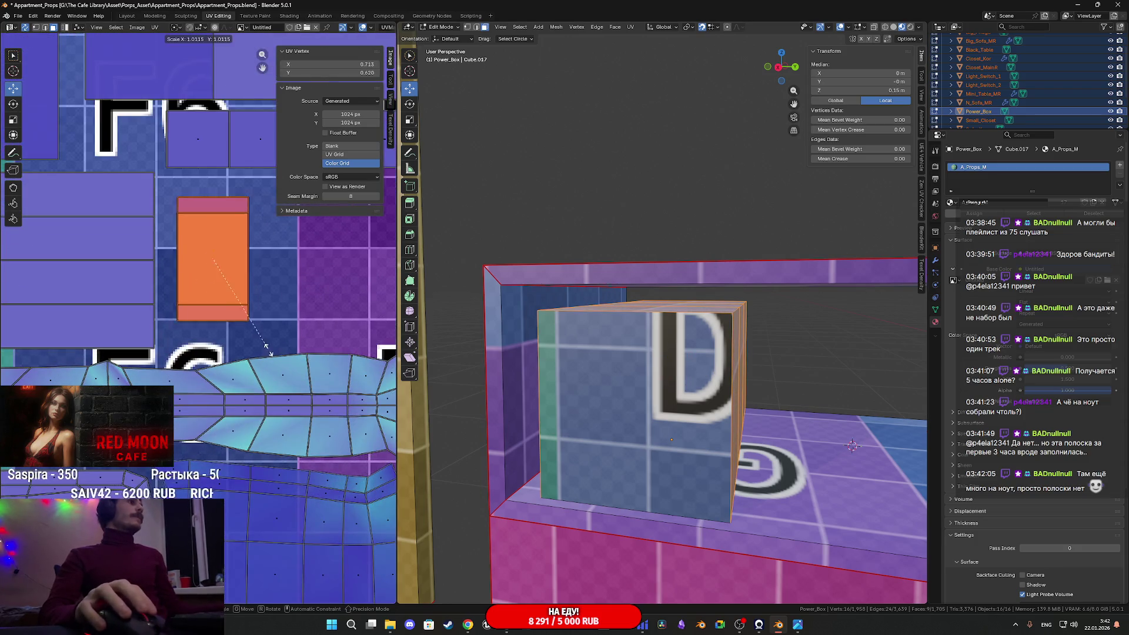
{"action": "left_click", "coordinate": [284, 371]}
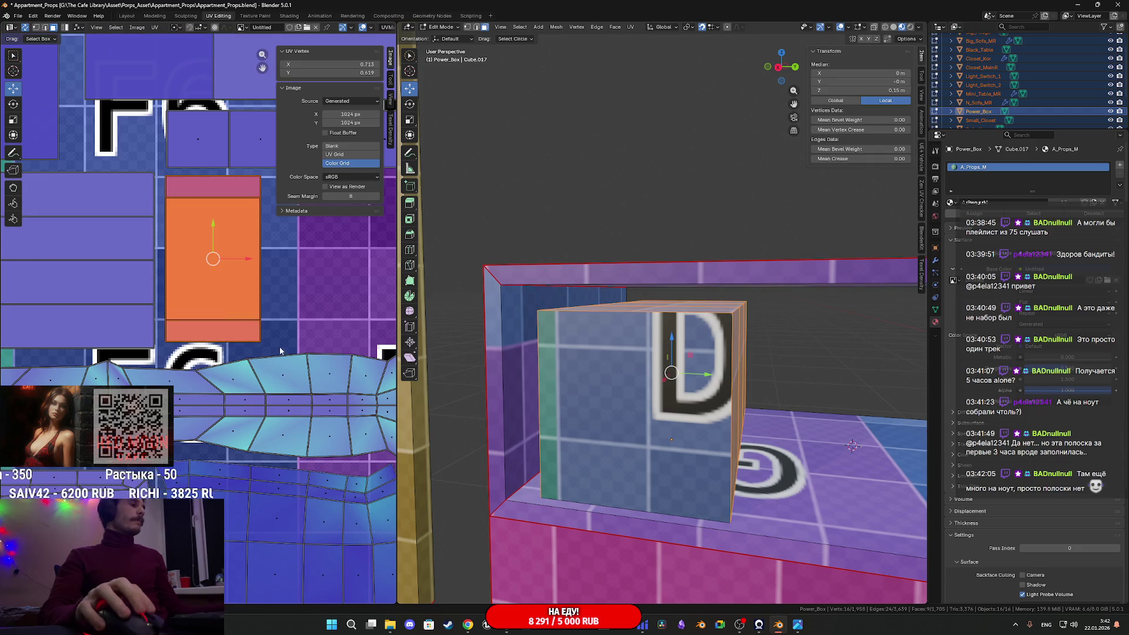
{"action": "middle_click_drag", "start_coordinate": [280, 347], "coordinate": [170, 347]}
{"action": "key", "text": "g"}
{"action": "left_click", "coordinate": [297, 344]}
{"action": "mouse_move", "coordinate": [297, 344]}
{"action": "middle_mouse_down"}
{"action": "mouse_move", "coordinate": [186, 343]}
{"action": "mouse_move", "coordinate": [195, 341]}
{"action": "middle_mouse_up"}
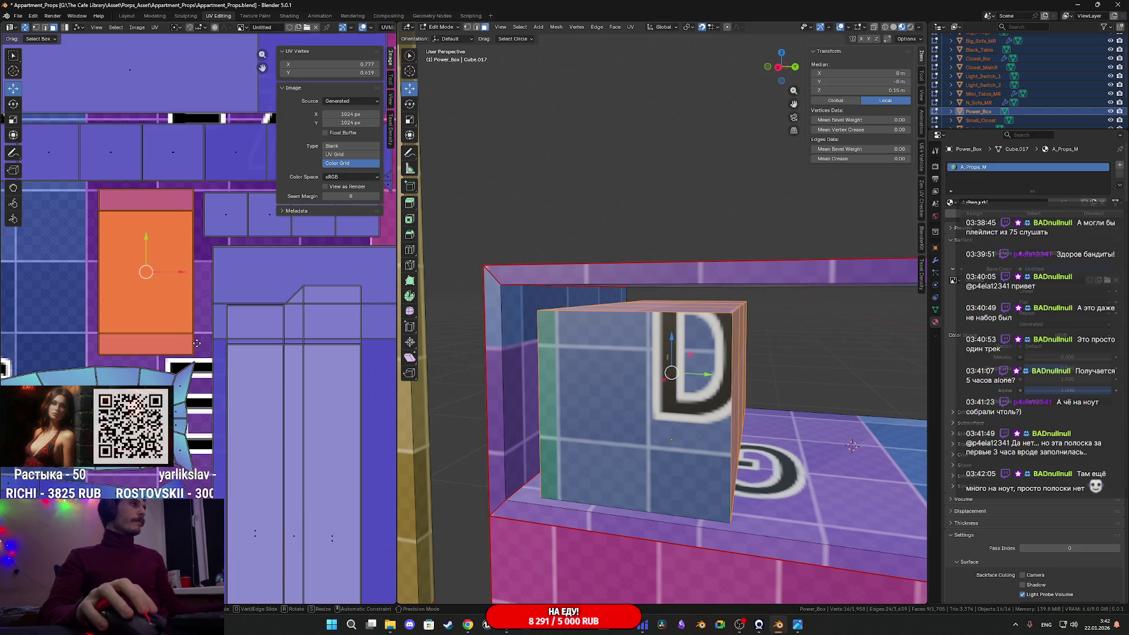
{"action": "scroll", "coordinate": [622, 408], "scroll_direction": "down", "scroll_amount": 5}
{"action": "mouse_move", "coordinate": [622, 408]}
{"action": "middle_mouse_down"}
{"action": "mouse_move", "coordinate": [606, 414]}
{"action": "mouse_move", "coordinate": [647, 402]}
{"action": "mouse_move", "coordinate": [661, 414]}
{"action": "middle_mouse_up"}
{"action": "key", "text": "Tab"}
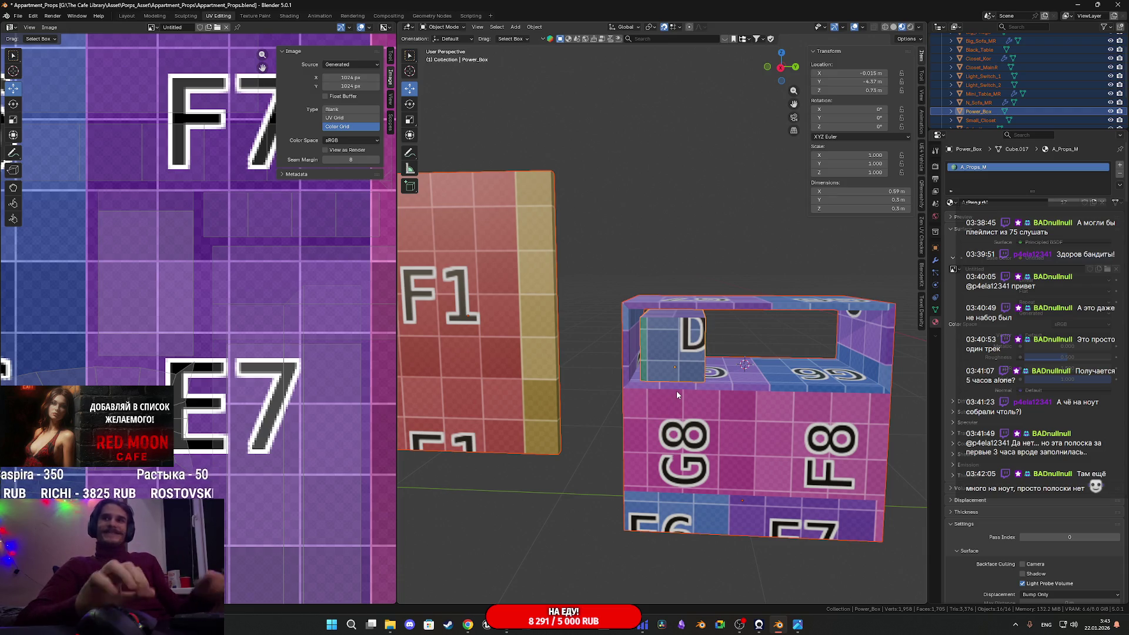
{"action": "scroll", "coordinate": [566, 394], "scroll_direction": "down", "scroll_amount": 3}
{"action": "middle_click_drag", "start_coordinate": [643, 365], "coordinate": [618, 383]}
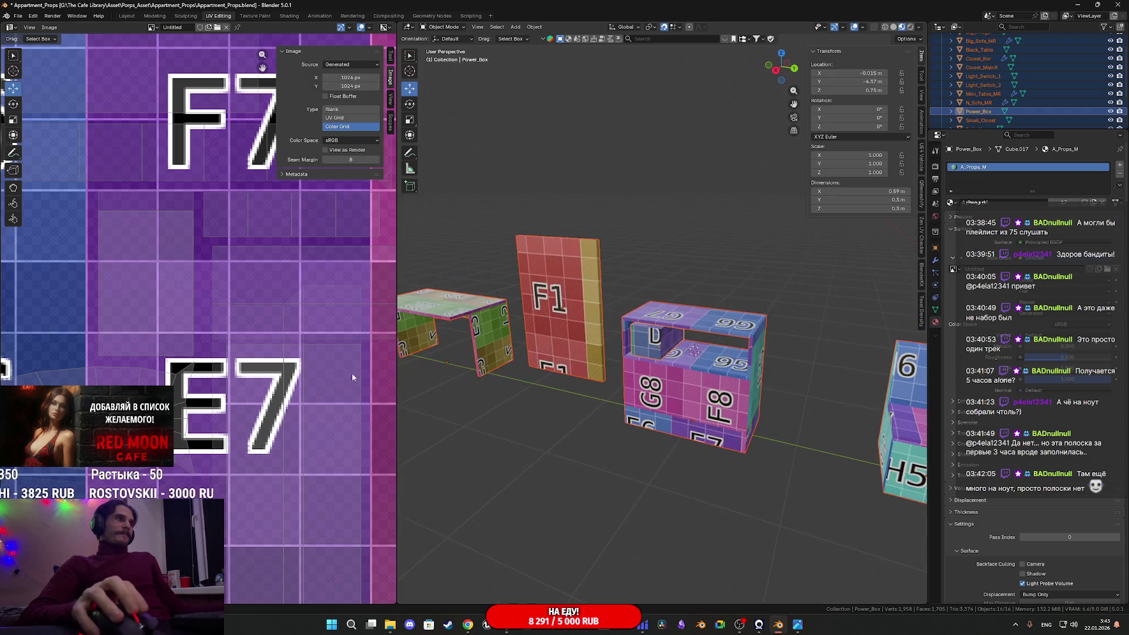
{"action": "scroll", "coordinate": [253, 368], "scroll_direction": "down", "scroll_amount": 8}
{"action": "scroll", "coordinate": [249, 367], "scroll_direction": "down", "scroll_amount": 2}
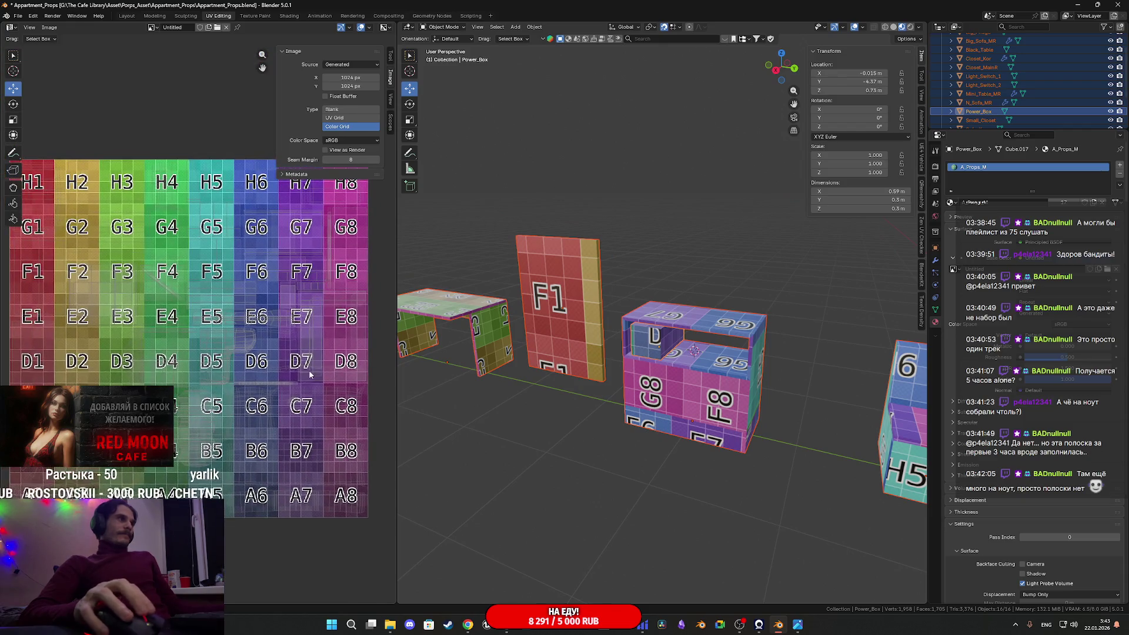
{"action": "scroll", "coordinate": [315, 408], "scroll_direction": "up", "scroll_amount": 2}
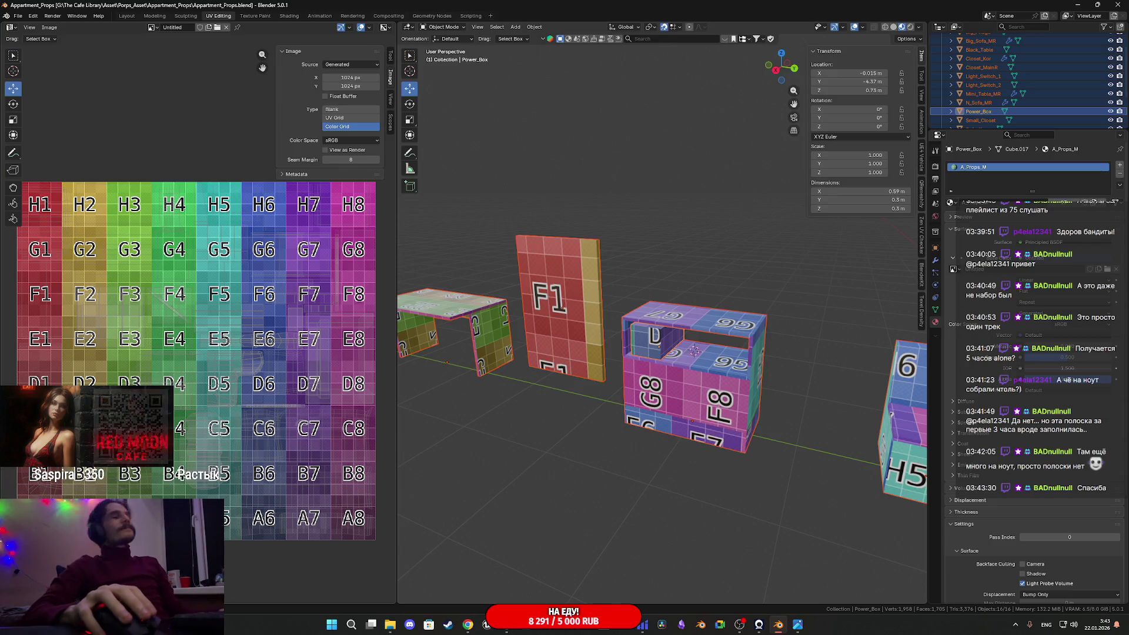
{"action": "scroll", "coordinate": [616, 400], "scroll_direction": "up", "scroll_amount": 3}
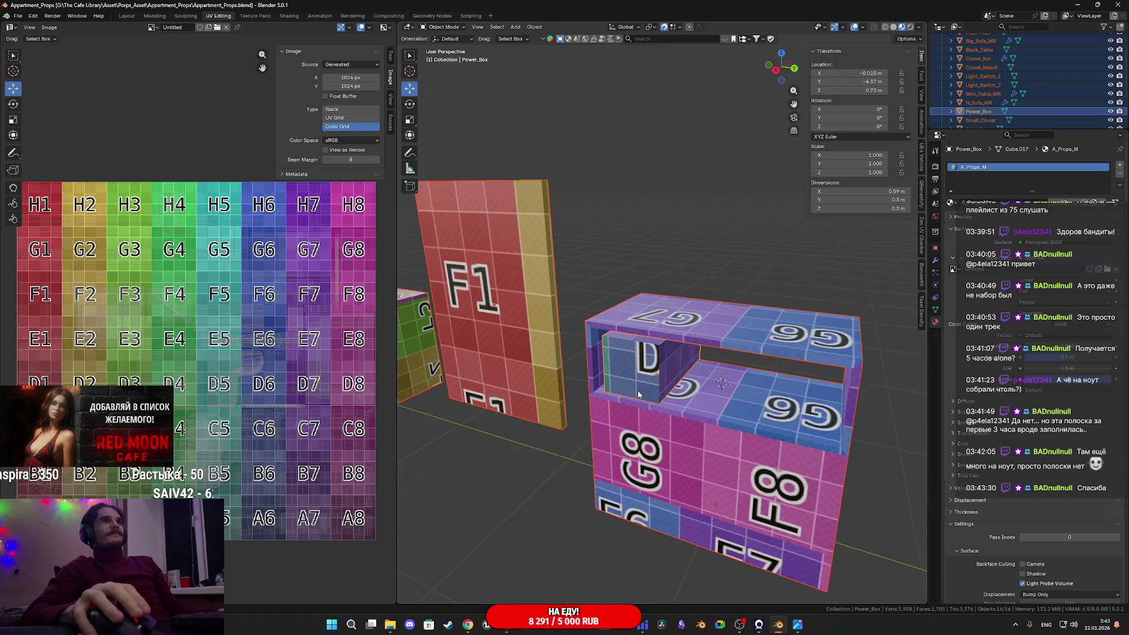
{"action": "left_click", "coordinate": [668, 381]}
{"action": "mouse_move", "coordinate": [686, 390]}
{"action": "middle_mouse_down"}
{"action": "mouse_move", "coordinate": [629, 378]}
{"action": "mouse_move", "coordinate": [679, 387]}
{"action": "middle_mouse_up"}
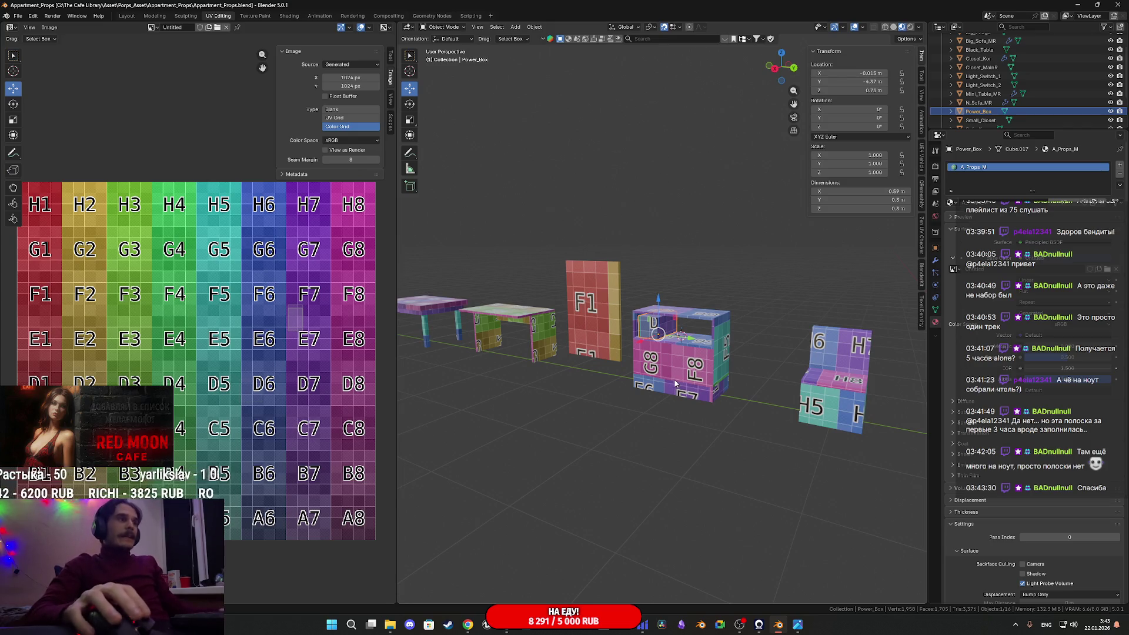
{"action": "key", "text": "a"}
{"action": "middle_click_drag", "start_coordinate": [669, 391], "coordinate": [651, 411]}
{"action": "key", "text": "Tab"}
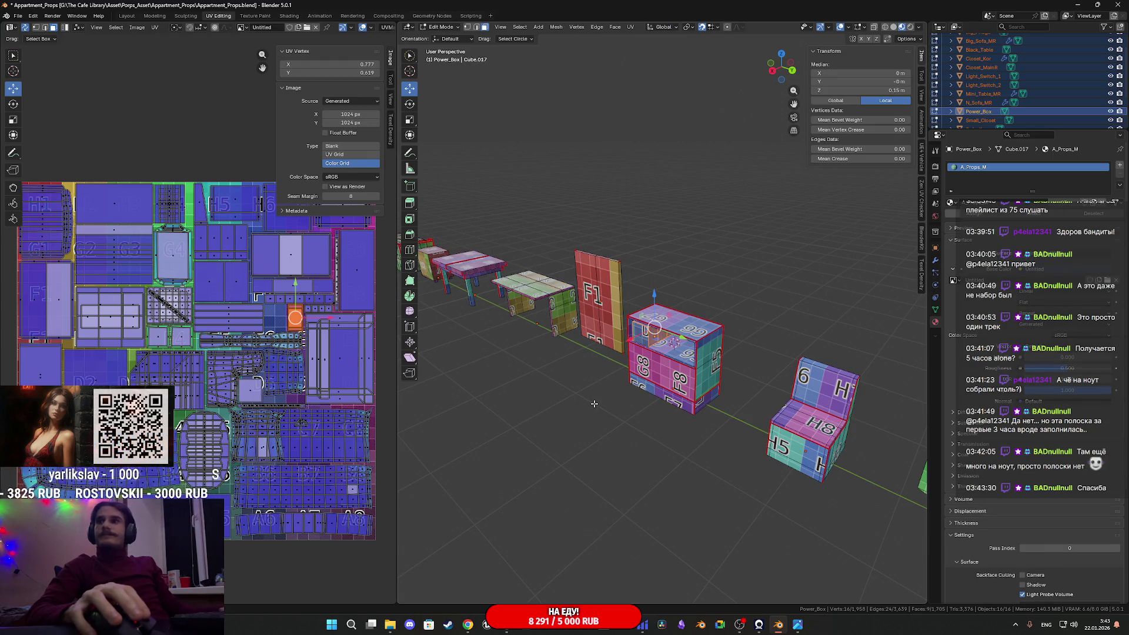
{"action": "scroll", "coordinate": [385, 382], "scroll_direction": "up", "scroll_amount": 3}
{"action": "scroll", "coordinate": [298, 350], "scroll_direction": "down", "scroll_amount": 4}
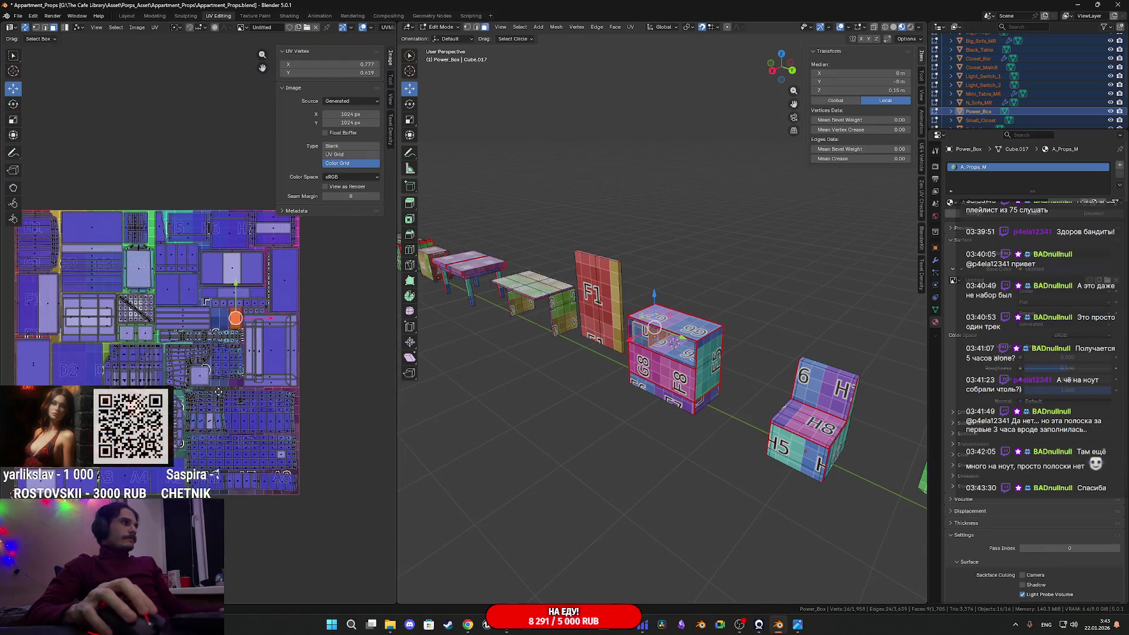
{"action": "key", "text": "KP_Decimal"}
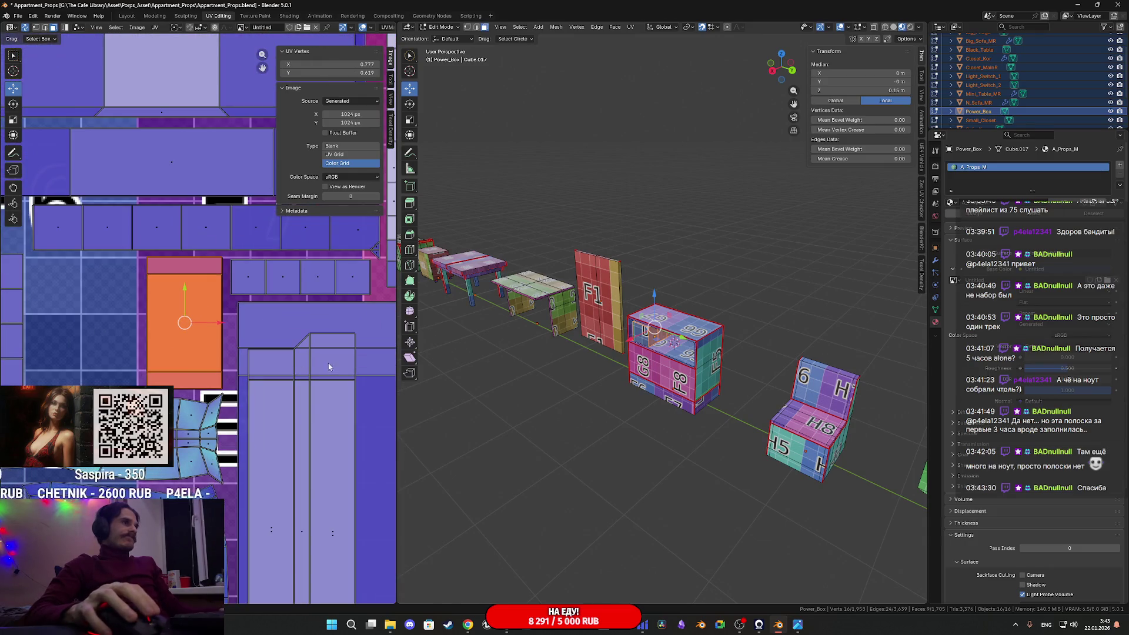
{"action": "key", "text": "Tab"}
{"action": "middle_click_drag", "start_coordinate": [673, 357], "coordinate": [697, 357]}
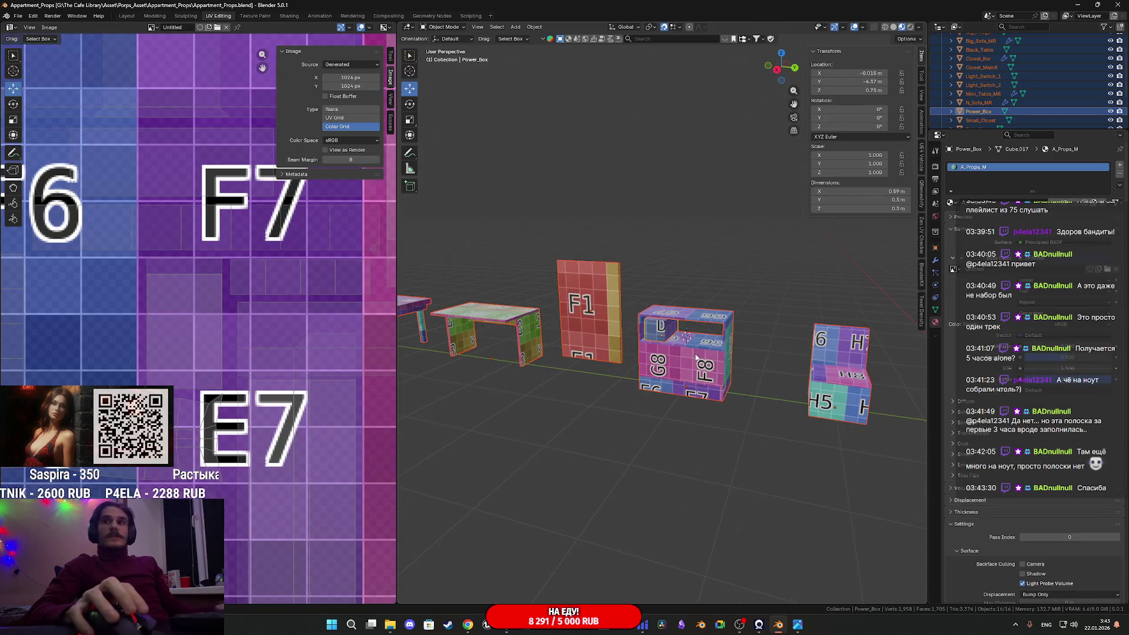
{"action": "mouse_move", "coordinate": [798, 624]}
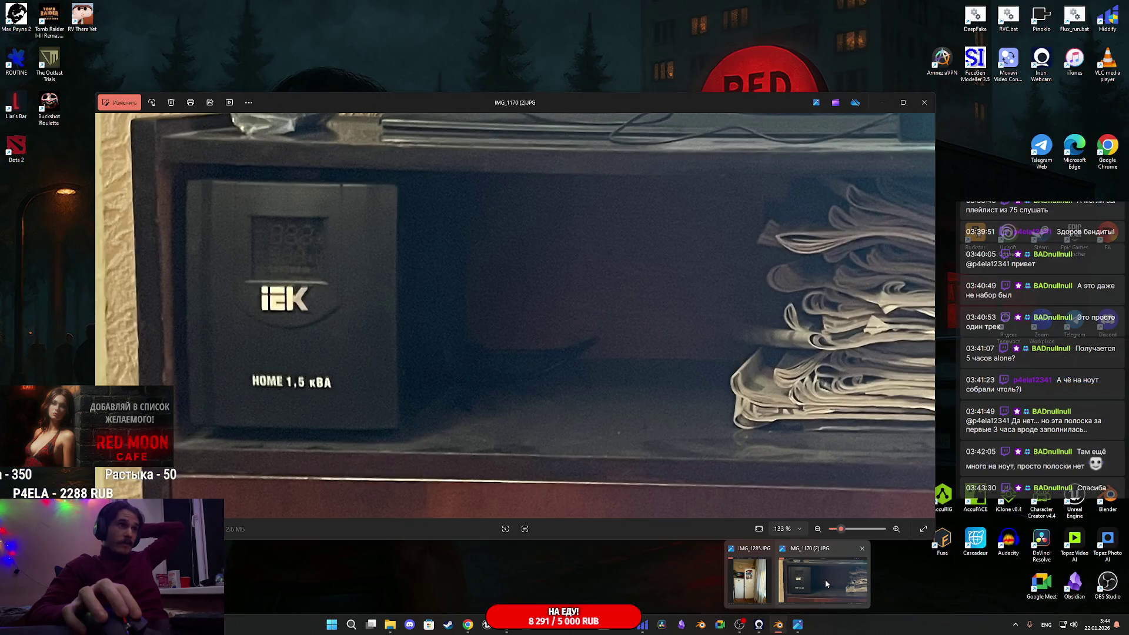
Inspect the IMG_1170 cabinet photo's newspaper stack, lower door and clock, then close it
{"action": "left_click", "coordinate": [825, 580]}
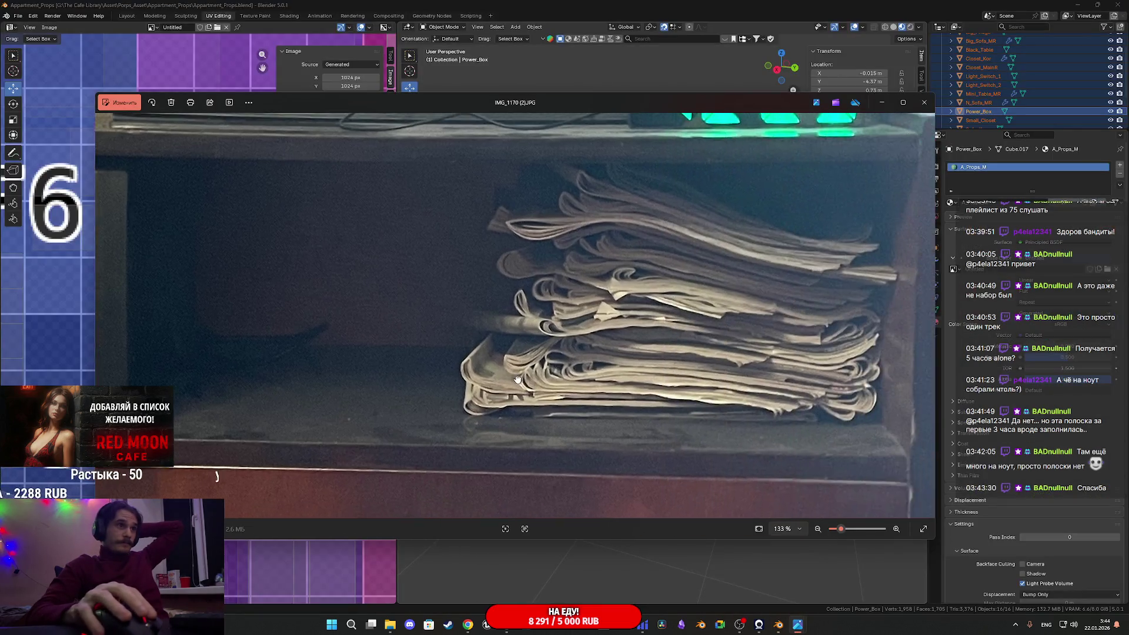
{"action": "left_click_drag", "start_coordinate": [518, 380], "coordinate": [447, 387]}
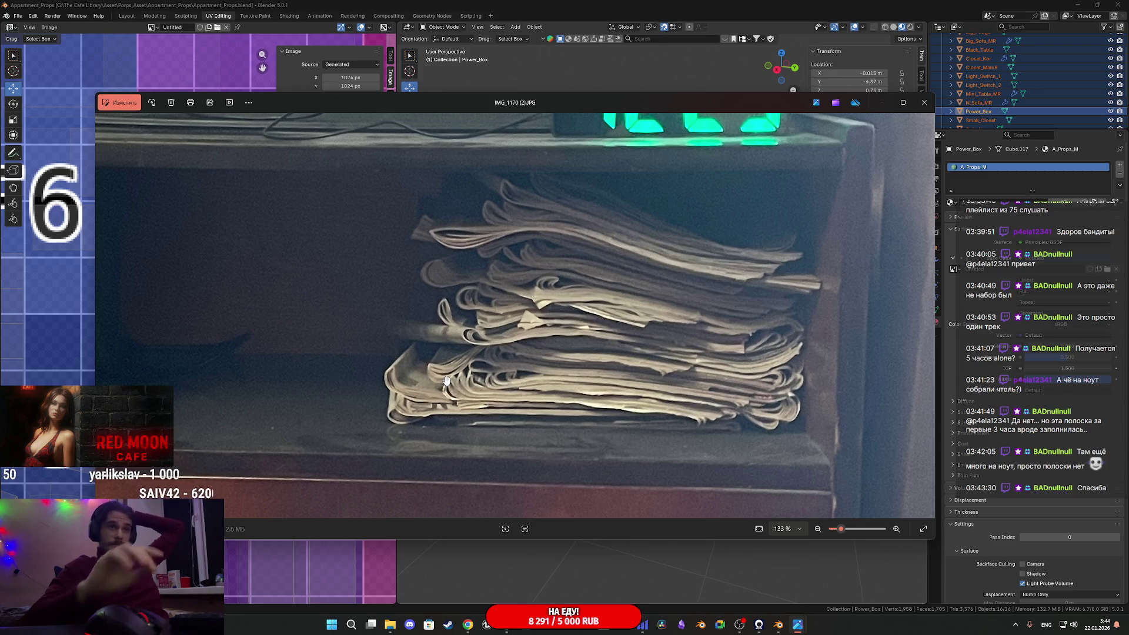
{"action": "scroll", "coordinate": [687, 334], "scroll_direction": "down", "scroll_amount": 5}
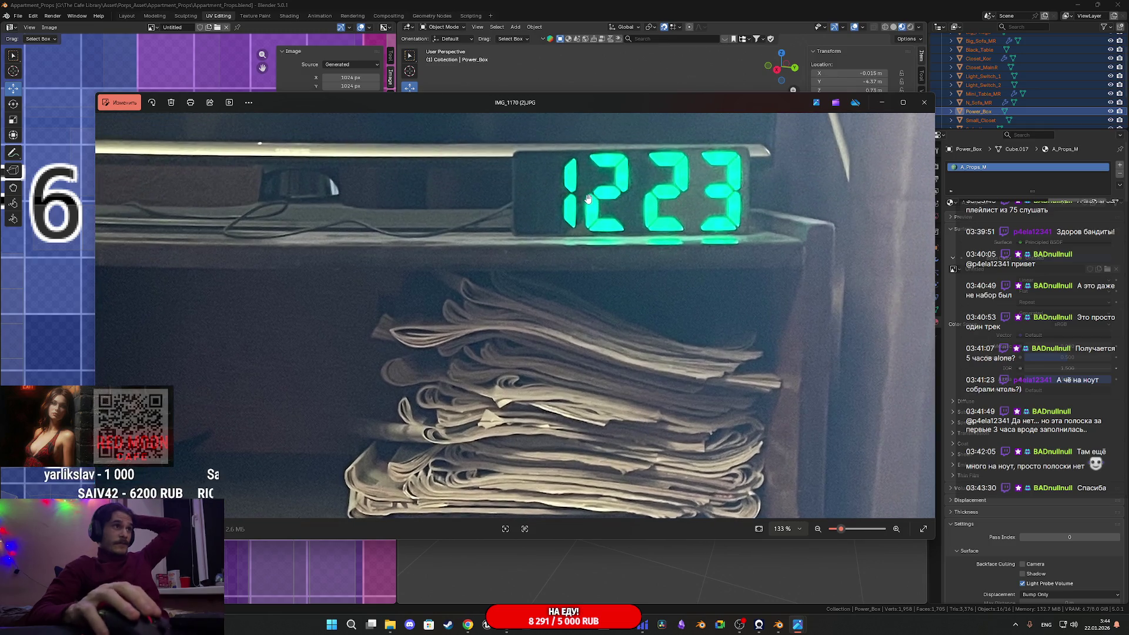
{"action": "scroll", "coordinate": [588, 198], "scroll_direction": "down", "scroll_amount": 3}
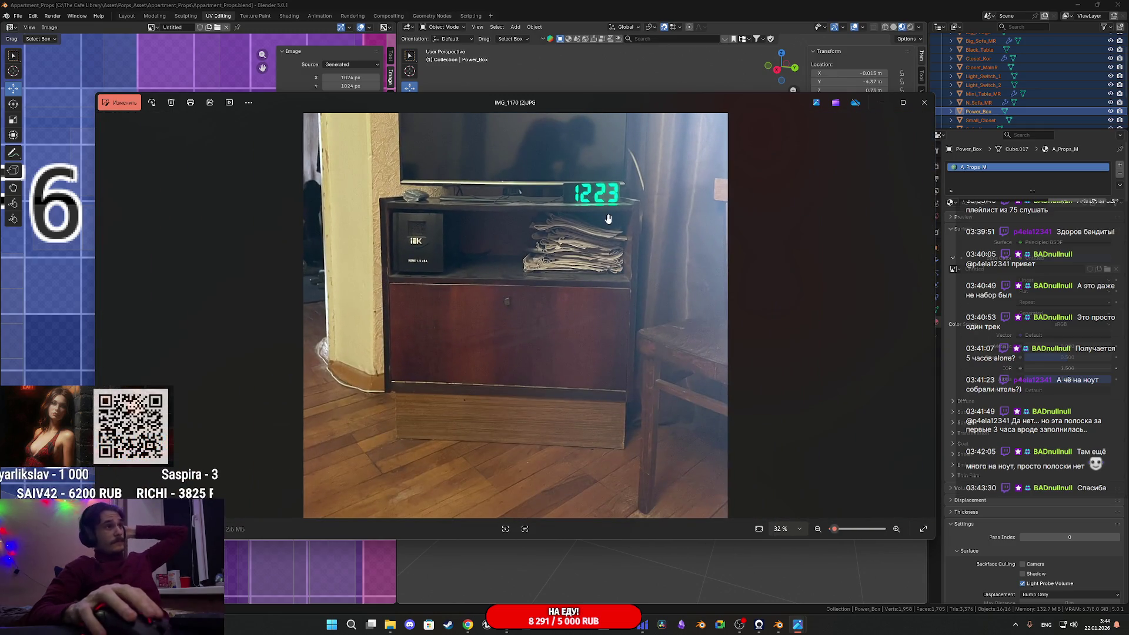
{"action": "scroll", "coordinate": [596, 190], "scroll_direction": "up", "scroll_amount": 3}
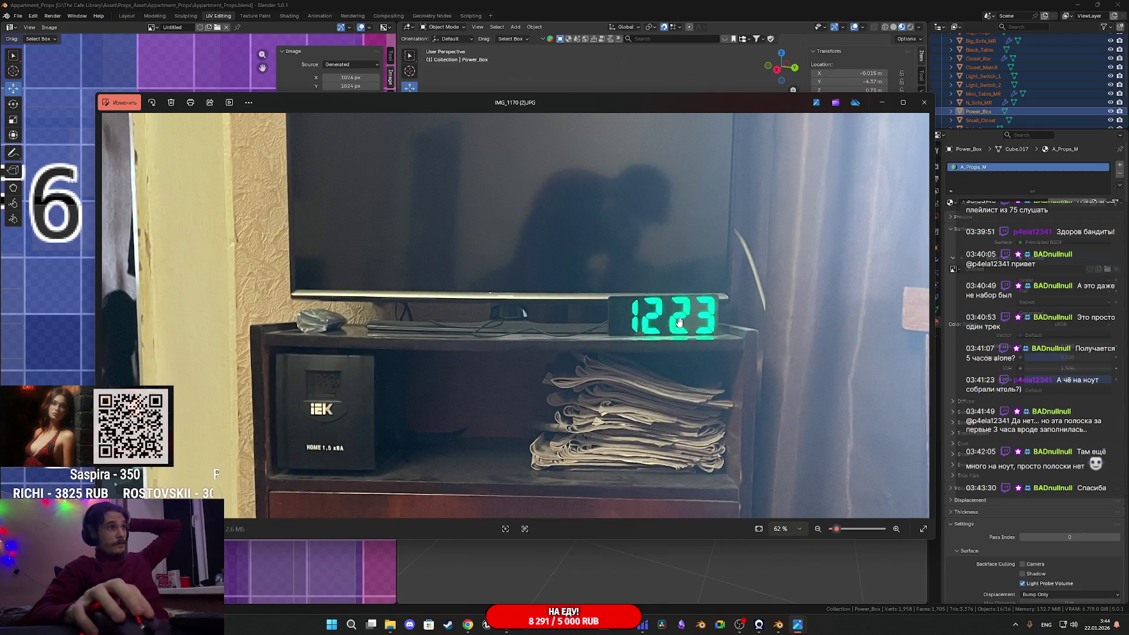
{"action": "left_click_drag", "start_coordinate": [667, 453], "coordinate": [509, 215]}
{"action": "left_click_drag", "start_coordinate": [645, 309], "coordinate": [556, 439]}
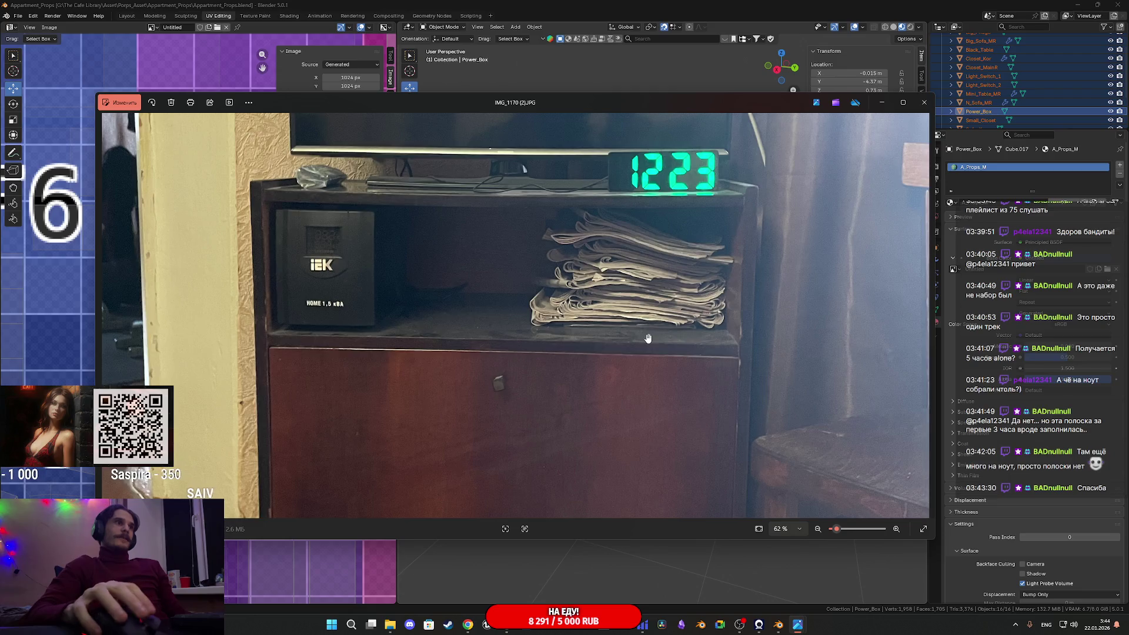
{"action": "scroll", "coordinate": [648, 337], "scroll_direction": "down", "scroll_amount": 3}
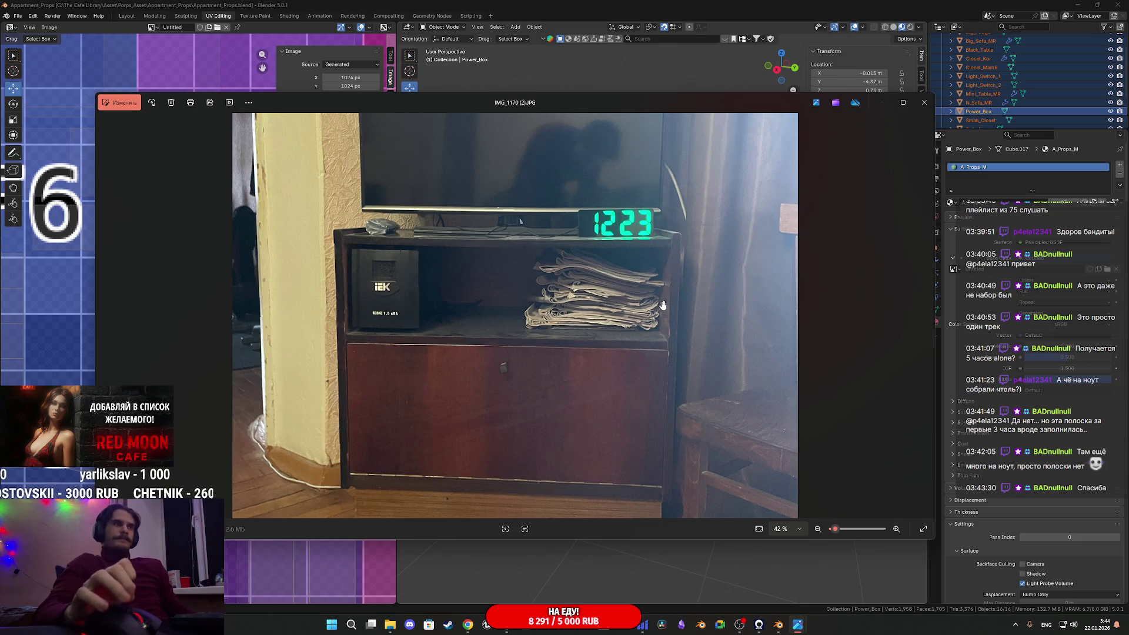
{"action": "scroll", "coordinate": [635, 288], "scroll_direction": "up", "scroll_amount": 5}
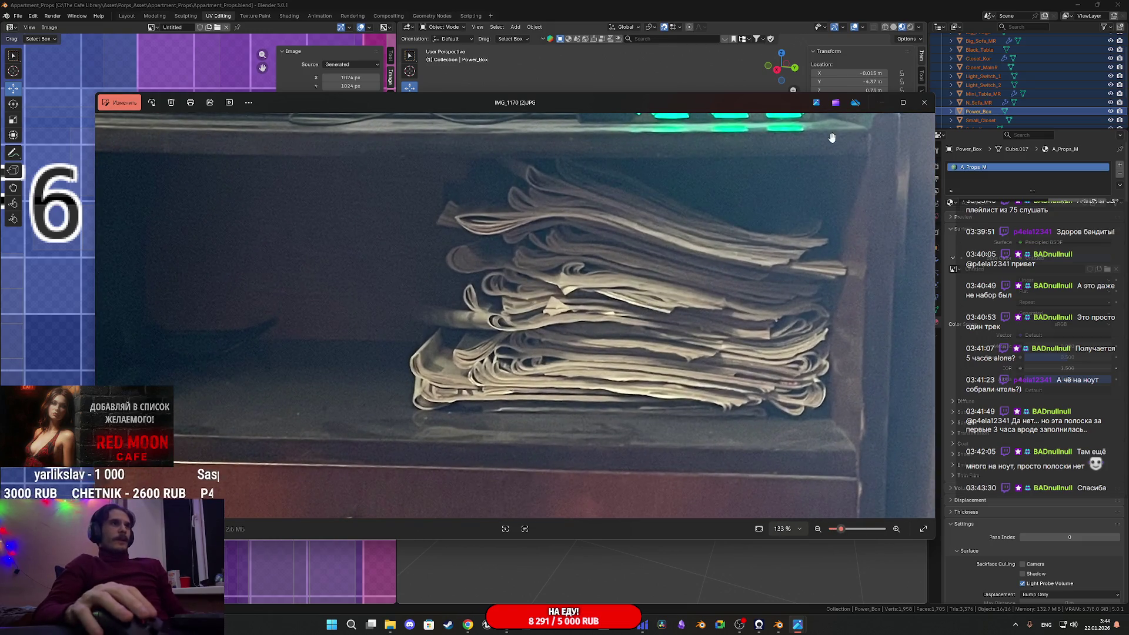
{"action": "left_click", "coordinate": [924, 104]}
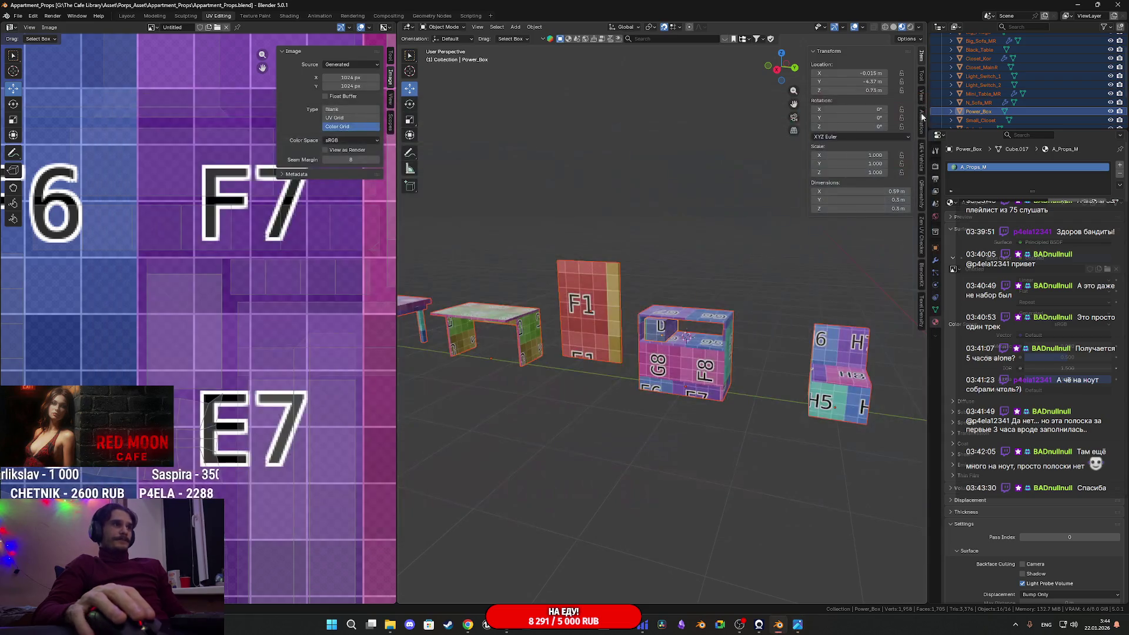
Add a cube mesh and set its size to 0.35 m
{"action": "scroll", "coordinate": [712, 360], "scroll_direction": "up", "scroll_amount": 6}
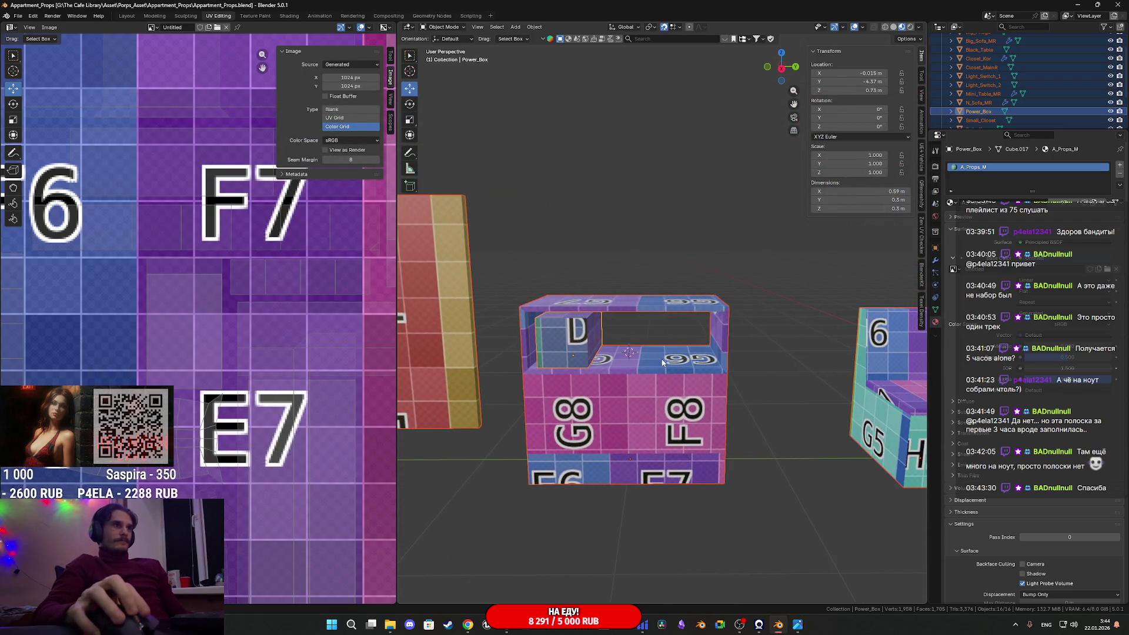
{"action": "key", "text": "shift+a"}
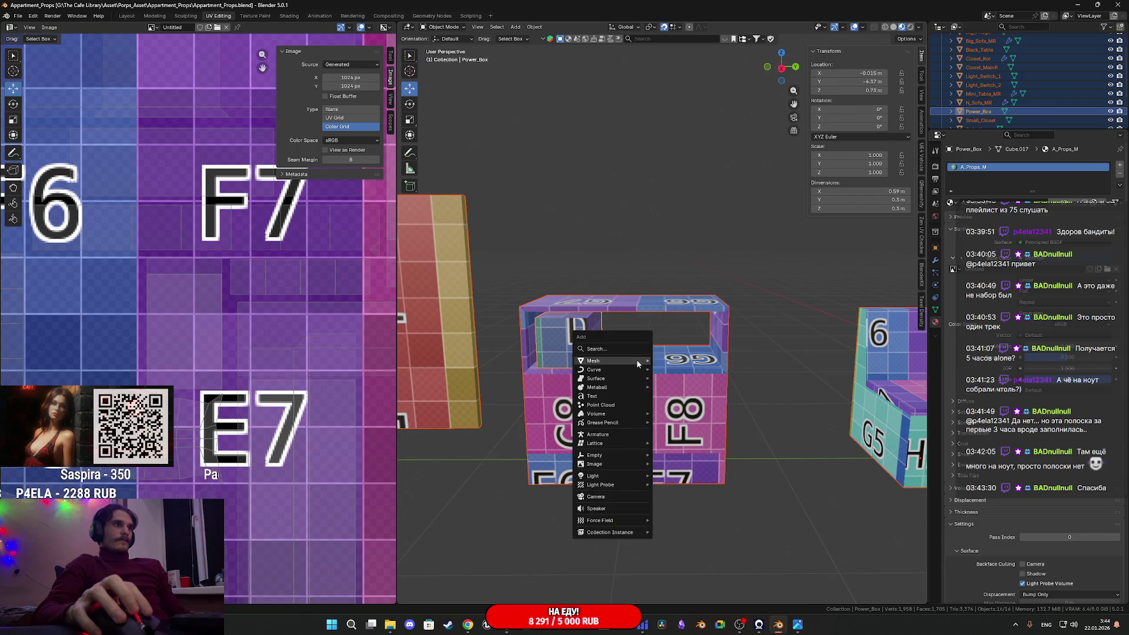
{"action": "mouse_move", "coordinate": [636, 358]}
{"action": "left_click", "coordinate": [686, 369]}
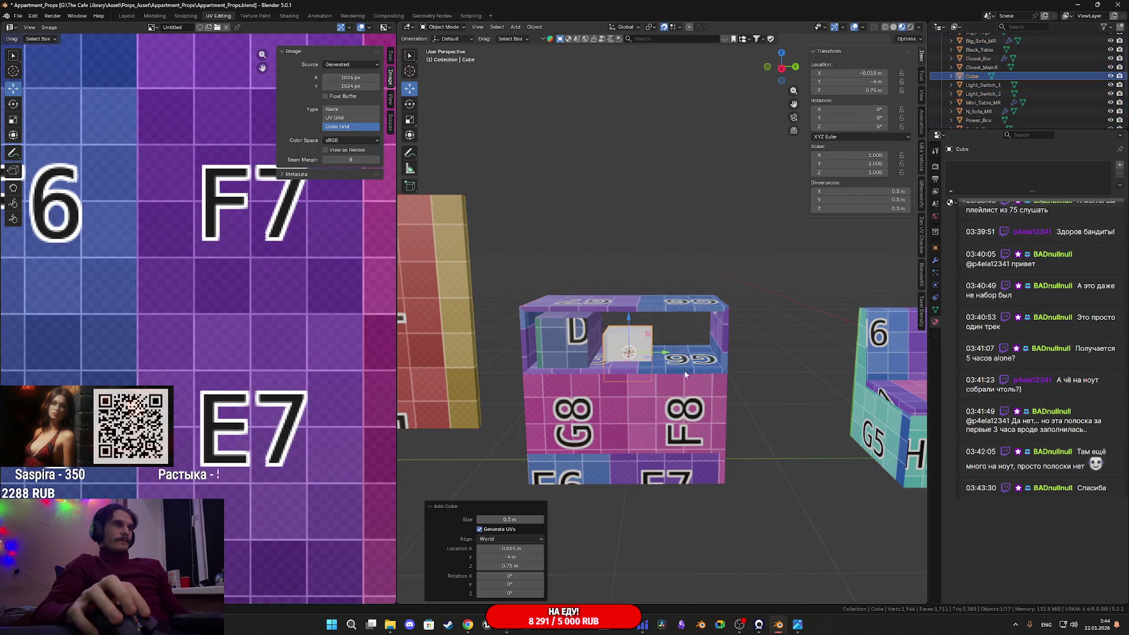
{"action": "scroll", "coordinate": [647, 349], "scroll_direction": "up", "scroll_amount": 2}
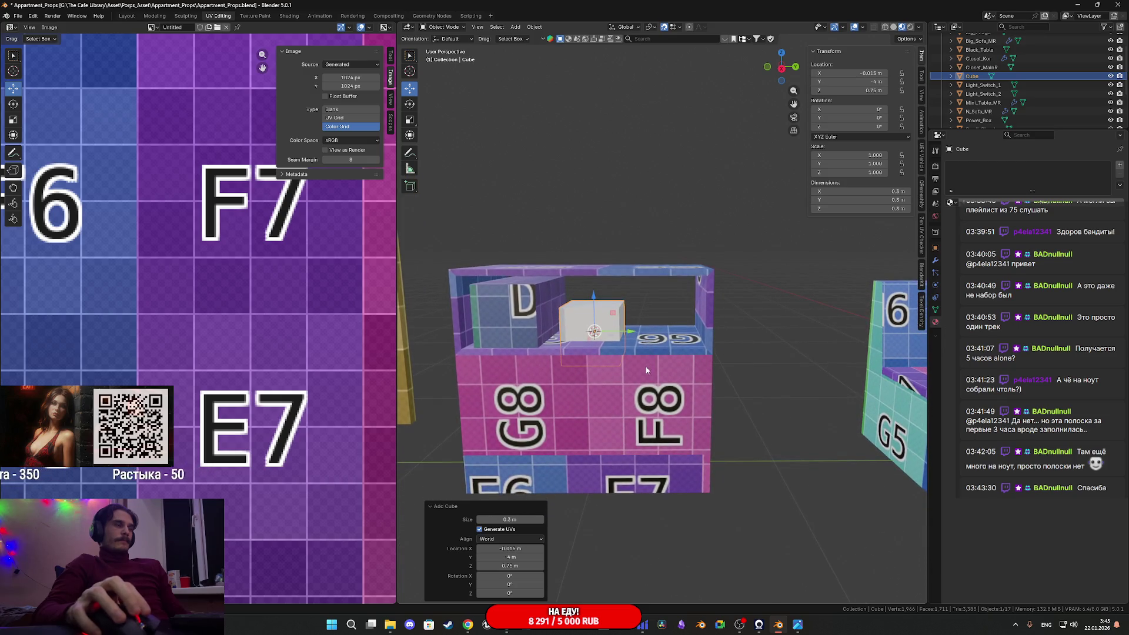
{"action": "scroll", "coordinate": [647, 378], "scroll_direction": "up", "scroll_amount": 2}
{"action": "mouse_move", "coordinate": [630, 402]}
{"action": "middle_mouse_down"}
{"action": "mouse_move", "coordinate": [595, 413]}
{"action": "mouse_move", "coordinate": [559, 514]}
{"action": "middle_mouse_up"}
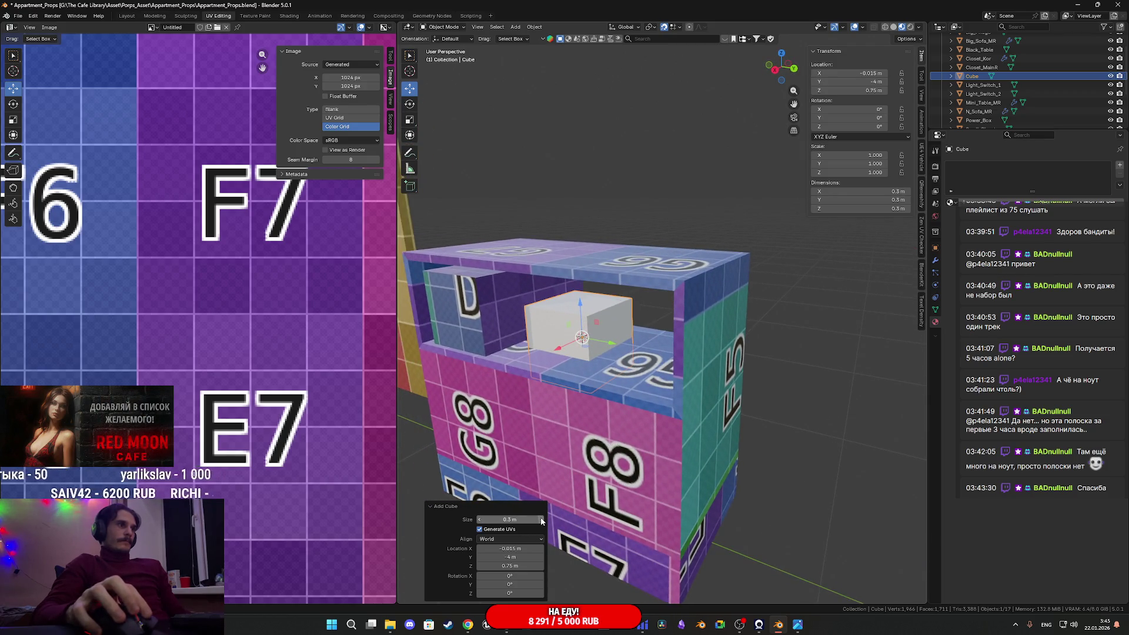
{"action": "left_click", "coordinate": [541, 520]}
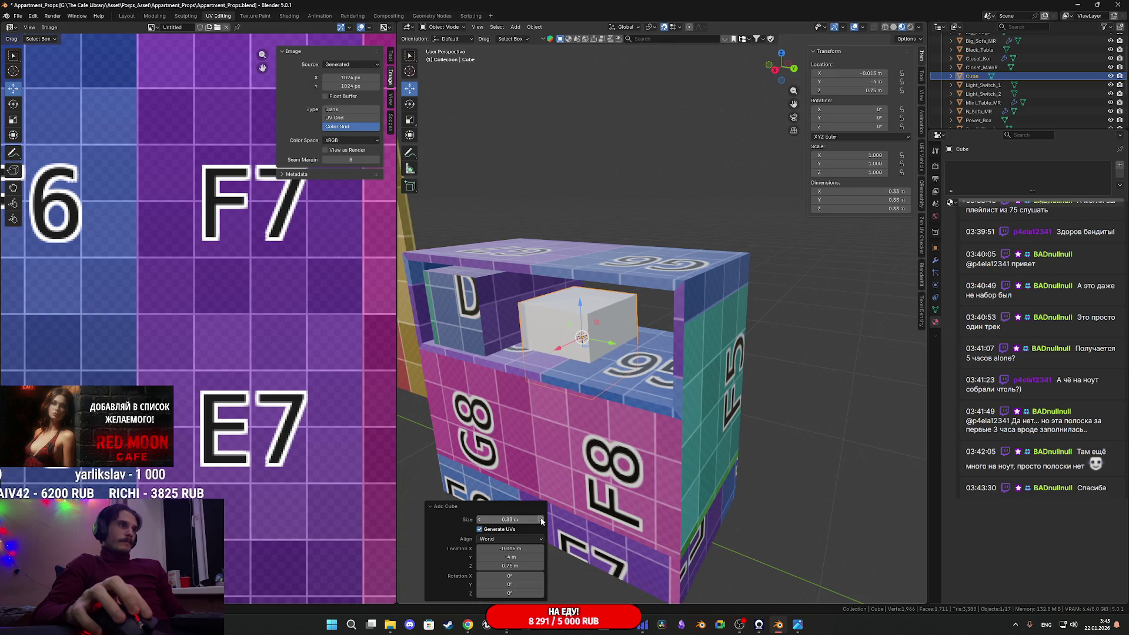
Move the cube 0.1 m along Y into the box's upper compartment
{"action": "mouse_move", "coordinate": [541, 519]}
{"action": "middle_mouse_down"}
{"action": "mouse_move", "coordinate": [736, 251]}
{"action": "mouse_move", "coordinate": [776, 250]}
{"action": "middle_mouse_up"}
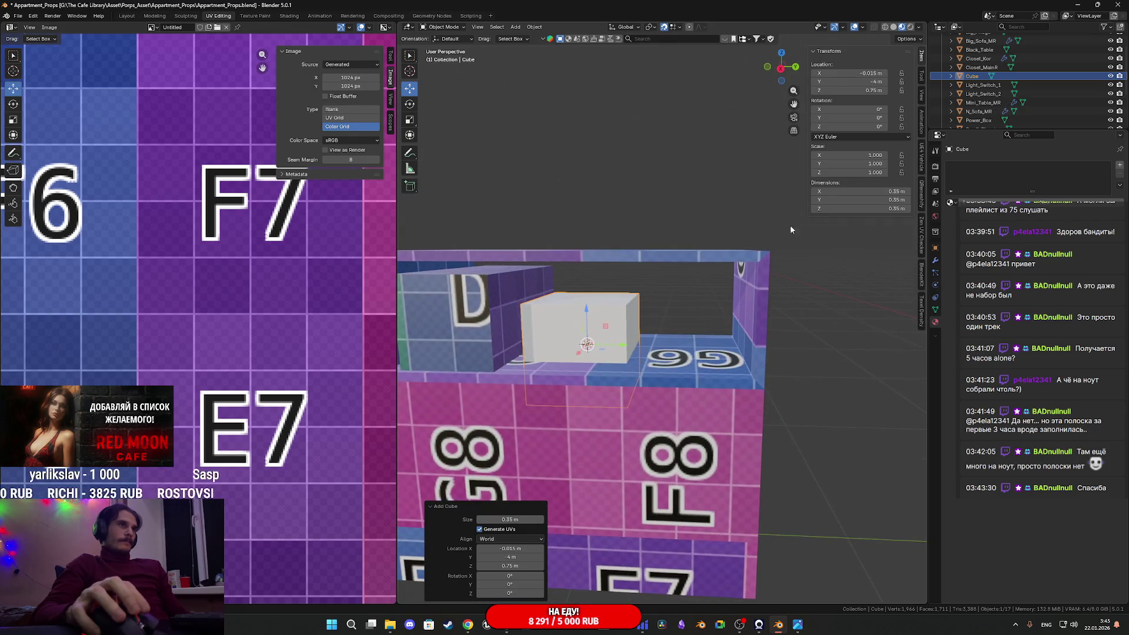
{"action": "left_click", "coordinate": [785, 79]}
{"action": "scroll", "coordinate": [668, 330], "scroll_direction": "up", "scroll_amount": 1}
{"action": "left_click_drag", "start_coordinate": [588, 358], "coordinate": [661, 368]}
{"action": "scroll", "coordinate": [674, 387], "scroll_direction": "up", "scroll_amount": 1}
{"action": "mouse_move", "coordinate": [674, 387]}
{"action": "middle_mouse_down"}
{"action": "mouse_move", "coordinate": [689, 396]}
{"action": "mouse_move", "coordinate": [719, 353]}
{"action": "mouse_move", "coordinate": [736, 354]}
{"action": "middle_mouse_up"}
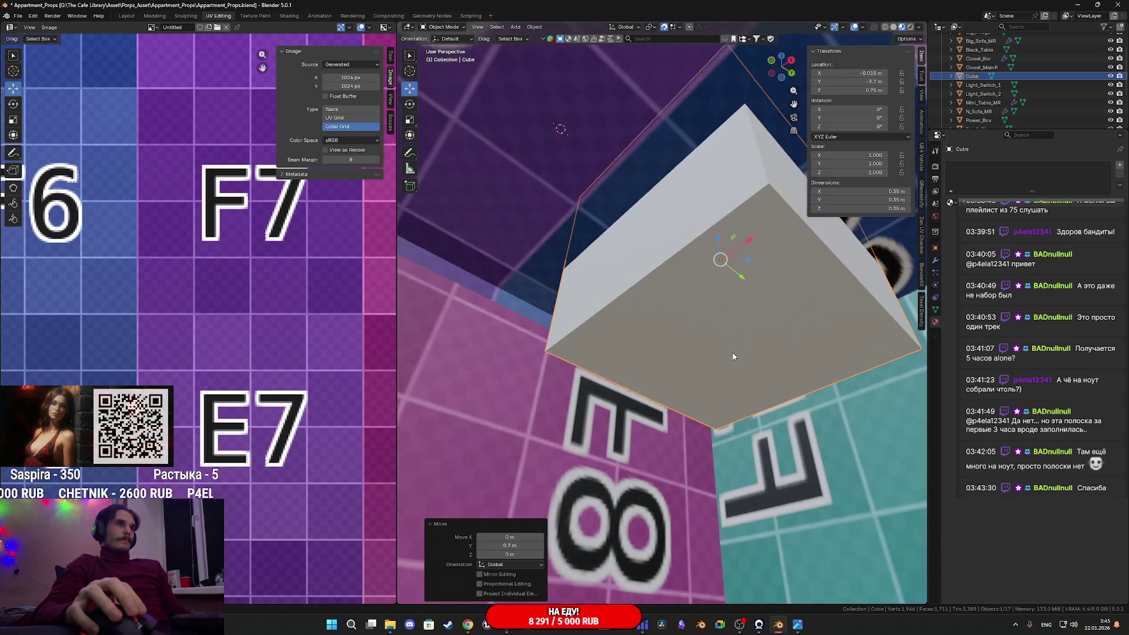
Delete the cube's bottom face so the box is open-bottomed
{"action": "key", "text": "Tab"}
{"action": "left_click", "coordinate": [735, 327]}
{"action": "scroll", "coordinate": [735, 327], "scroll_direction": "up", "scroll_amount": 1}
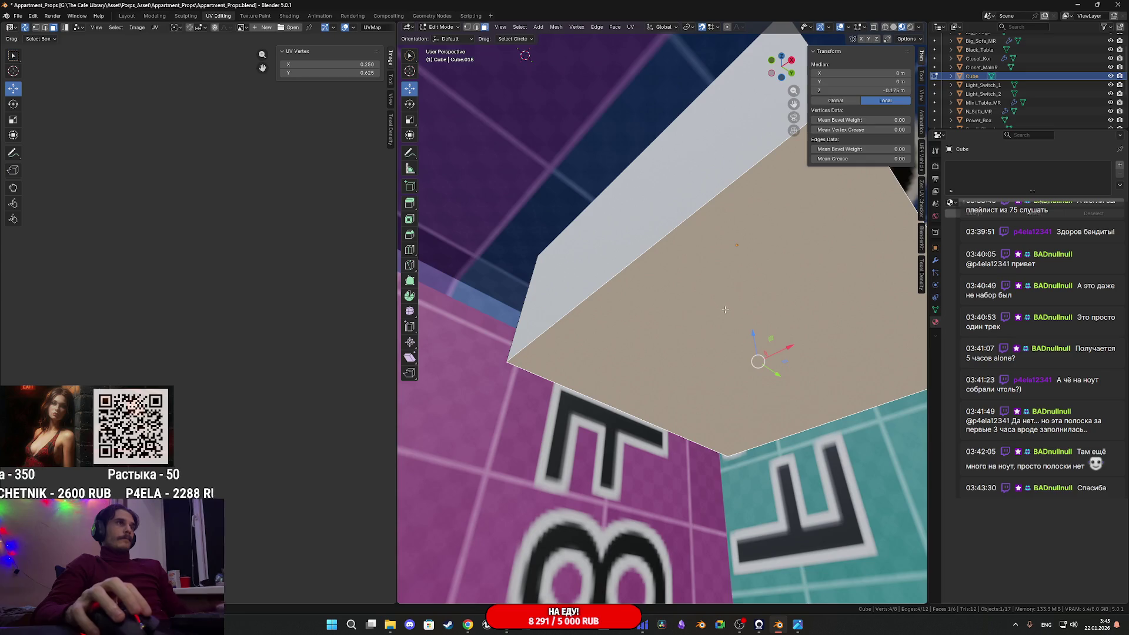
{"action": "right_click", "coordinate": [727, 311]}
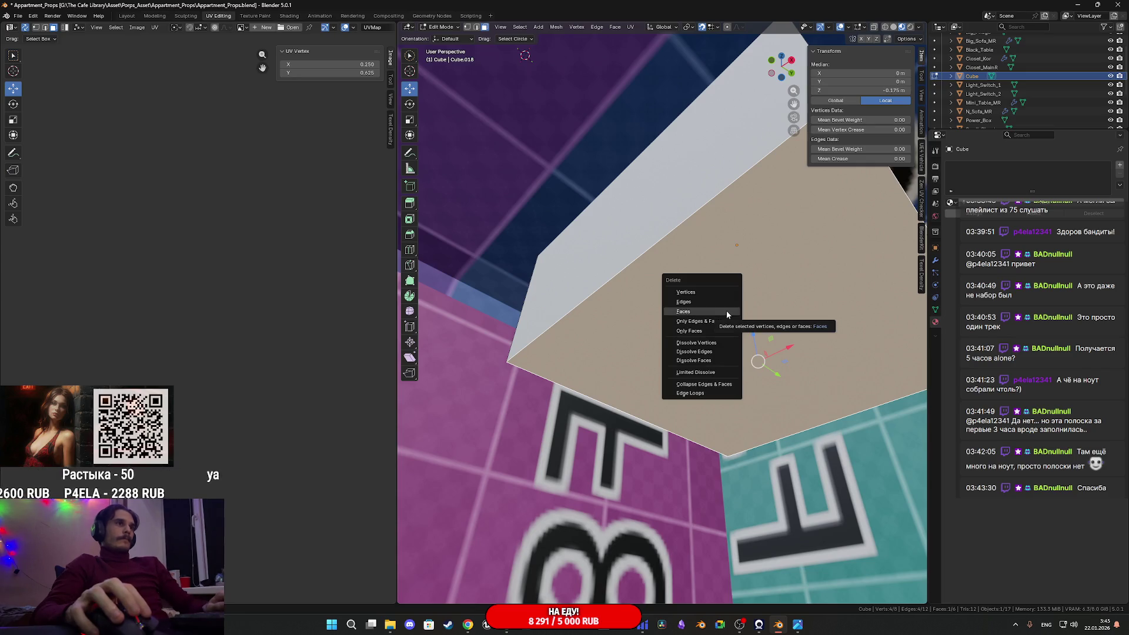
{"action": "left_click", "coordinate": [735, 304]}
{"action": "middle_click_drag", "start_coordinate": [735, 304], "coordinate": [739, 308]}
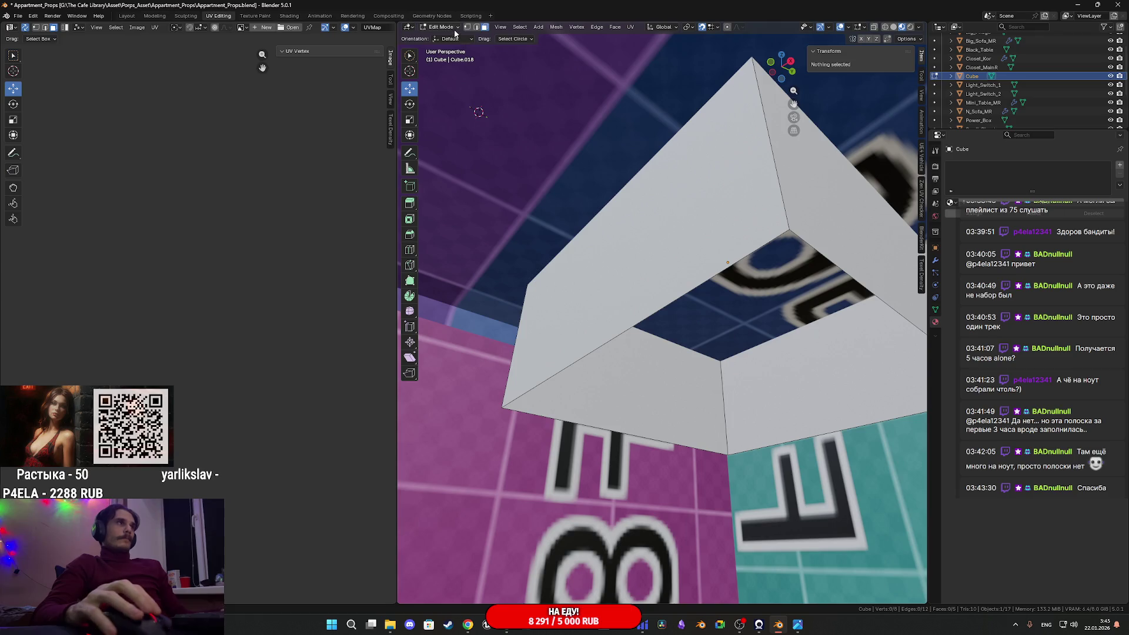
Raise the open bottom edge loop along Z in side orthographic view
{"action": "left_click", "coordinate": [476, 27]}
{"action": "left_click", "coordinate": [735, 264], "text": "alt"}
{"action": "middle_click_drag", "start_coordinate": [735, 264], "coordinate": [742, 252]}
{"action": "key", "text": "KP_3"}
{"action": "scroll", "coordinate": [658, 347], "scroll_direction": "up", "scroll_amount": 1}
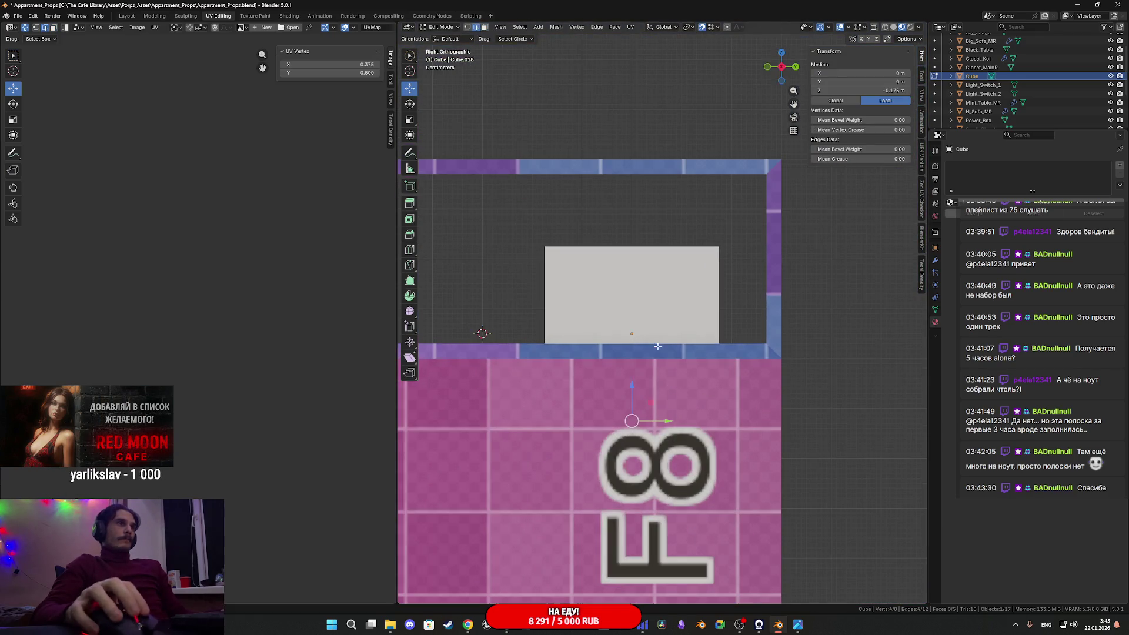
{"action": "key", "text": "g"}
{"action": "key", "text": "z"}
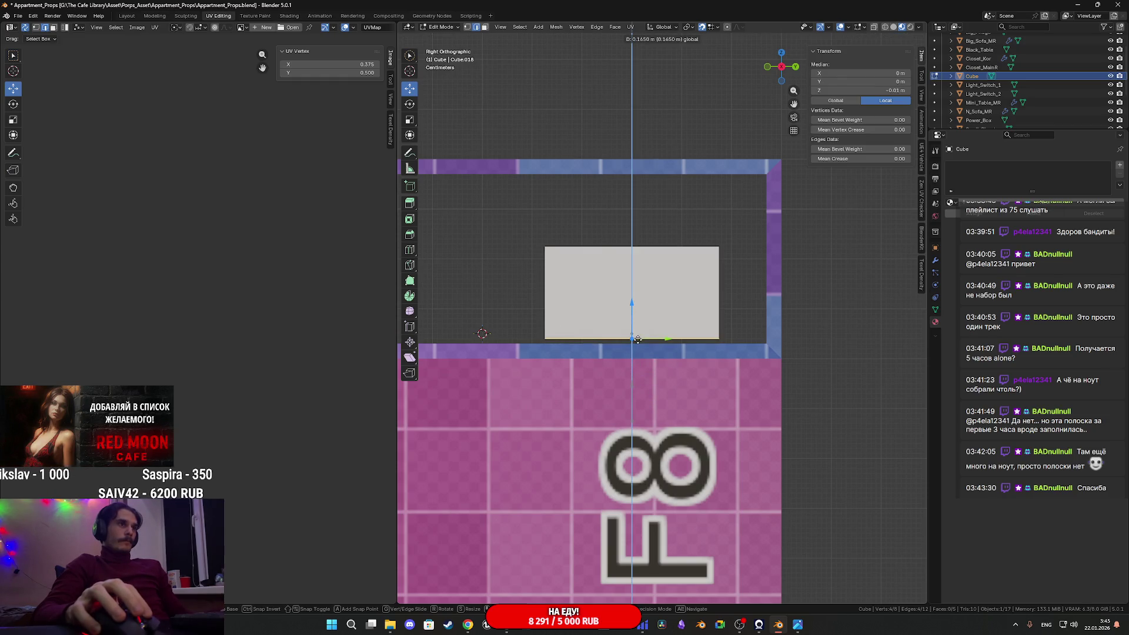
{"action": "left_click", "coordinate": [637, 343]}
{"action": "middle_click_drag", "start_coordinate": [692, 339], "coordinate": [620, 187]}
Raise the top face to set the box height to about 0.27 m
{"action": "left_click", "coordinate": [486, 28]}
{"action": "left_click", "coordinate": [641, 280]}
{"action": "left_click", "coordinate": [780, 72]}
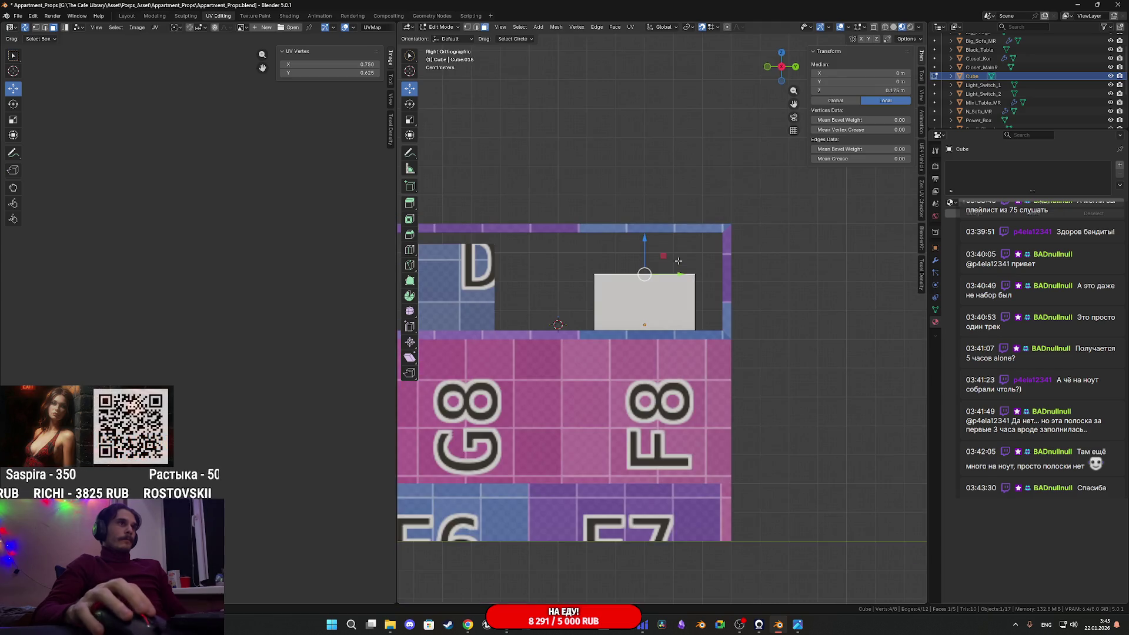
{"action": "left_click_drag", "start_coordinate": [645, 240], "coordinate": [643, 242]}
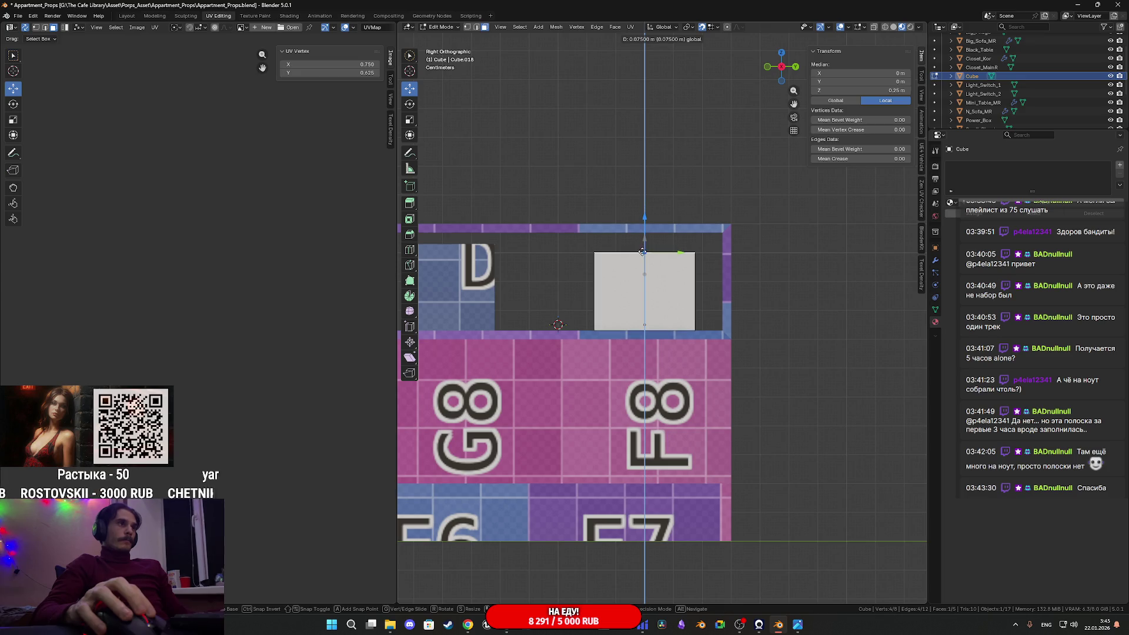
{"action": "left_click_drag", "start_coordinate": [642, 251], "coordinate": [643, 254]}
{"action": "middle_click_drag", "start_coordinate": [643, 254], "coordinate": [653, 333]}
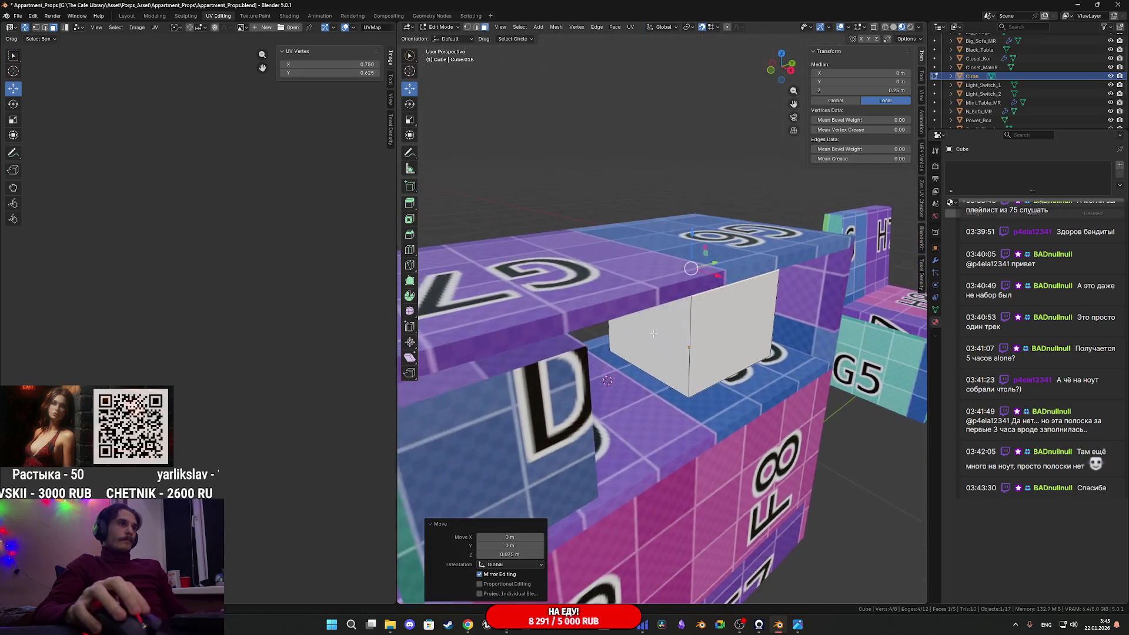
Widen the box along X by scaling its two opposite side faces
{"action": "left_click", "coordinate": [737, 350]}
{"action": "mouse_move", "coordinate": [737, 350]}
{"action": "middle_mouse_down"}
{"action": "mouse_move", "coordinate": [817, 340]}
{"action": "mouse_move", "coordinate": [691, 312]}
{"action": "mouse_move", "coordinate": [700, 325]}
{"action": "middle_mouse_up"}
{"action": "left_click", "coordinate": [682, 300], "text": "shift"}
{"action": "key", "text": "s"}
{"action": "key", "text": "x"}
{"action": "left_click", "coordinate": [676, 343]}
{"action": "mouse_move", "coordinate": [677, 343]}
{"action": "middle_mouse_down"}
{"action": "mouse_move", "coordinate": [542, 320]}
{"action": "mouse_move", "coordinate": [594, 322]}
{"action": "mouse_move", "coordinate": [553, 323]}
{"action": "middle_mouse_up"}
{"action": "mouse_move", "coordinate": [642, 337]}
{"action": "middle_mouse_down"}
{"action": "mouse_move", "coordinate": [665, 330]}
{"action": "mouse_move", "coordinate": [638, 336]}
{"action": "mouse_move", "coordinate": [668, 343]}
{"action": "middle_mouse_up"}
Rescale the side faces along X to narrow the box to about 0.483 m
{"action": "key", "text": "s"}
{"action": "key", "text": "x"}
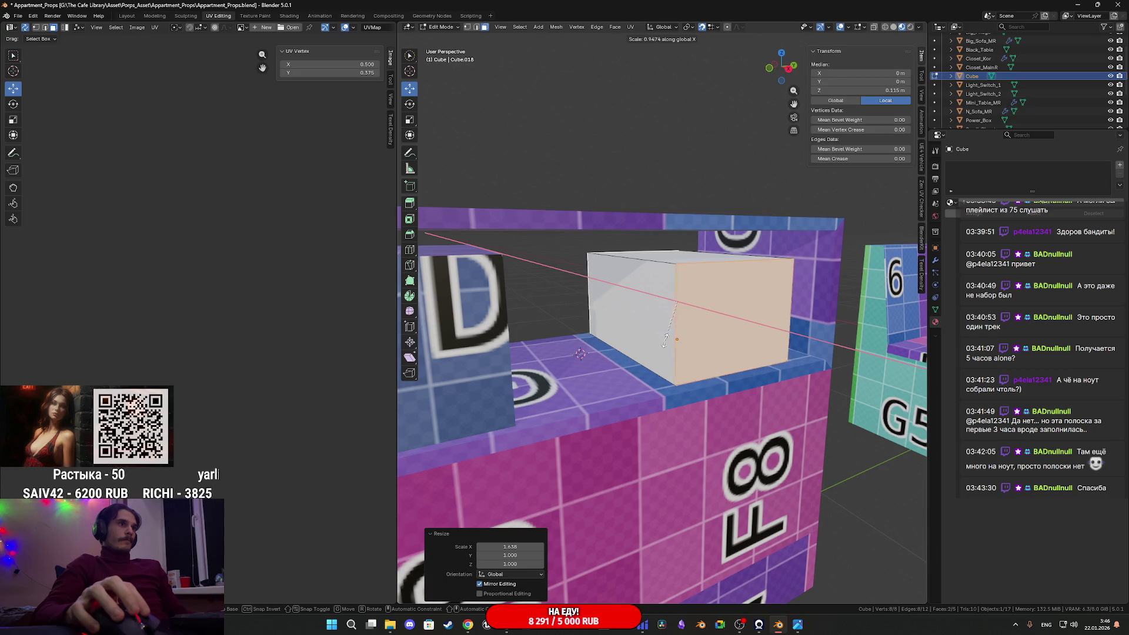
{"action": "left_click", "coordinate": [660, 335]}
{"action": "middle_click_drag", "start_coordinate": [660, 335], "coordinate": [642, 365]}
{"action": "scroll", "coordinate": [647, 353], "scroll_direction": "up", "scroll_amount": 5}
{"action": "scroll", "coordinate": [642, 365], "scroll_direction": "down", "scroll_amount": 8}
Move the box object 0.7 m along Y out of the shelf and inspect it
{"action": "key", "text": "Tab"}
{"action": "left_click_drag", "start_coordinate": [663, 327], "coordinate": [714, 323]}
{"action": "mouse_move", "coordinate": [713, 323]}
{"action": "middle_mouse_down"}
{"action": "mouse_move", "coordinate": [675, 381]}
{"action": "mouse_move", "coordinate": [676, 370]}
{"action": "mouse_move", "coordinate": [643, 385]}
{"action": "mouse_move", "coordinate": [680, 377]}
{"action": "middle_mouse_up"}
{"action": "scroll", "coordinate": [675, 381], "scroll_direction": "up", "scroll_amount": 4}
{"action": "scroll", "coordinate": [647, 366], "scroll_direction": "up", "scroll_amount": 3}
{"action": "scroll", "coordinate": [647, 365], "scroll_direction": "down", "scroll_amount": 4}
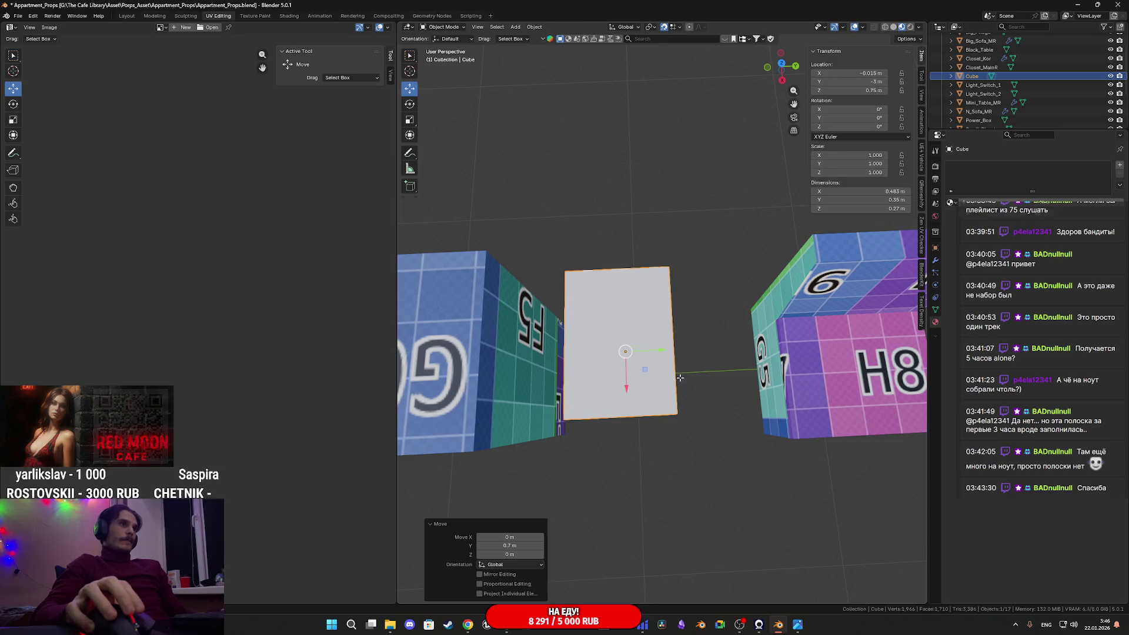
{"action": "key", "text": "Tab"}
{"action": "scroll", "coordinate": [677, 353], "scroll_direction": "up", "scroll_amount": 3}
{"action": "scroll", "coordinate": [672, 305], "scroll_direction": "up", "scroll_amount": 3}
{"action": "mouse_move", "coordinate": [672, 305]}
{"action": "middle_mouse_down"}
{"action": "mouse_move", "coordinate": [634, 383]}
{"action": "mouse_move", "coordinate": [623, 353]}
{"action": "mouse_move", "coordinate": [647, 330]}
{"action": "mouse_move", "coordinate": [629, 347]}
{"action": "mouse_move", "coordinate": [624, 306]}
{"action": "middle_mouse_up"}
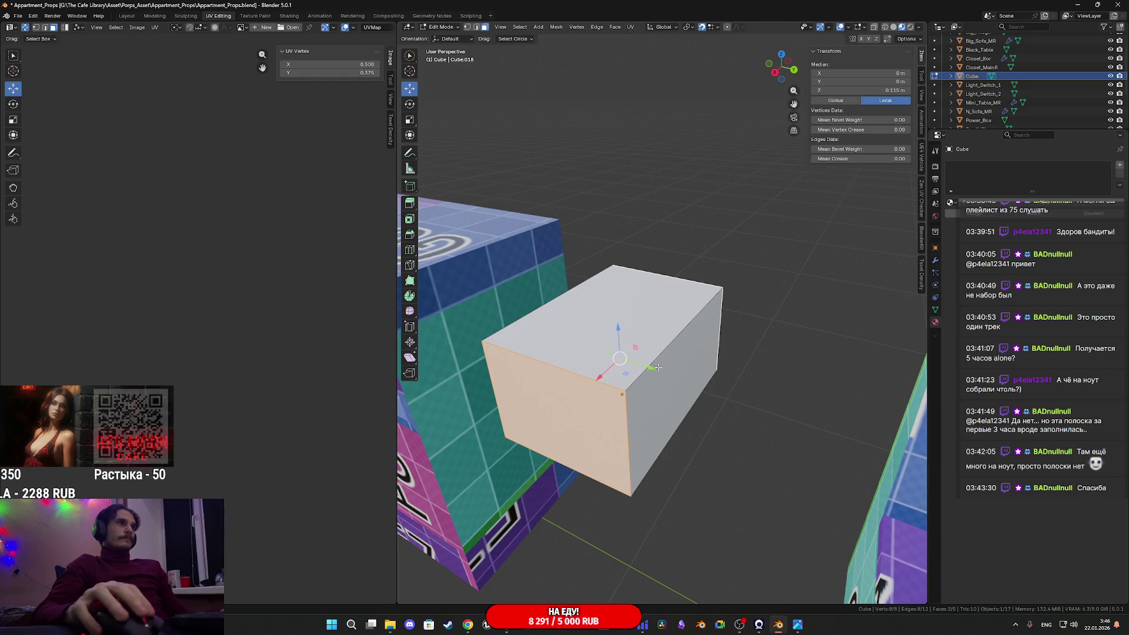
{"action": "key", "text": "Tab"}
Assign the A_Props_M material, rename the cube to Pappers, and save the file
{"action": "left_click", "coordinate": [950, 202]}
{"action": "left_click", "coordinate": [975, 216]}
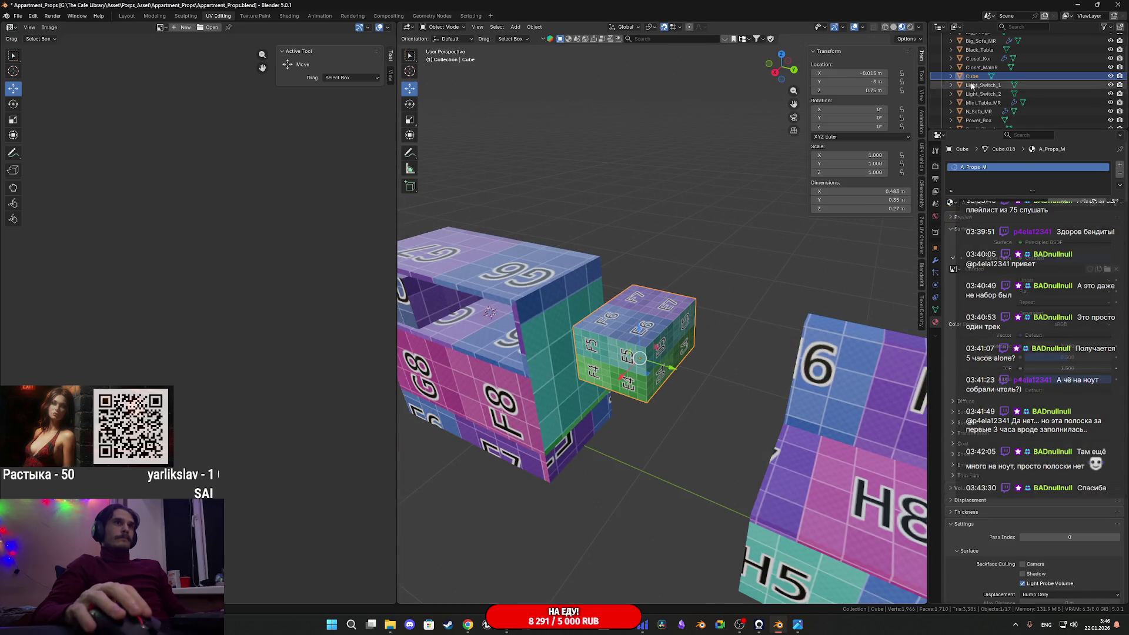
{"action": "double_click", "coordinate": [977, 77]}
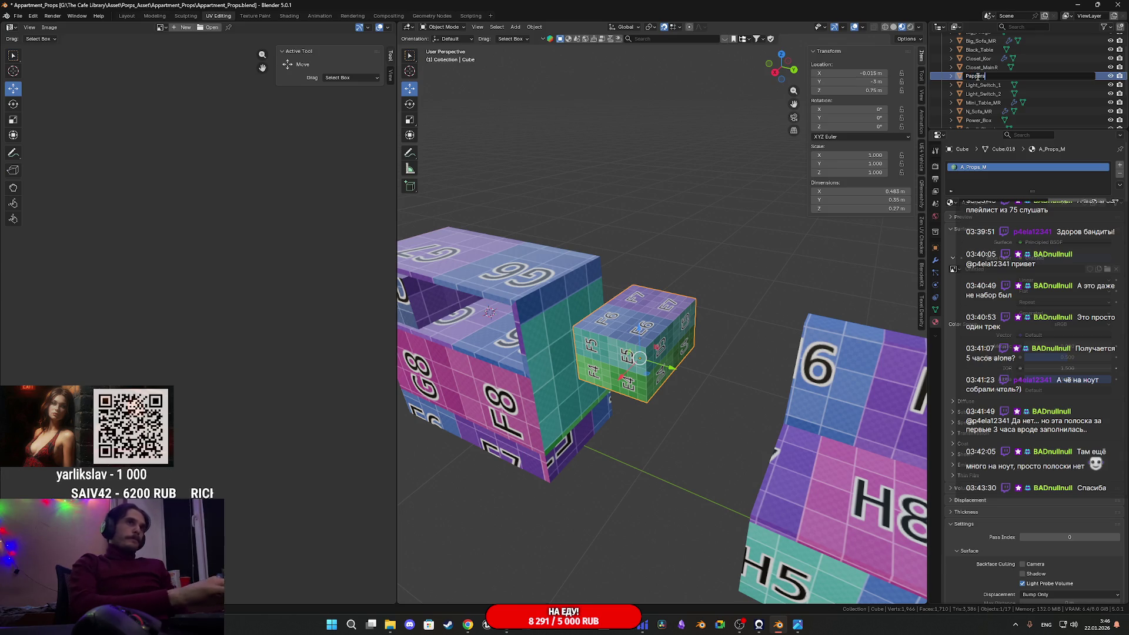
{"action": "key", "text": "Return"}
{"action": "key", "text": "ctrl+s"}
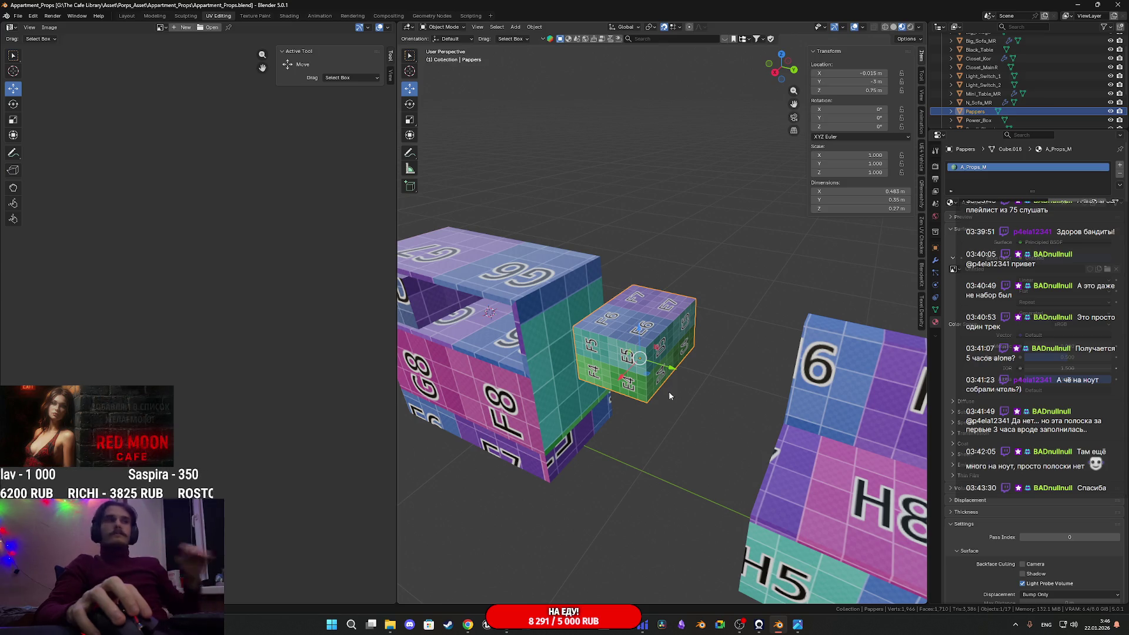
Apply a Cube Projection UV unwrap to the whole Pappers mesh
{"action": "middle_click_drag", "start_coordinate": [669, 394], "coordinate": [670, 373]}
{"action": "key", "text": "Tab"}
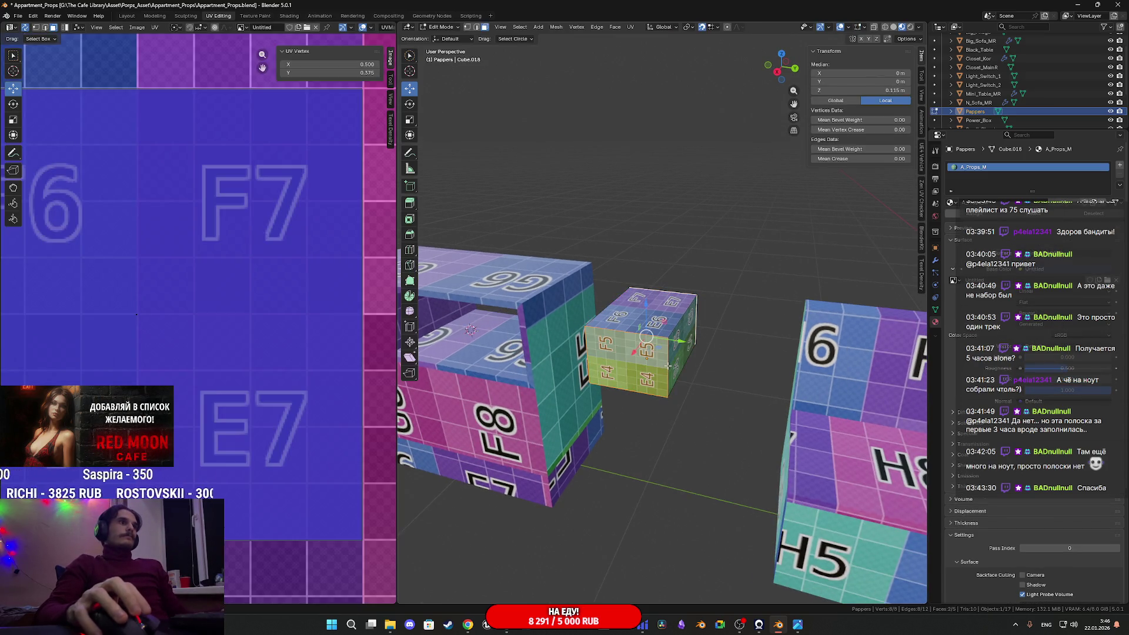
{"action": "key", "text": "a"}
{"action": "left_click", "coordinate": [630, 27]}
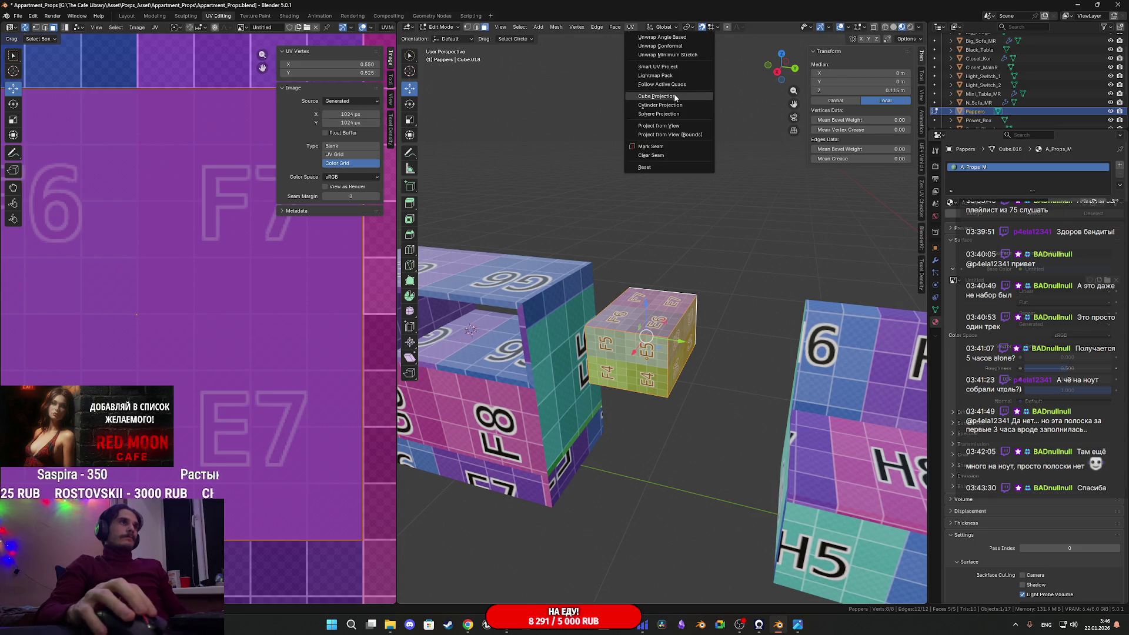
{"action": "left_click", "coordinate": [675, 97]}
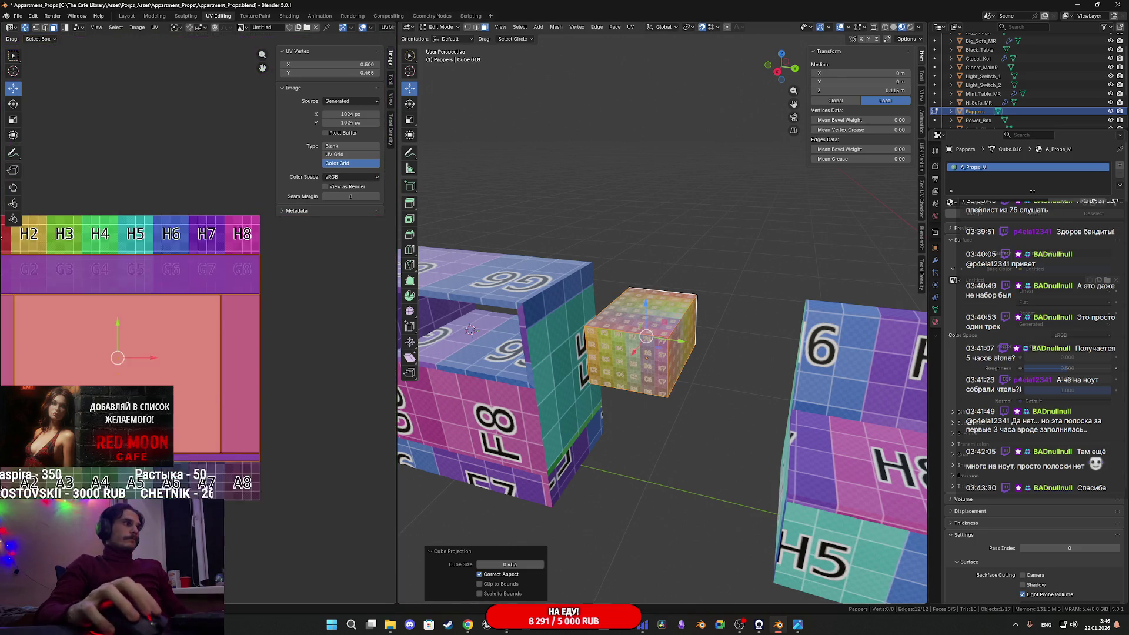
Move the top face's UV island upward in the UV Editor
{"action": "middle_click_drag", "start_coordinate": [460, 367], "coordinate": [682, 364]}
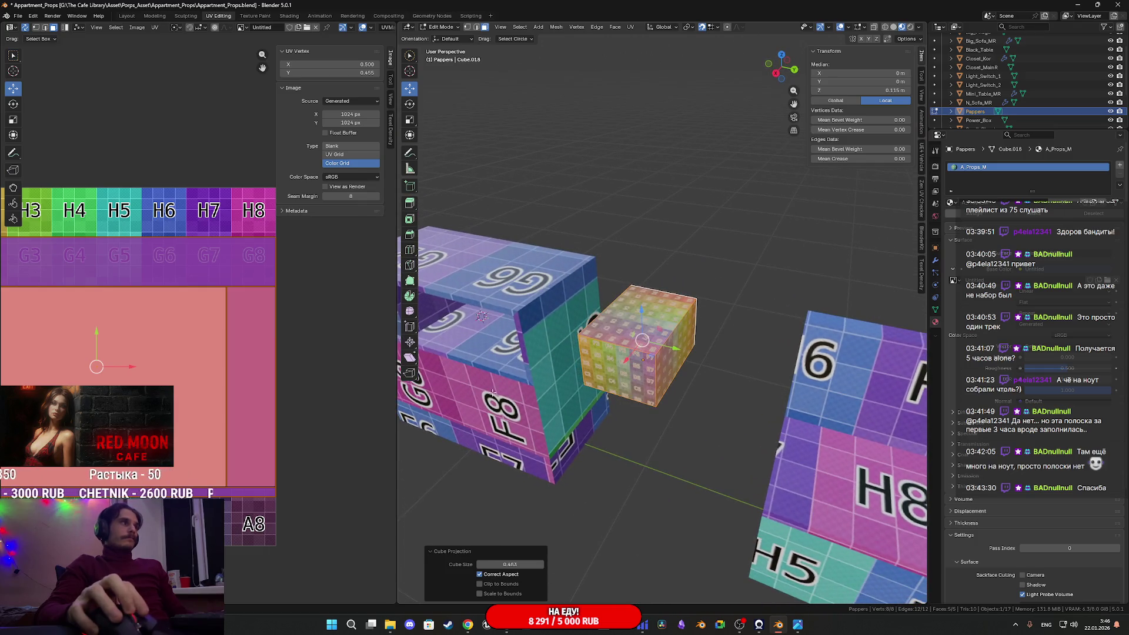
{"action": "scroll", "coordinate": [290, 391], "scroll_direction": "down", "scroll_amount": 2}
{"action": "left_click", "coordinate": [628, 313]}
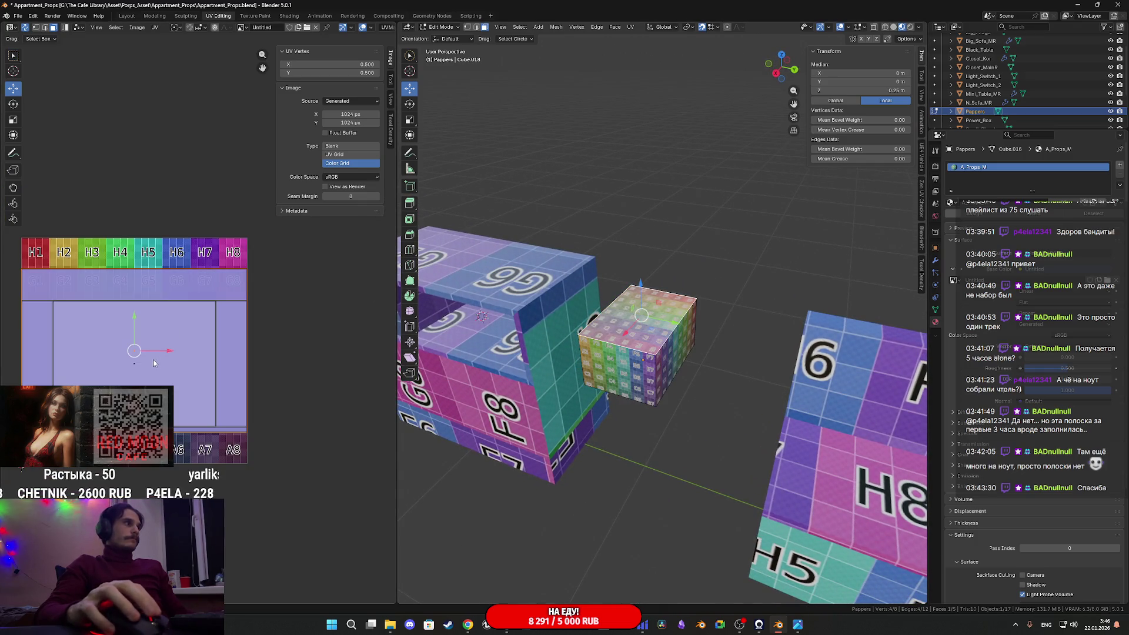
{"action": "key", "text": "g"}
{"action": "left_click", "coordinate": [145, 177]}
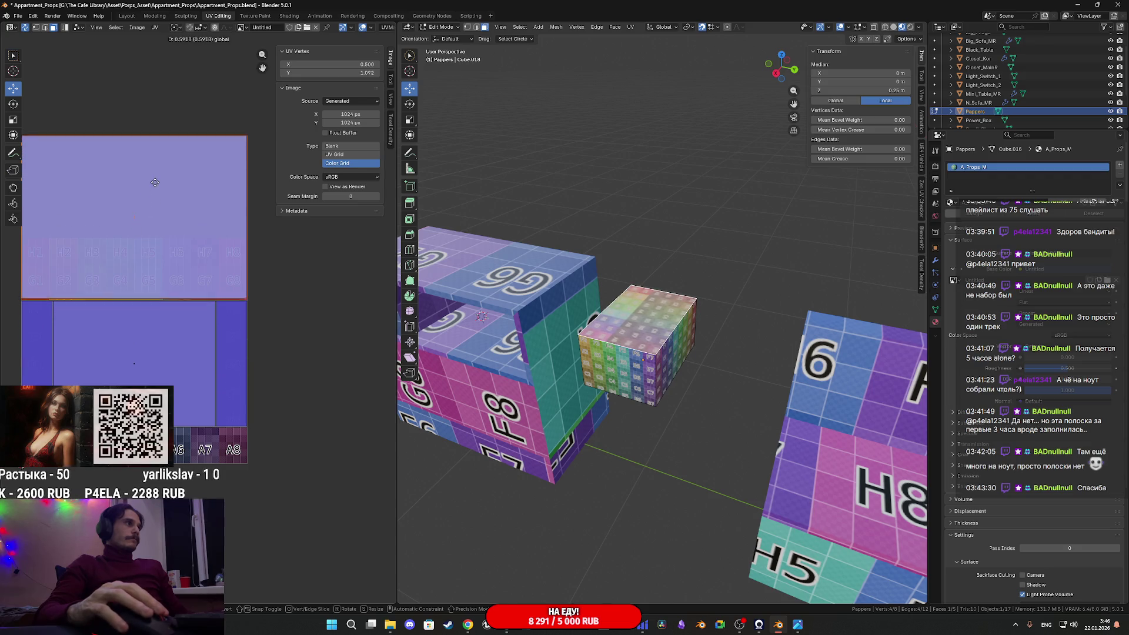
{"action": "scroll", "coordinate": [183, 312], "scroll_direction": "up", "scroll_amount": 2}
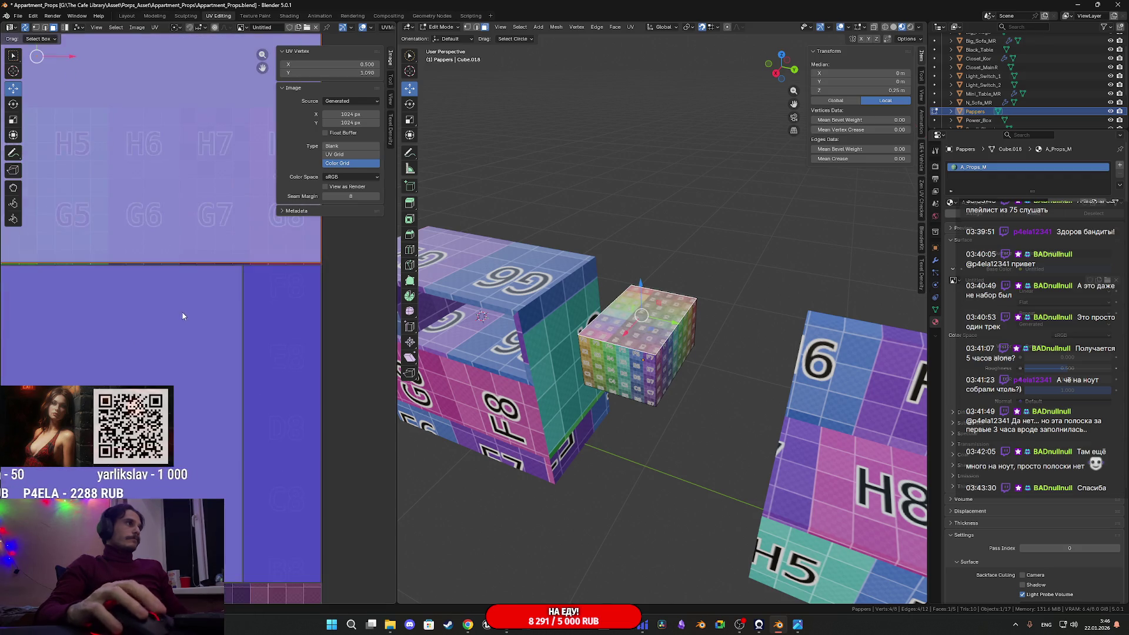
{"action": "scroll", "coordinate": [277, 372], "scroll_direction": "down", "scroll_amount": 2}
Rotate the box's whole UV island 90° and shift it to a new position
{"action": "key", "text": "a"}
{"action": "scroll", "coordinate": [197, 286], "scroll_direction": "down", "scroll_amount": 3}
{"action": "key", "text": "r"}
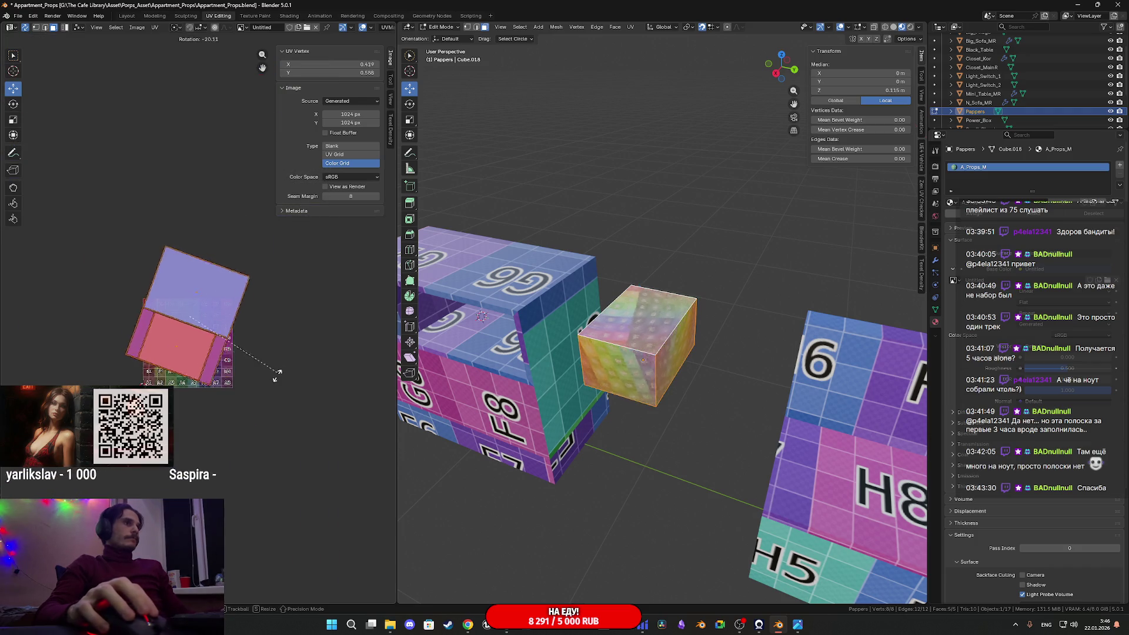
{"action": "left_click", "coordinate": [177, 406]}
{"action": "key", "text": "KP_Decimal"}
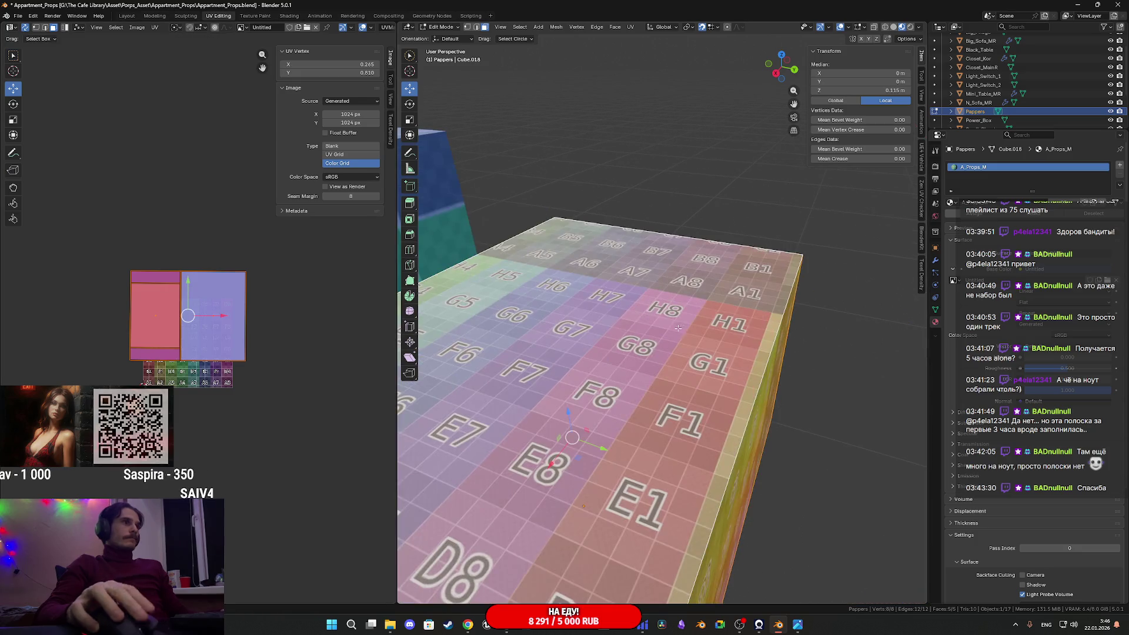
{"action": "scroll", "coordinate": [662, 353], "scroll_direction": "down", "scroll_amount": 3}
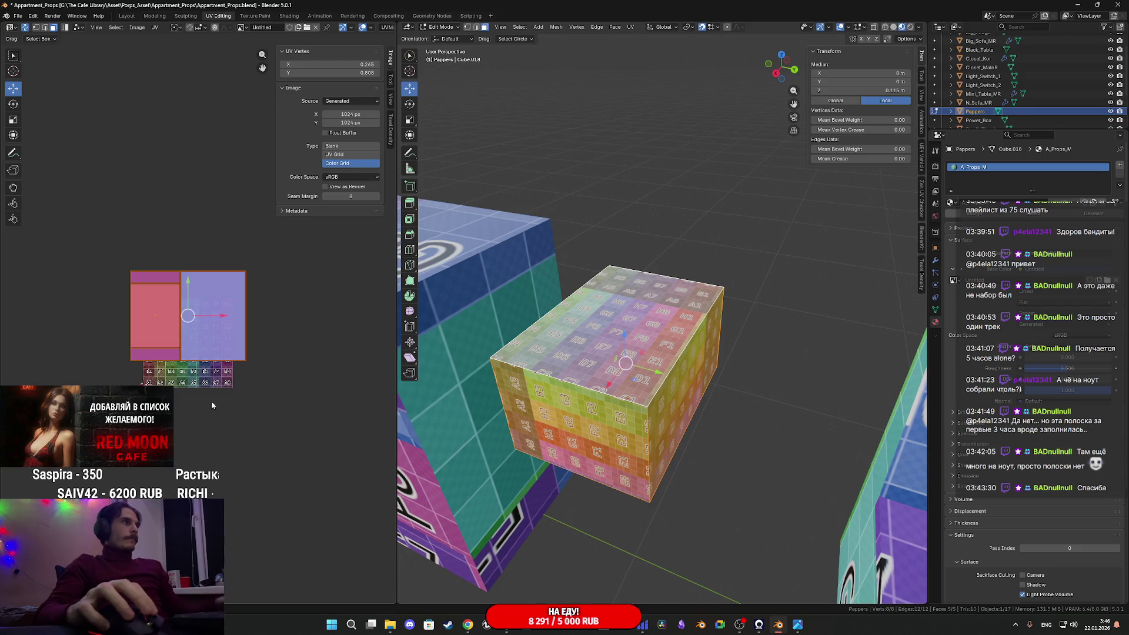
{"action": "key", "text": "g"}
{"action": "left_click", "coordinate": [318, 383]}
Add a six-cut horizontal loop cut around the box's sides
{"action": "middle_click_drag", "start_coordinate": [624, 353], "coordinate": [594, 371]}
{"action": "key", "text": "ctrl+r"}
{"action": "scroll", "coordinate": [504, 346], "scroll_direction": "up", "scroll_amount": 5}
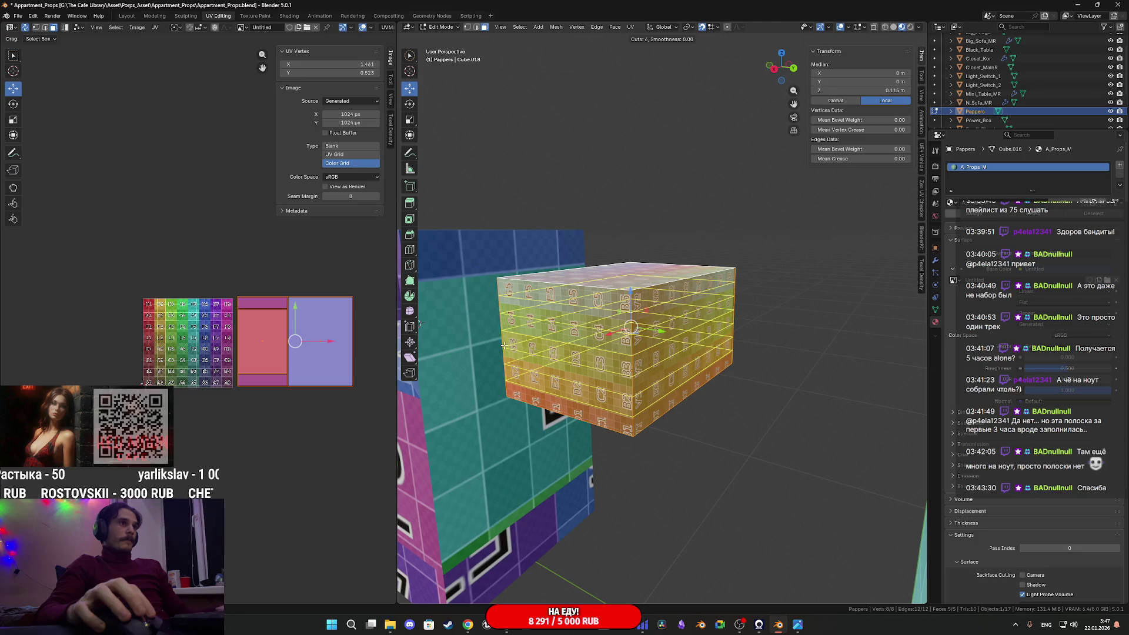
{"action": "left_click", "coordinate": [504, 346]}
Keep the six loops centred and jitter the vertices with the Randomize tool
{"action": "right_click", "coordinate": [504, 346]}
{"action": "mouse_move", "coordinate": [504, 346]}
{"action": "middle_mouse_down"}
{"action": "mouse_move", "coordinate": [656, 365]}
{"action": "mouse_move", "coordinate": [637, 390]}
{"action": "mouse_move", "coordinate": [681, 384]}
{"action": "middle_mouse_up"}
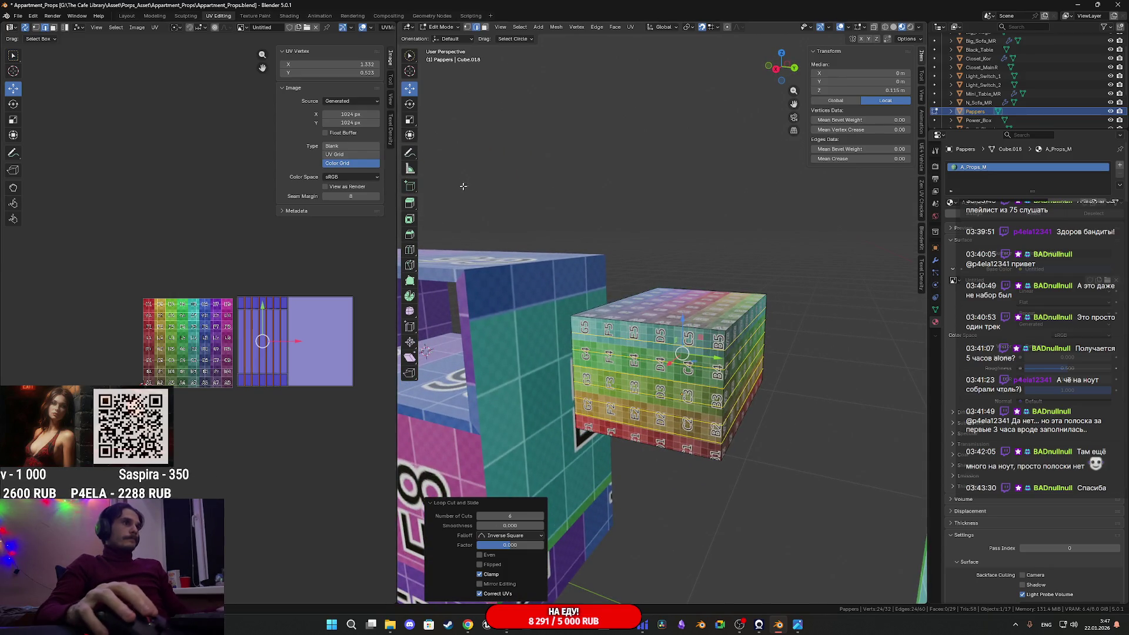
{"action": "left_click", "coordinate": [409, 312]}
{"action": "middle_click_drag", "start_coordinate": [668, 369], "coordinate": [679, 368]}
{"action": "left_click_drag", "start_coordinate": [412, 314], "coordinate": [435, 318]}
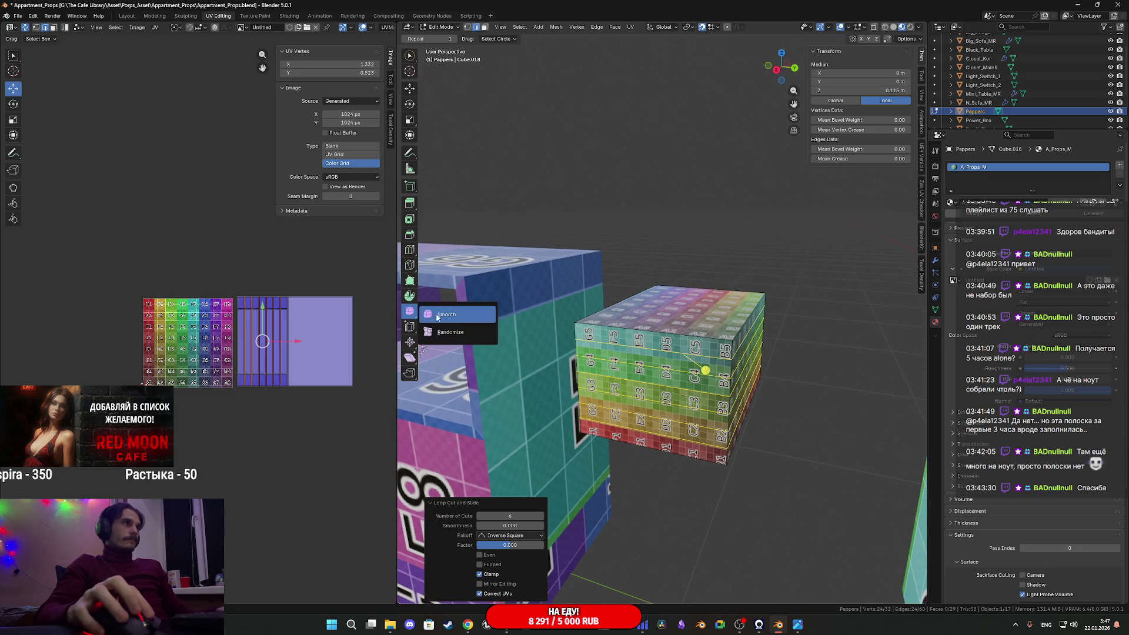
{"action": "left_click", "coordinate": [459, 332]}
{"action": "left_click_drag", "start_coordinate": [705, 371], "coordinate": [708, 366]}
{"action": "left_click", "coordinate": [708, 366]}
{"action": "mouse_move", "coordinate": [708, 366]}
{"action": "middle_mouse_down"}
{"action": "mouse_move", "coordinate": [756, 338]}
{"action": "mouse_move", "coordinate": [702, 356]}
{"action": "middle_mouse_up"}
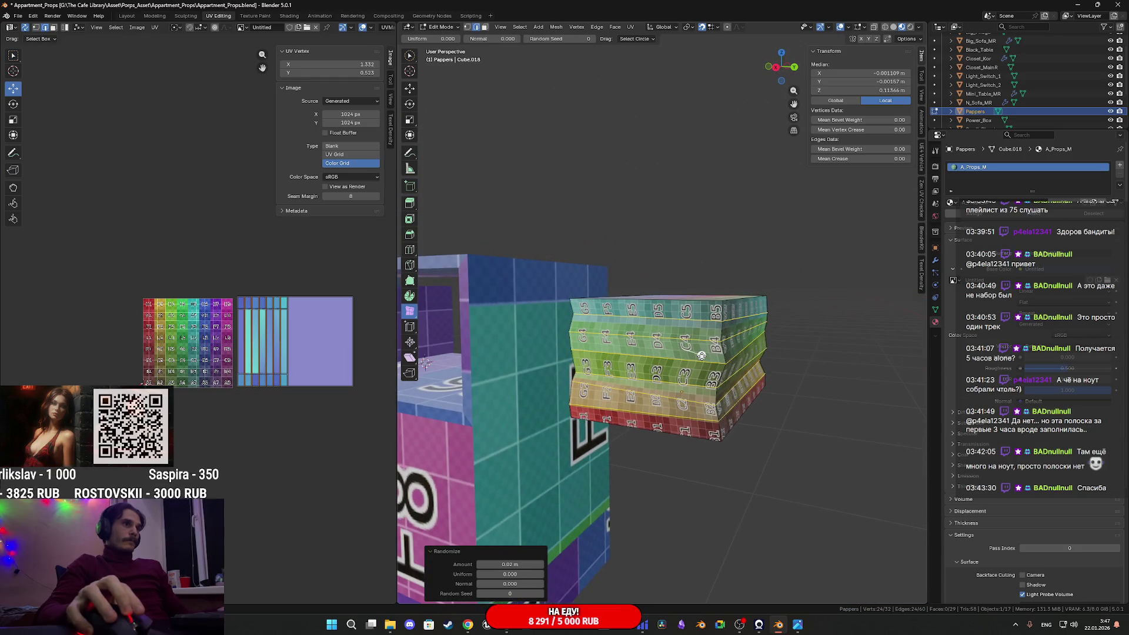
Set the Randomize amount to 0.015 m, try random seeds, and add another loop cut
{"action": "left_click", "coordinate": [517, 565]}
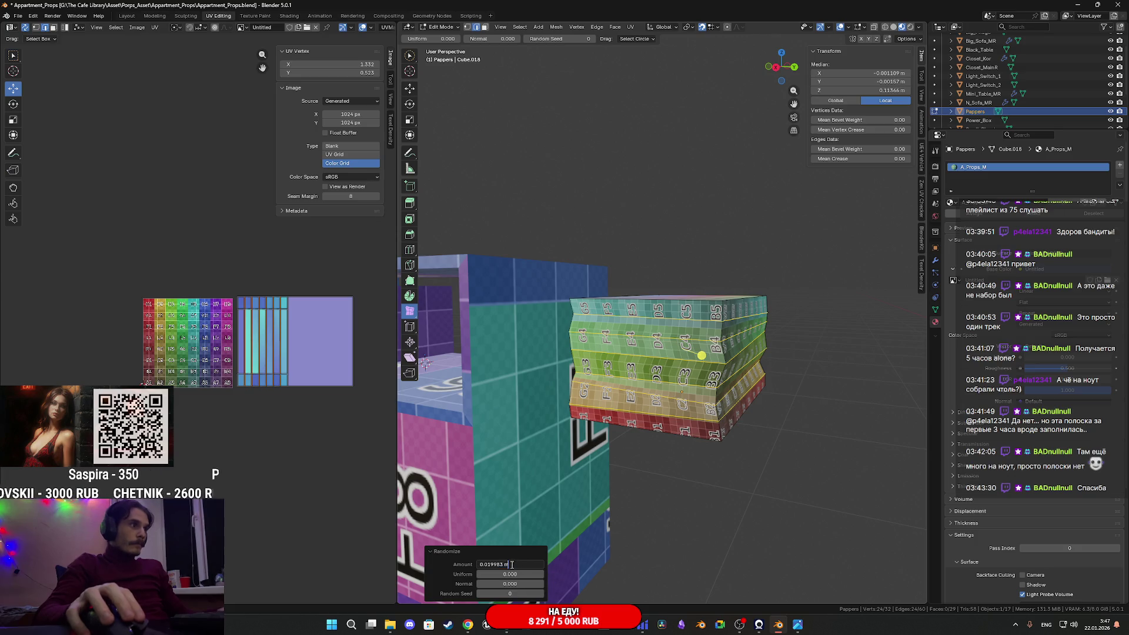
{"action": "type", "text": "0.015"}
{"action": "key", "text": "Return"}
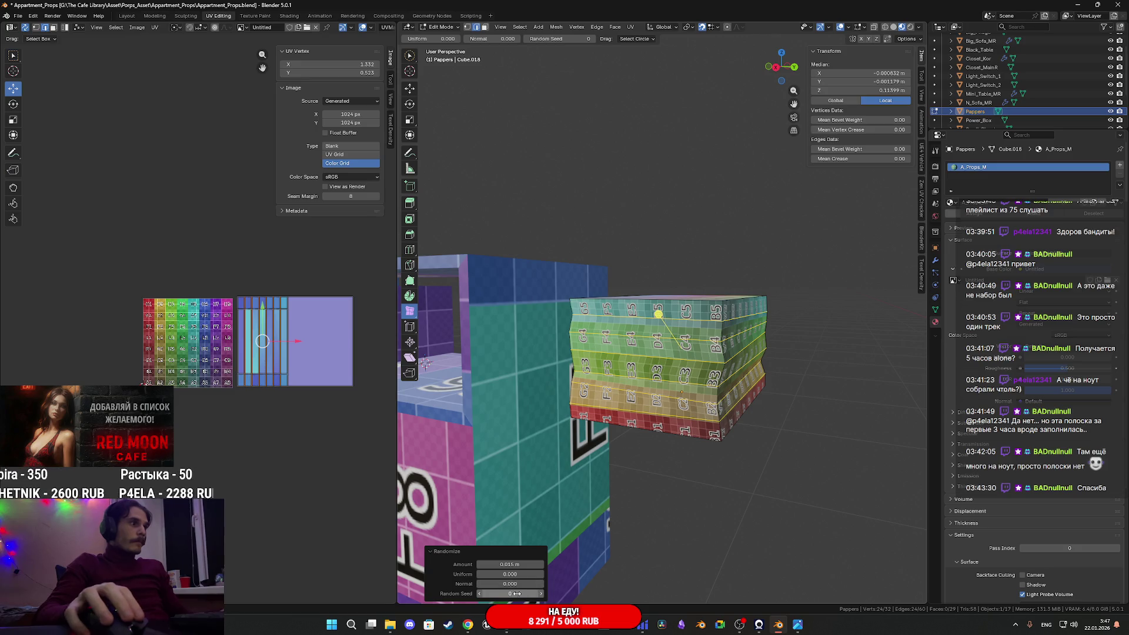
{"action": "mouse_move", "coordinate": [510, 593]}
{"action": "left_mouse_down"}
{"action": "mouse_move", "coordinate": [487, 593]}
{"action": "mouse_move", "coordinate": [501, 594]}
{"action": "left_mouse_up"}
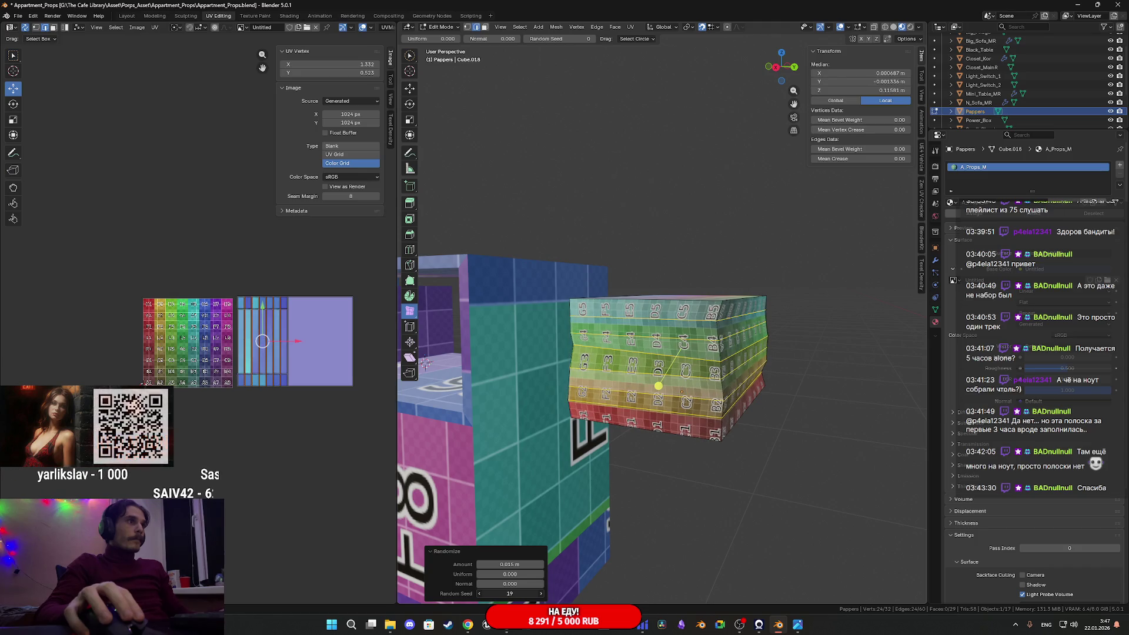
{"action": "mouse_move", "coordinate": [524, 518]}
{"action": "middle_mouse_down"}
{"action": "mouse_move", "coordinate": [570, 447]}
{"action": "mouse_move", "coordinate": [795, 434]}
{"action": "middle_mouse_up"}
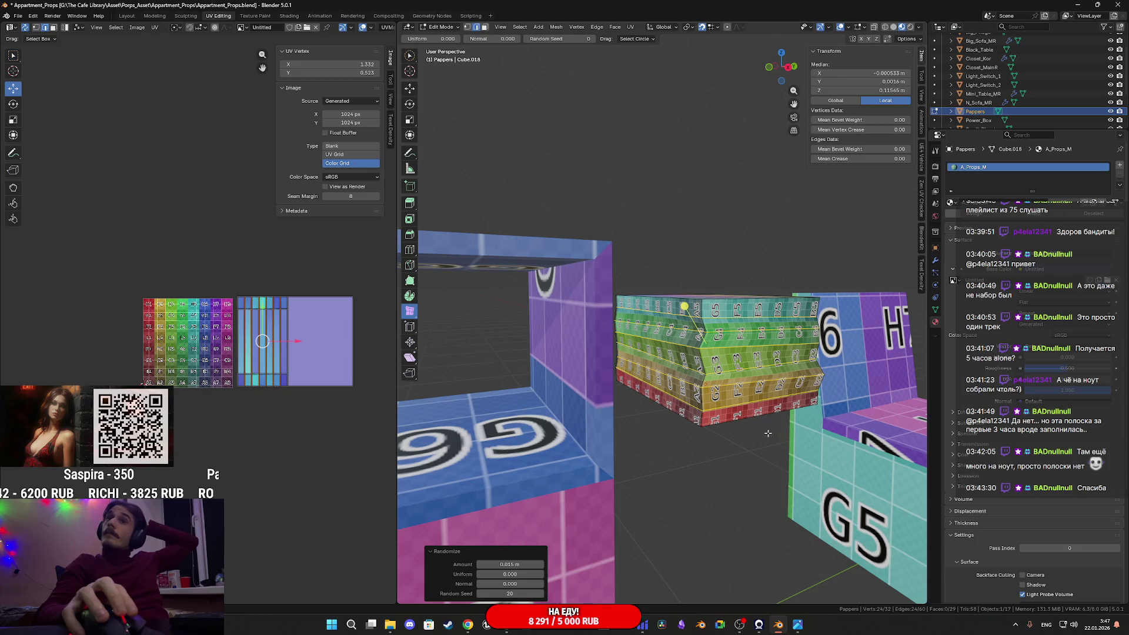
{"action": "mouse_move", "coordinate": [776, 429]}
{"action": "middle_mouse_down"}
{"action": "mouse_move", "coordinate": [608, 441]}
{"action": "mouse_move", "coordinate": [688, 449]}
{"action": "mouse_move", "coordinate": [734, 420]}
{"action": "mouse_move", "coordinate": [764, 443]}
{"action": "mouse_move", "coordinate": [641, 424]}
{"action": "middle_mouse_up"}
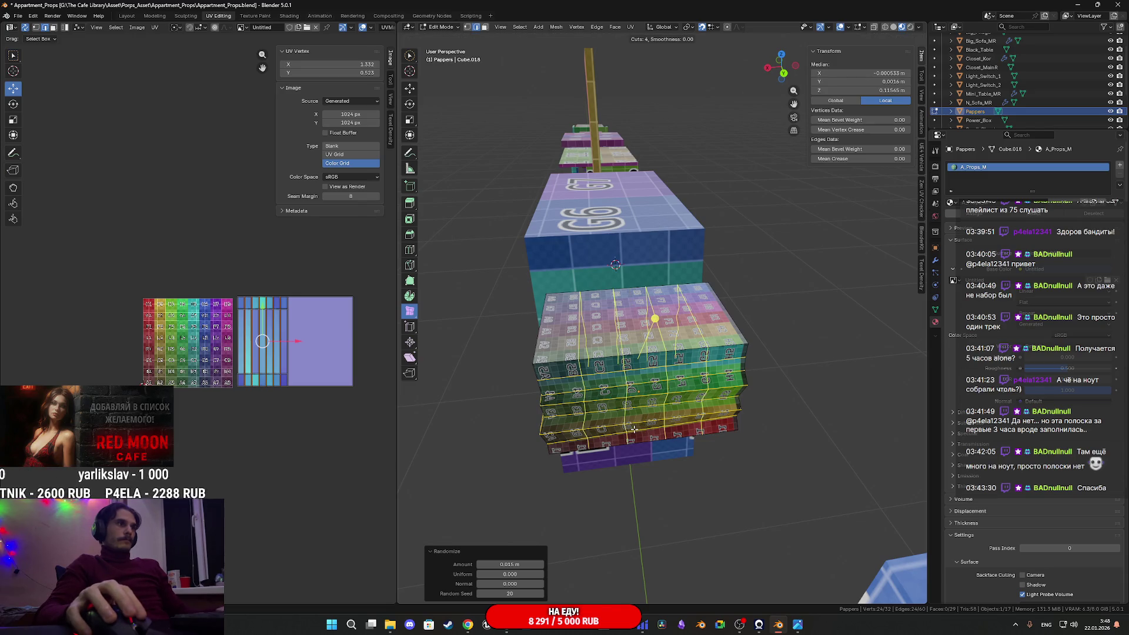
{"action": "left_click", "coordinate": [634, 430]}
Add a centred three-cut loop cut and select two vertical edge loops
{"action": "right_click", "coordinate": [634, 430]}
{"action": "mouse_move", "coordinate": [634, 430]}
{"action": "middle_mouse_down"}
{"action": "mouse_move", "coordinate": [705, 434]}
{"action": "mouse_move", "coordinate": [635, 435]}
{"action": "middle_mouse_up"}
{"action": "key", "text": "ctrl+r"}
{"action": "scroll", "coordinate": [666, 438], "scroll_direction": "up", "scroll_amount": 2}
{"action": "left_click", "coordinate": [666, 438]}
{"action": "right_click", "coordinate": [667, 438]}
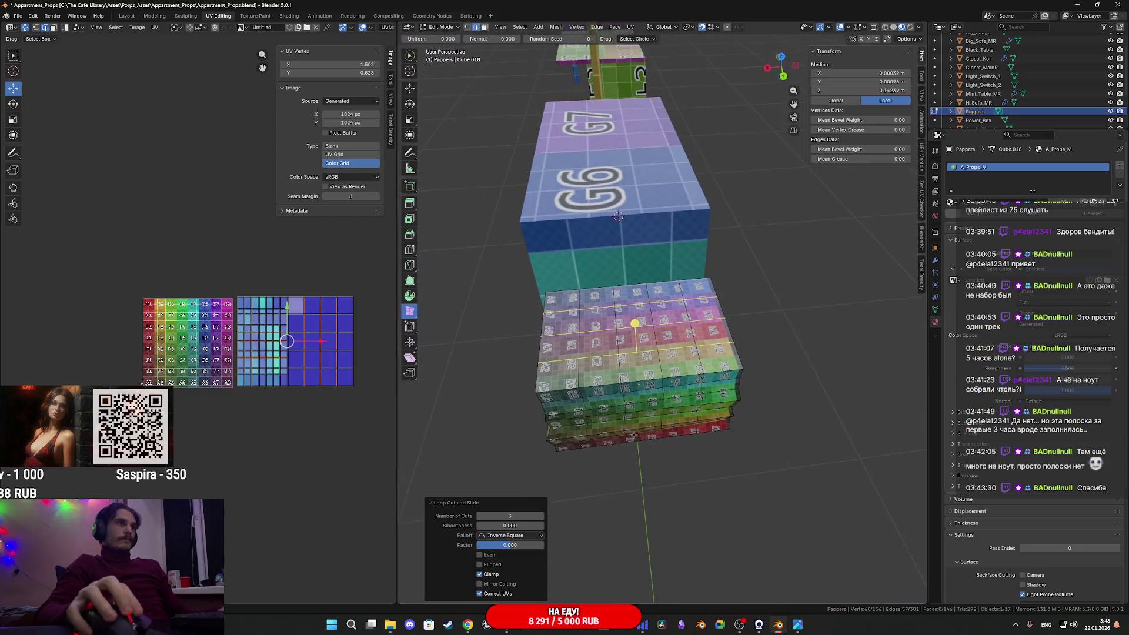
{"action": "left_click", "coordinate": [622, 367], "text": "alt+shift"}
{"action": "left_click", "coordinate": [584, 374], "text": "alt+shift"}
{"action": "middle_click_drag", "start_coordinate": [584, 373], "coordinate": [663, 368]}
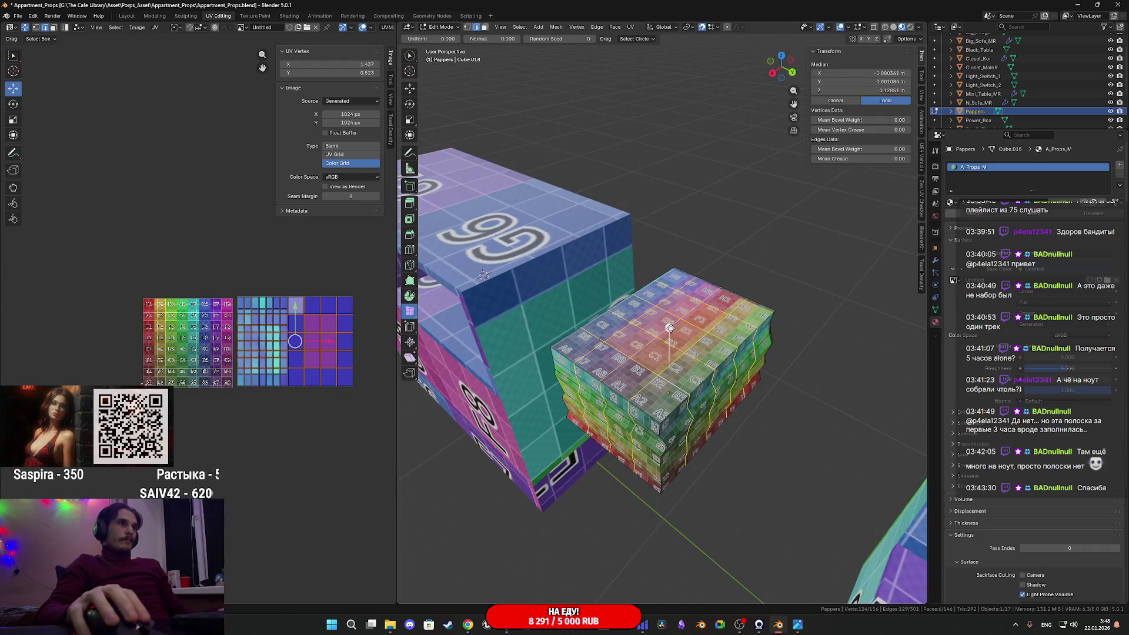
Re-jitter the selection with Randomize amount 0.0154 m and random seed 5
{"action": "left_click_drag", "start_coordinate": [670, 328], "coordinate": [669, 329]}
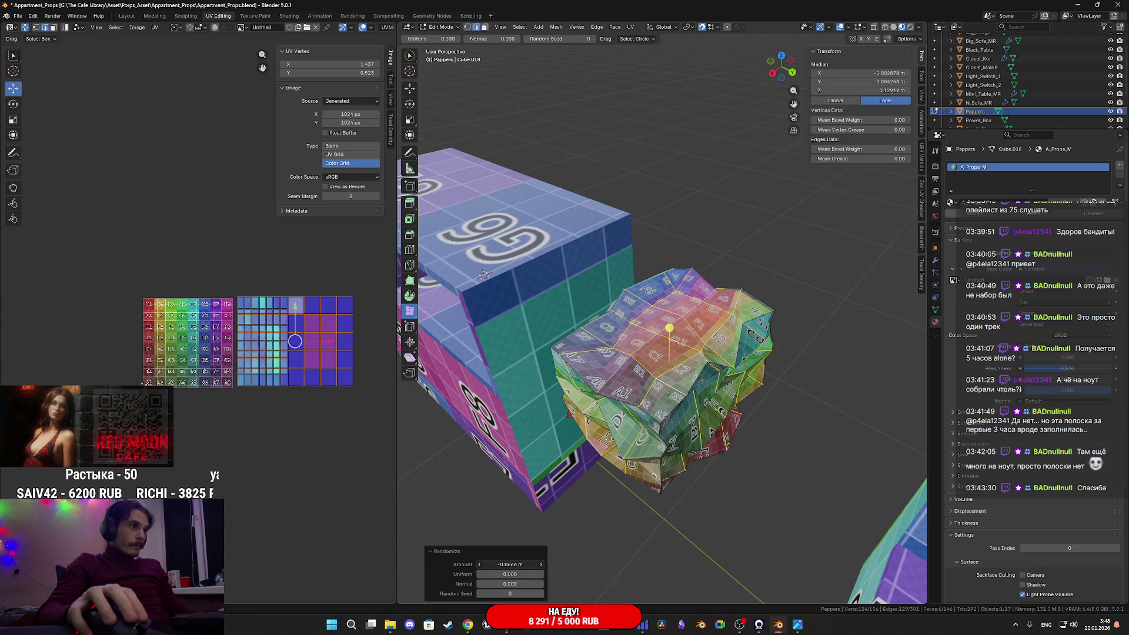
{"action": "mouse_move", "coordinate": [500, 564]}
{"action": "left_mouse_down"}
{"action": "mouse_move", "coordinate": [489, 564]}
{"action": "mouse_move", "coordinate": [528, 564]}
{"action": "left_mouse_up"}
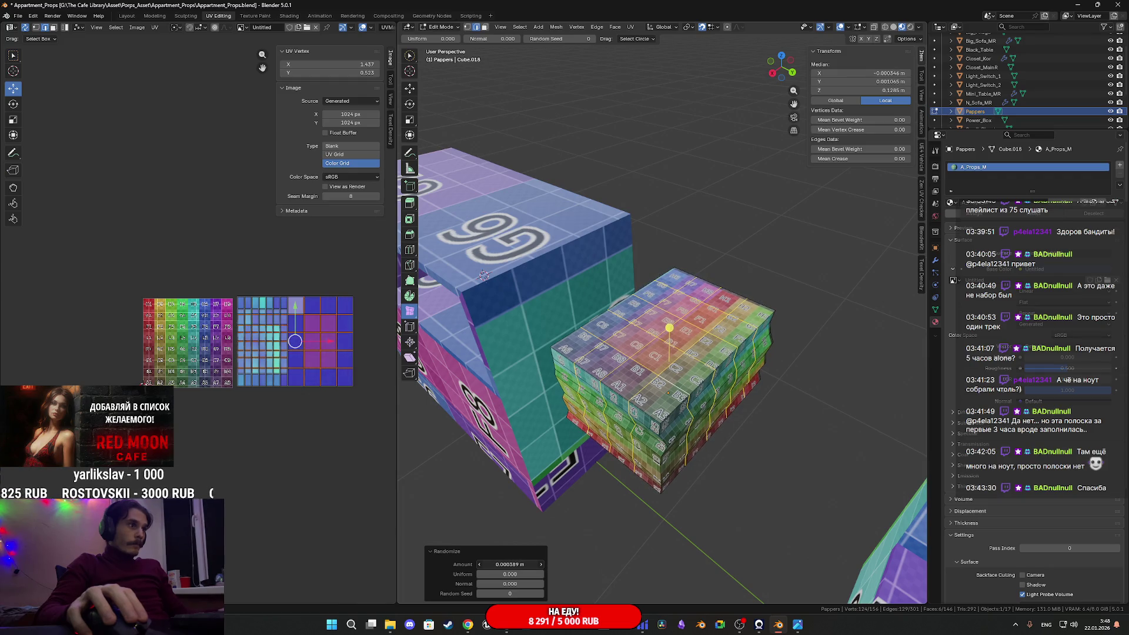
{"action": "left_click_drag", "start_coordinate": [528, 564], "coordinate": [533, 564]}
{"action": "middle_click_drag", "start_coordinate": [691, 481], "coordinate": [702, 406]}
{"action": "left_click_drag", "start_coordinate": [510, 593], "coordinate": [517, 594]}
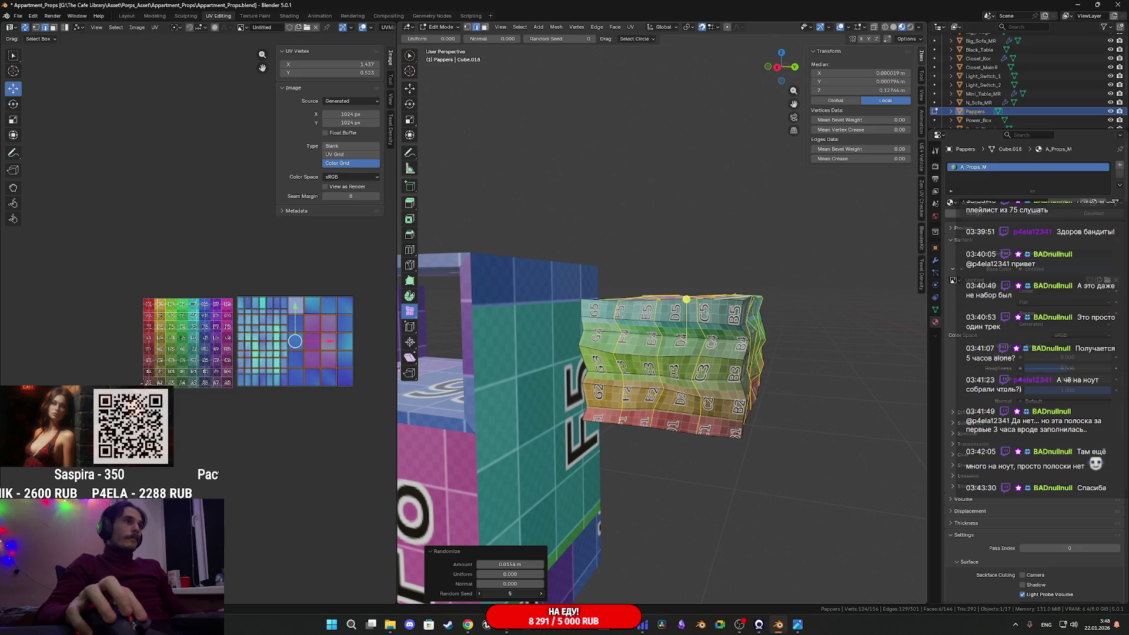
{"action": "mouse_move", "coordinate": [641, 447]}
{"action": "middle_mouse_down"}
{"action": "mouse_move", "coordinate": [677, 439]}
{"action": "mouse_move", "coordinate": [563, 424]}
{"action": "middle_mouse_up"}
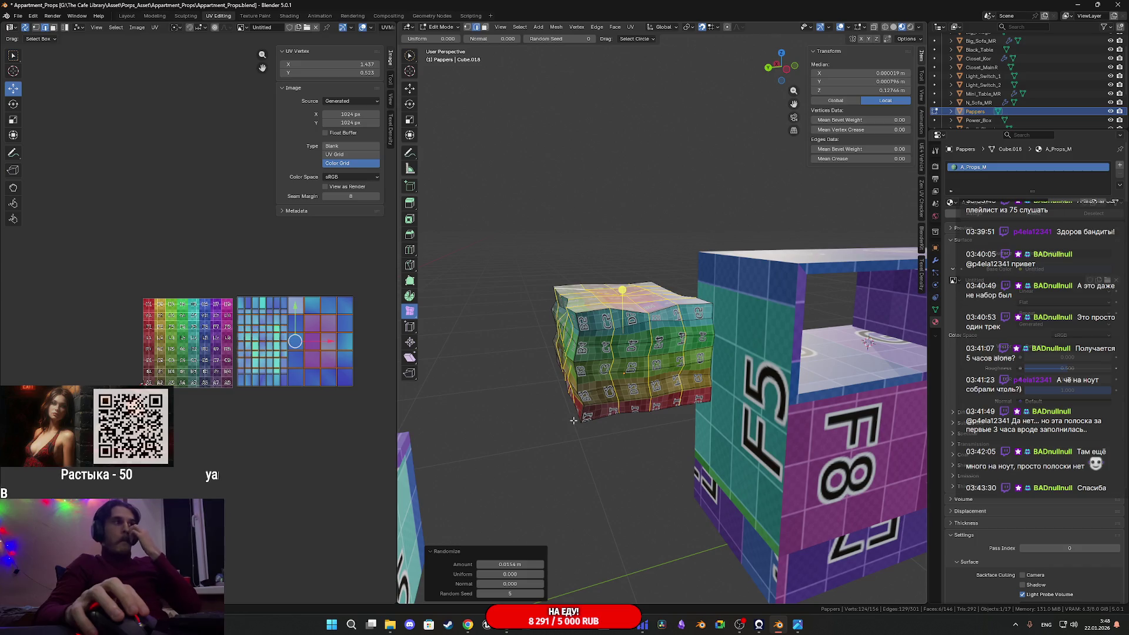
{"action": "middle_click_drag", "start_coordinate": [605, 386], "coordinate": [622, 380]}
Return to Object Mode, switch to Solid shading, and apply Shade Auto Smooth to Pappers
{"action": "key", "text": "Tab"}
{"action": "key", "text": "z"}
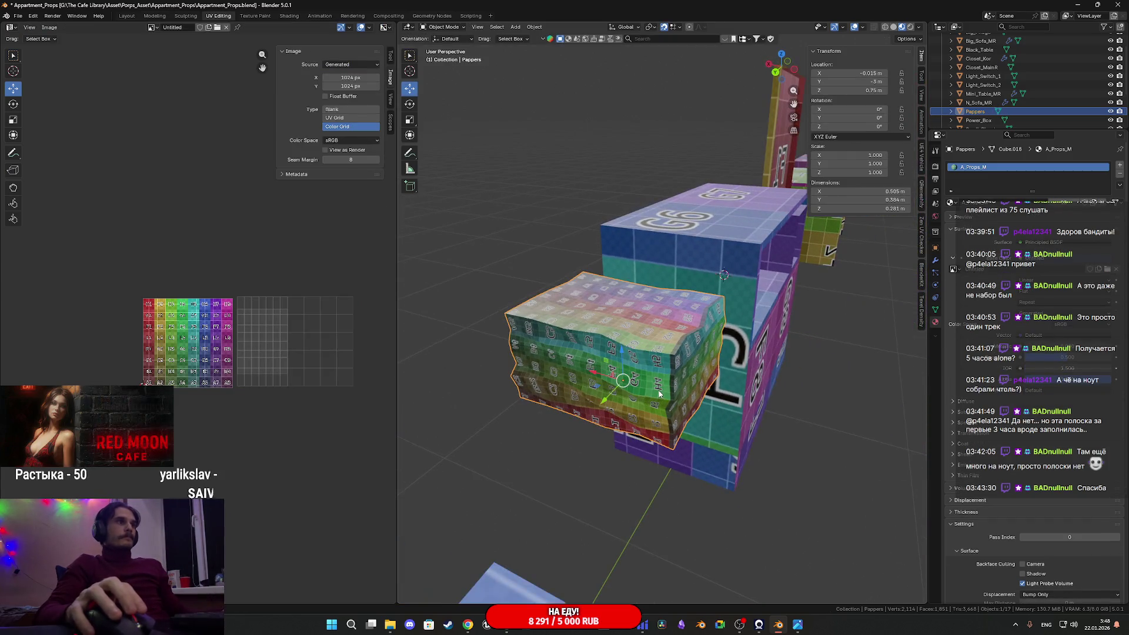
{"action": "left_click", "coordinate": [718, 400]}
{"action": "right_click", "coordinate": [641, 372]}
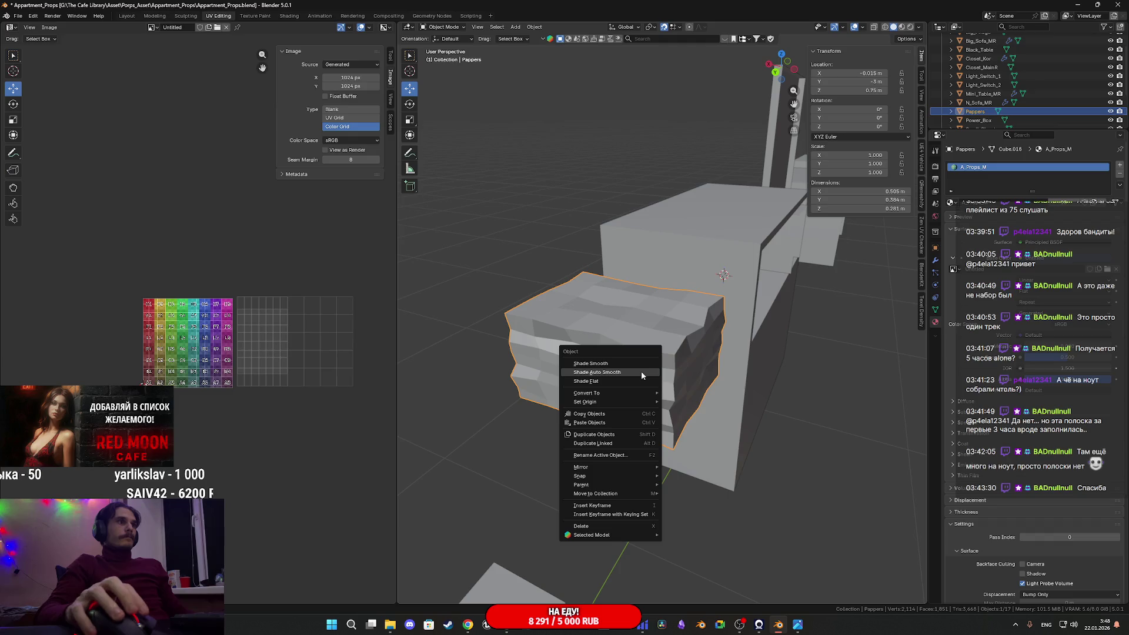
{"action": "left_click", "coordinate": [633, 373]}
{"action": "mouse_move", "coordinate": [641, 374]}
{"action": "middle_mouse_down"}
{"action": "mouse_move", "coordinate": [718, 365]}
{"action": "mouse_move", "coordinate": [708, 366]}
{"action": "mouse_move", "coordinate": [908, 383]}
{"action": "mouse_move", "coordinate": [911, 360]}
{"action": "mouse_move", "coordinate": [749, 351]}
{"action": "mouse_move", "coordinate": [674, 368]}
{"action": "mouse_move", "coordinate": [700, 380]}
{"action": "mouse_move", "coordinate": [690, 369]}
{"action": "mouse_move", "coordinate": [762, 372]}
{"action": "mouse_move", "coordinate": [726, 393]}
{"action": "mouse_move", "coordinate": [687, 373]}
{"action": "middle_mouse_up"}
{"action": "scroll", "coordinate": [762, 372], "scroll_direction": "down", "scroll_amount": 5}
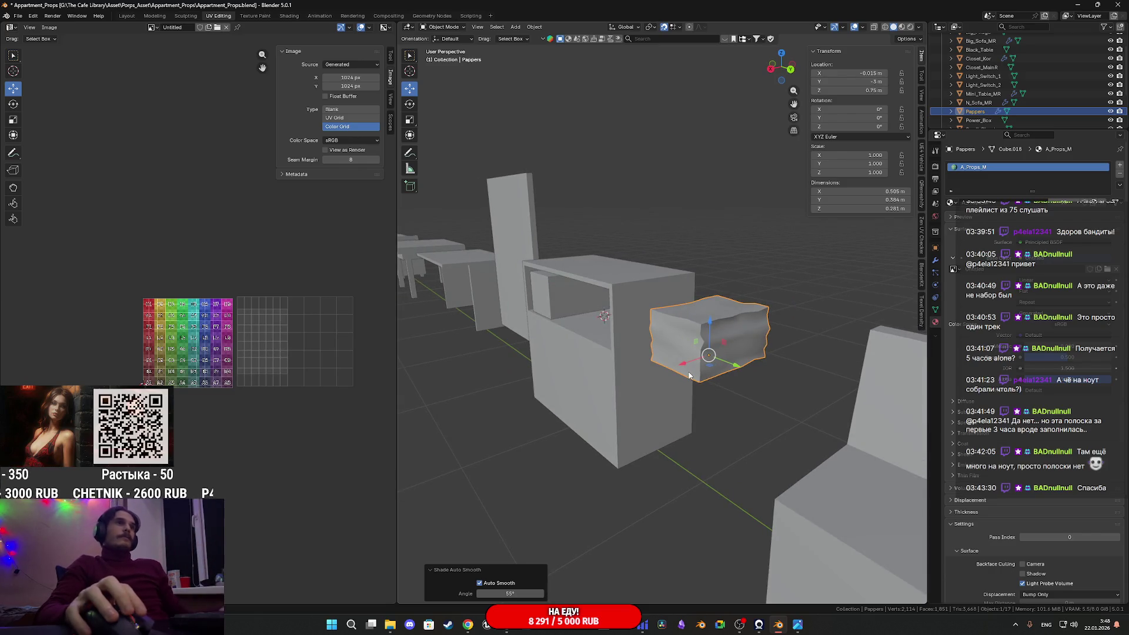
Move the paper stack along Y and adjust its position in Right Ortho view
{"action": "middle_click_drag", "start_coordinate": [690, 399], "coordinate": [662, 362]}
{"action": "key", "text": "g"}
{"action": "key", "text": "y"}
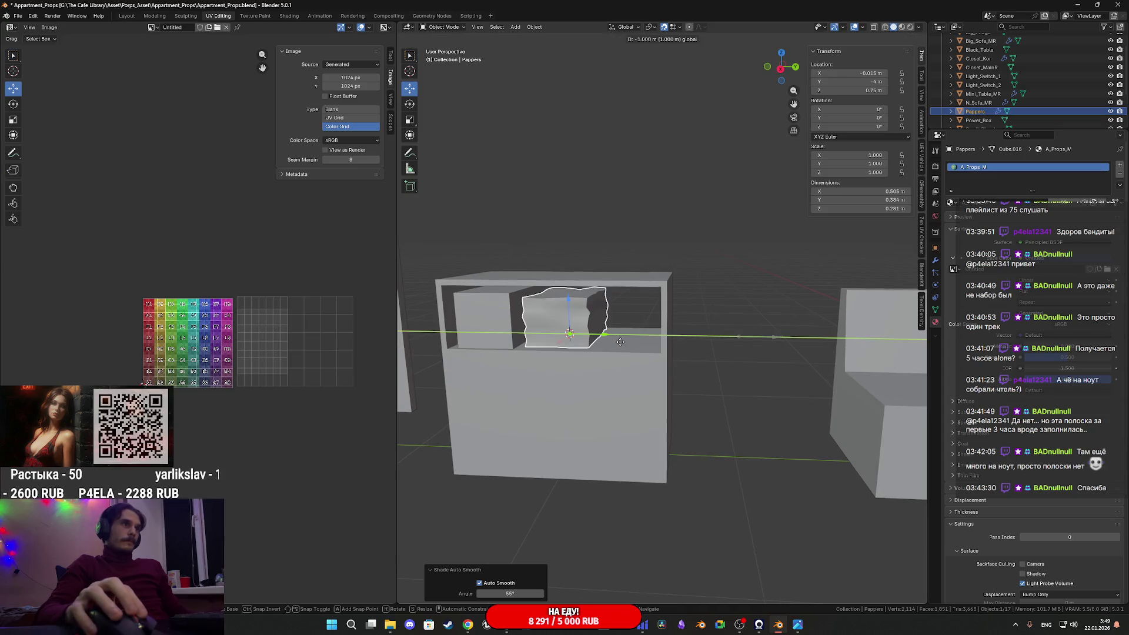
{"action": "left_click", "coordinate": [621, 342]}
{"action": "left_click", "coordinate": [779, 70]}
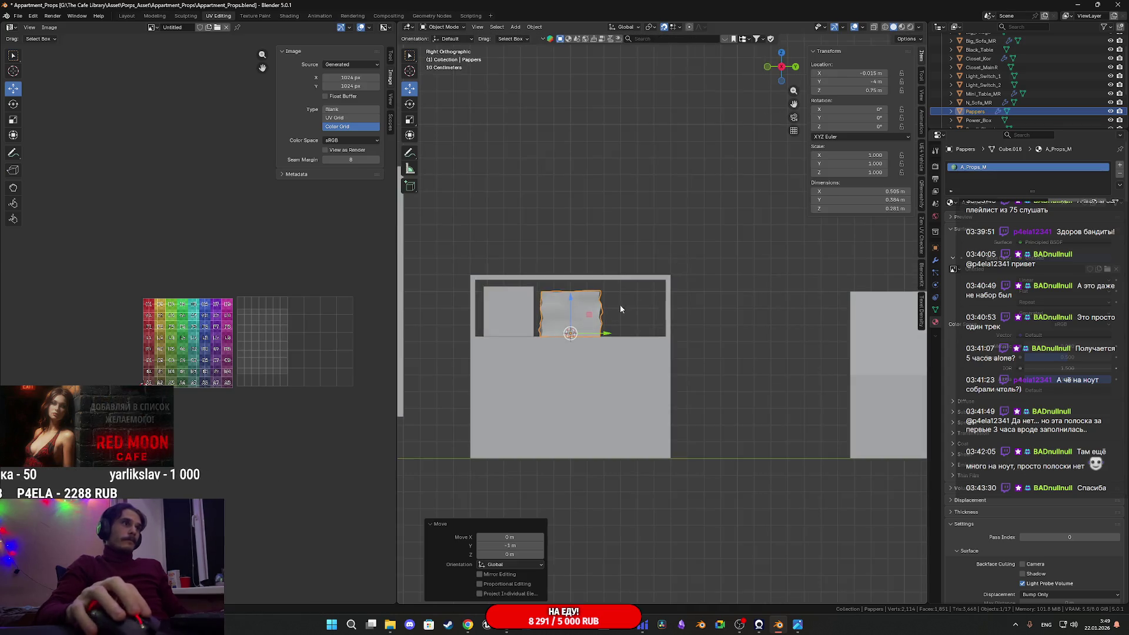
{"action": "scroll", "coordinate": [634, 290], "scroll_direction": "up", "scroll_amount": 3}
{"action": "left_click_drag", "start_coordinate": [503, 354], "coordinate": [599, 358]}
{"action": "scroll", "coordinate": [599, 359], "scroll_direction": "down", "scroll_amount": 2}
{"action": "mouse_move", "coordinate": [598, 359]}
{"action": "middle_mouse_down"}
{"action": "mouse_move", "coordinate": [587, 382]}
{"action": "mouse_move", "coordinate": [625, 404]}
{"action": "mouse_move", "coordinate": [708, 389]}
{"action": "mouse_move", "coordinate": [651, 321]}
{"action": "middle_mouse_up"}
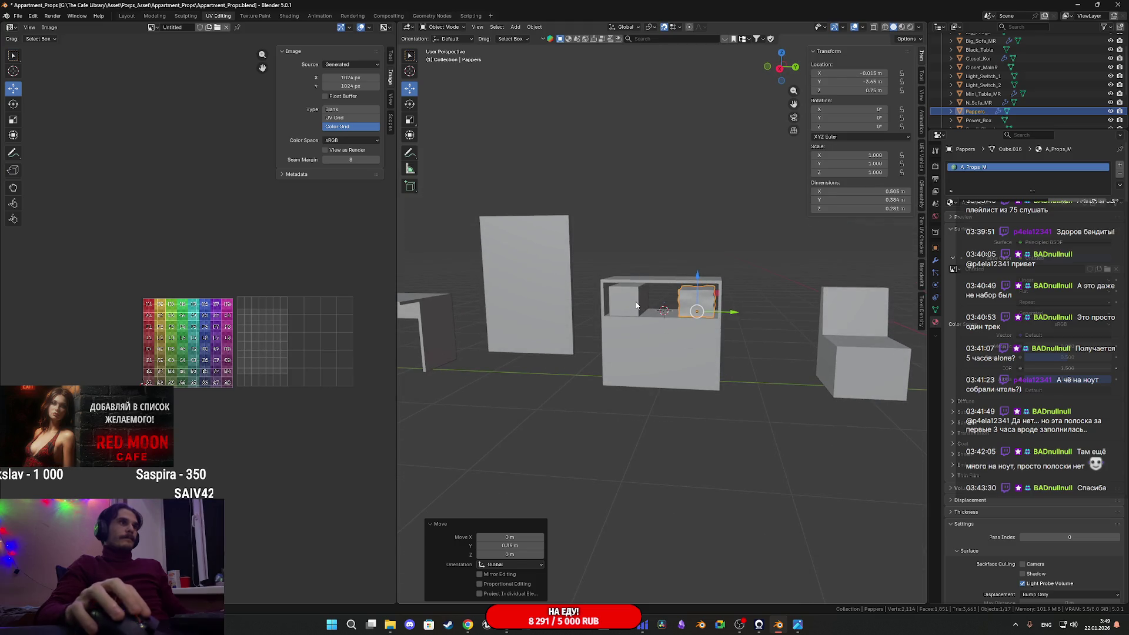
{"action": "scroll", "coordinate": [756, 251], "scroll_direction": "down", "scroll_amount": 2}
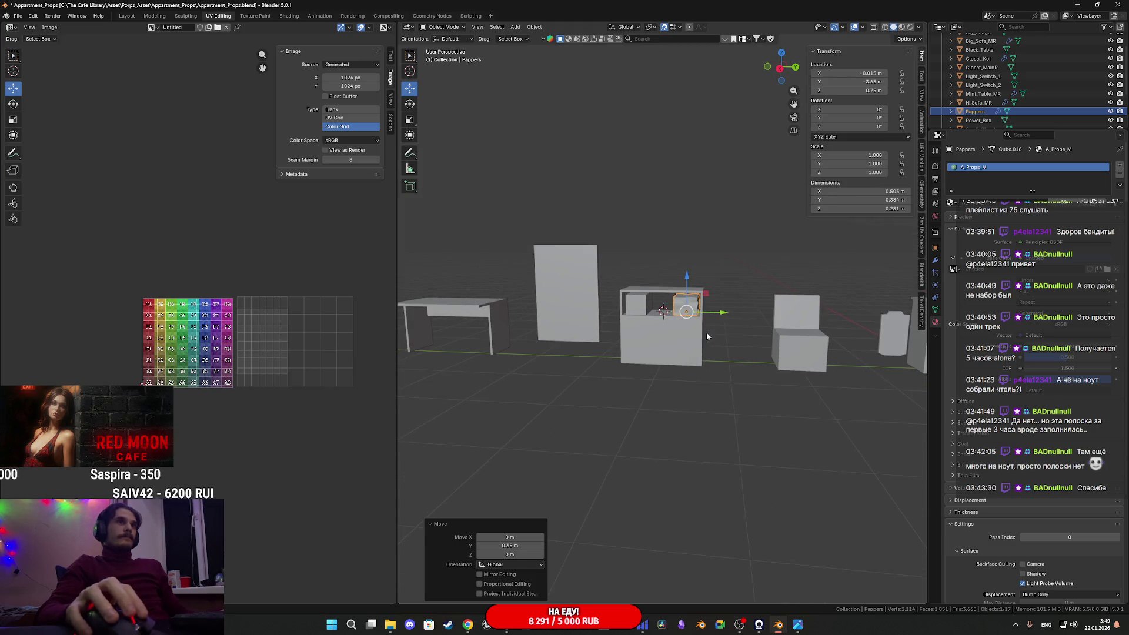
Move the paper stack out onto the floor beside the cabinet
{"action": "left_click", "coordinate": [642, 305]}
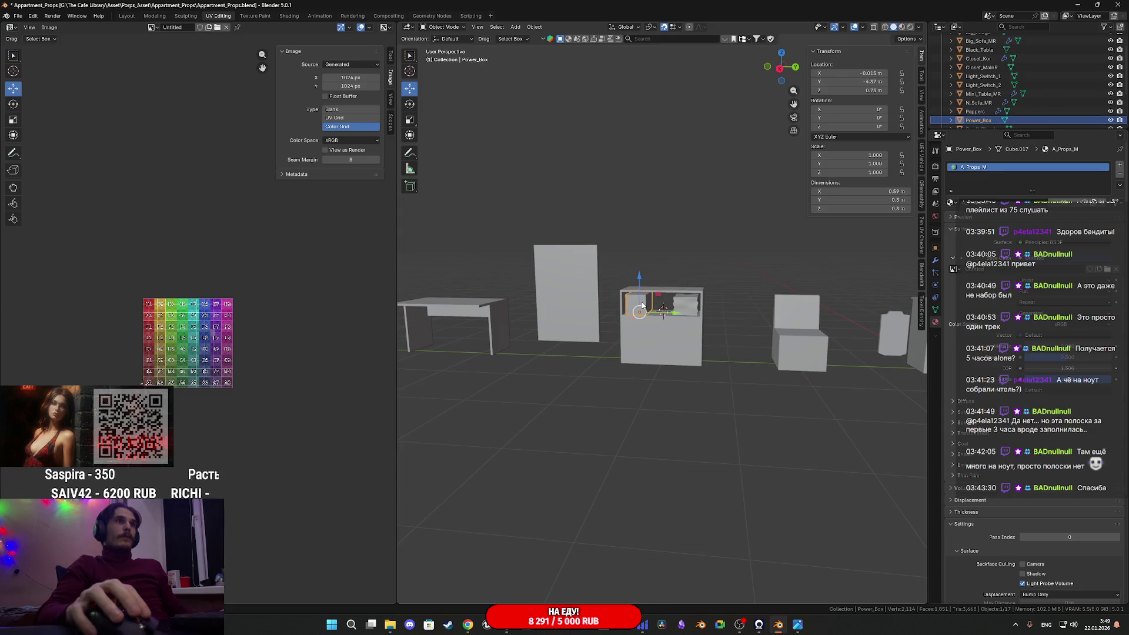
{"action": "left_click", "coordinate": [678, 309]}
{"action": "middle_click_drag", "start_coordinate": [678, 308], "coordinate": [667, 356], "text": "shift"}
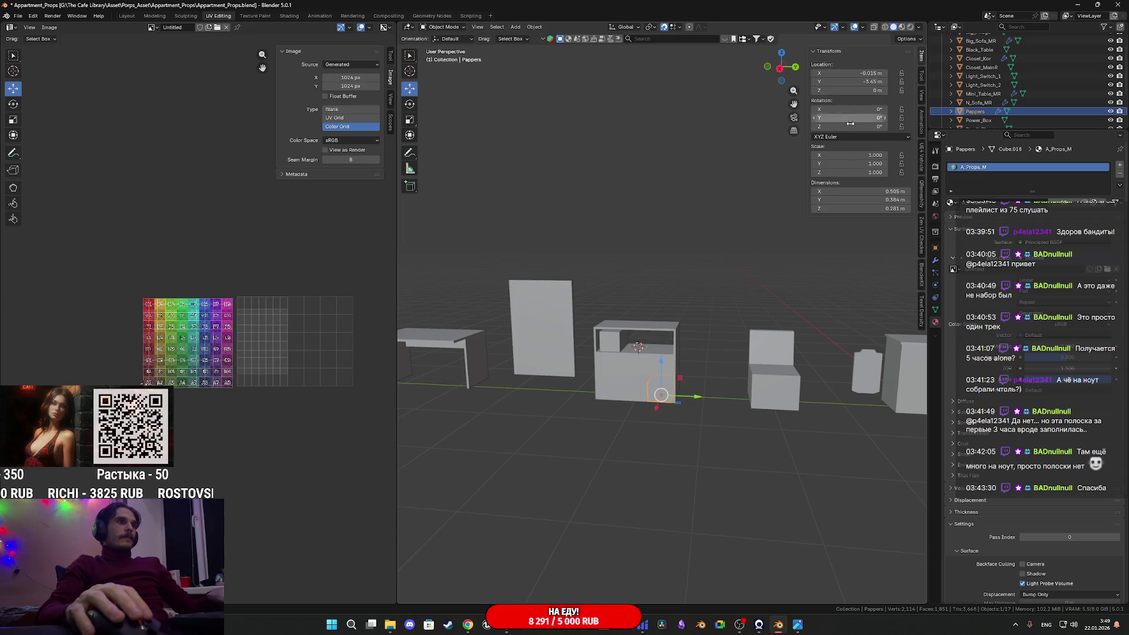
{"action": "left_click_drag", "start_coordinate": [689, 399], "coordinate": [725, 401]}
Drag the Power_Box out of the shelf along Y to −3 m
{"action": "left_click", "coordinate": [611, 344]}
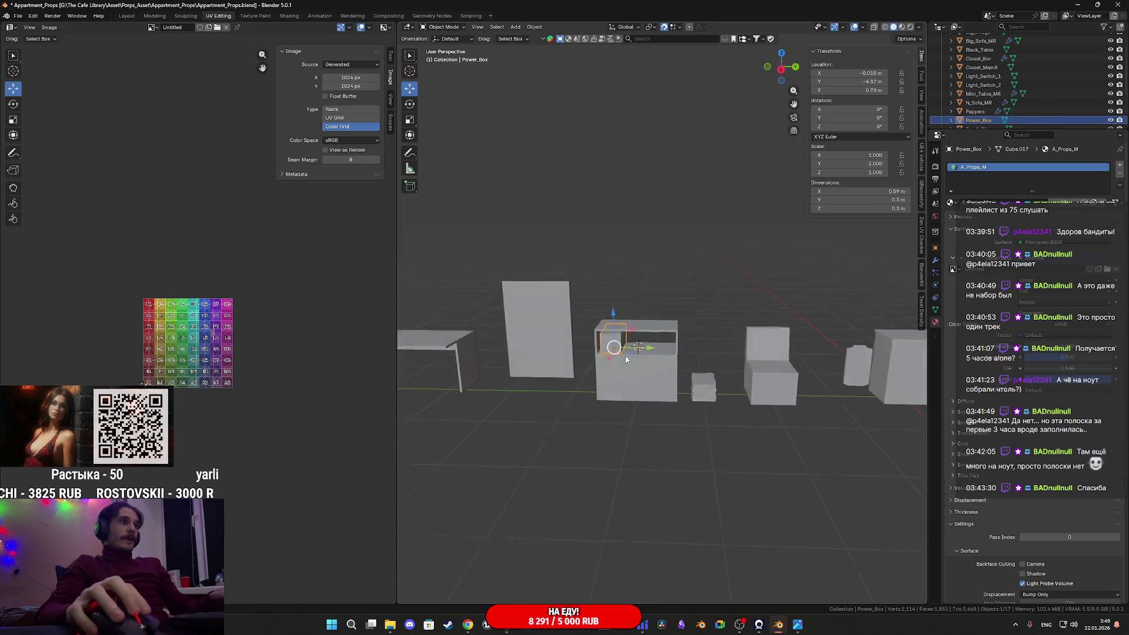
{"action": "middle_click_drag", "start_coordinate": [611, 344], "coordinate": [622, 372]}
{"action": "left_click_drag", "start_coordinate": [647, 351], "coordinate": [694, 347]}
{"action": "mouse_move", "coordinate": [694, 347]}
{"action": "middle_mouse_down"}
{"action": "mouse_move", "coordinate": [731, 347]}
{"action": "mouse_move", "coordinate": [697, 392]}
{"action": "mouse_move", "coordinate": [548, 406]}
{"action": "mouse_move", "coordinate": [527, 393]}
{"action": "mouse_move", "coordinate": [637, 449]}
{"action": "mouse_move", "coordinate": [712, 394]}
{"action": "mouse_move", "coordinate": [735, 438]}
{"action": "mouse_move", "coordinate": [826, 469]}
{"action": "middle_mouse_up"}
{"action": "scroll", "coordinate": [688, 472], "scroll_direction": "up", "scroll_amount": 4}
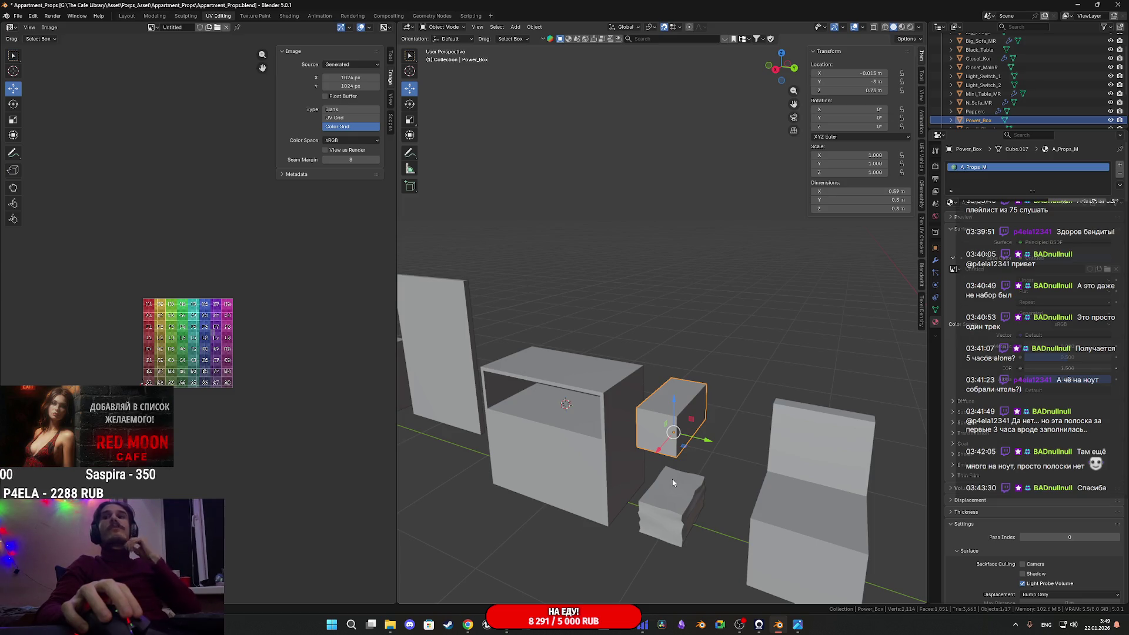
{"action": "scroll", "coordinate": [672, 479], "scroll_direction": "down", "scroll_amount": 3}
{"action": "mouse_move", "coordinate": [672, 479]}
{"action": "middle_mouse_down"}
{"action": "mouse_move", "coordinate": [684, 394]}
{"action": "mouse_move", "coordinate": [703, 389]}
{"action": "mouse_move", "coordinate": [670, 410]}
{"action": "mouse_move", "coordinate": [683, 392]}
{"action": "mouse_move", "coordinate": [709, 452]}
{"action": "middle_mouse_up"}
Select every object in the scene and enter Edit Mode on them all
{"action": "key", "text": "a"}
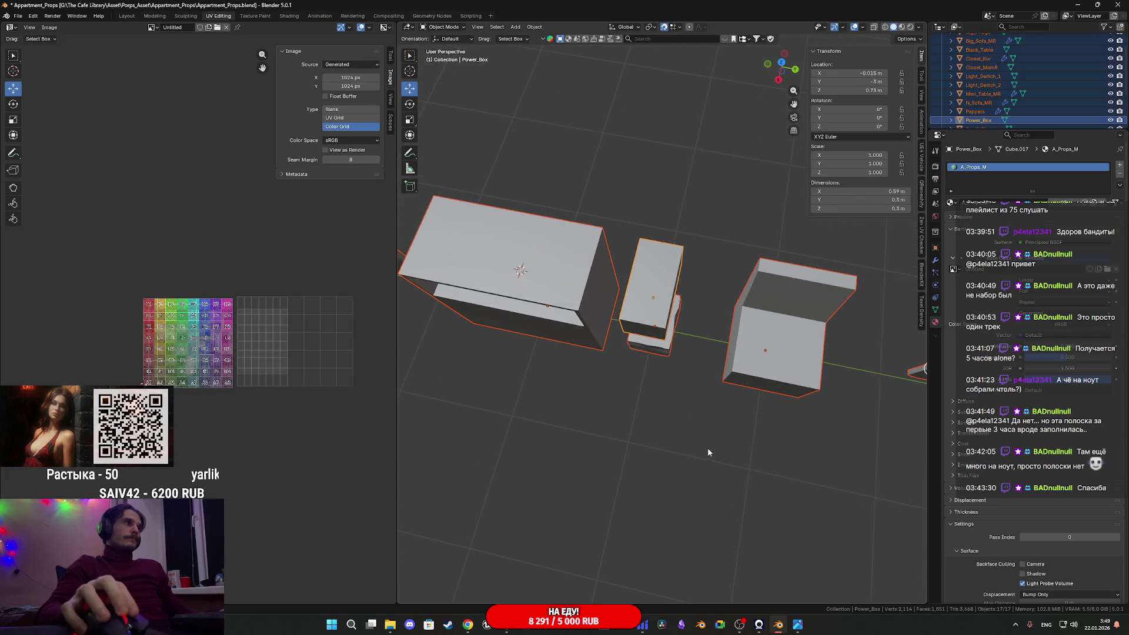
{"action": "mouse_move", "coordinate": [769, 408]}
{"action": "middle_mouse_down"}
{"action": "mouse_move", "coordinate": [519, 401]}
{"action": "mouse_move", "coordinate": [625, 415]}
{"action": "mouse_move", "coordinate": [663, 384]}
{"action": "mouse_move", "coordinate": [642, 360]}
{"action": "middle_mouse_up"}
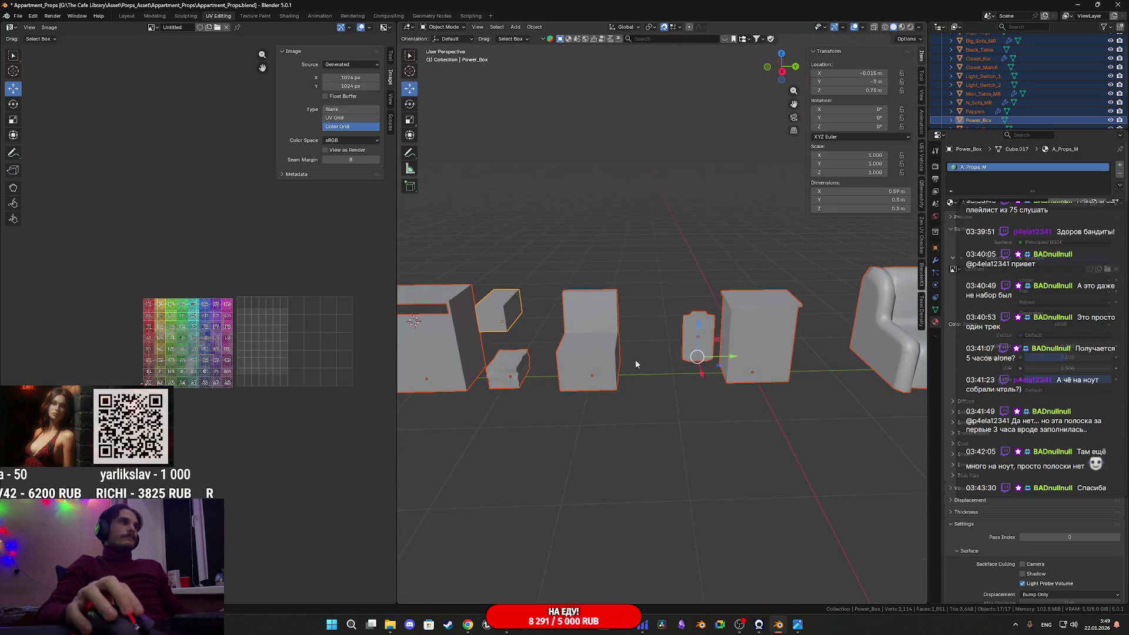
{"action": "key", "text": "Tab"}
Switch UV selection to faces, select the box's UV island and scale it down
{"action": "scroll", "coordinate": [352, 394], "scroll_direction": "up", "scroll_amount": 5}
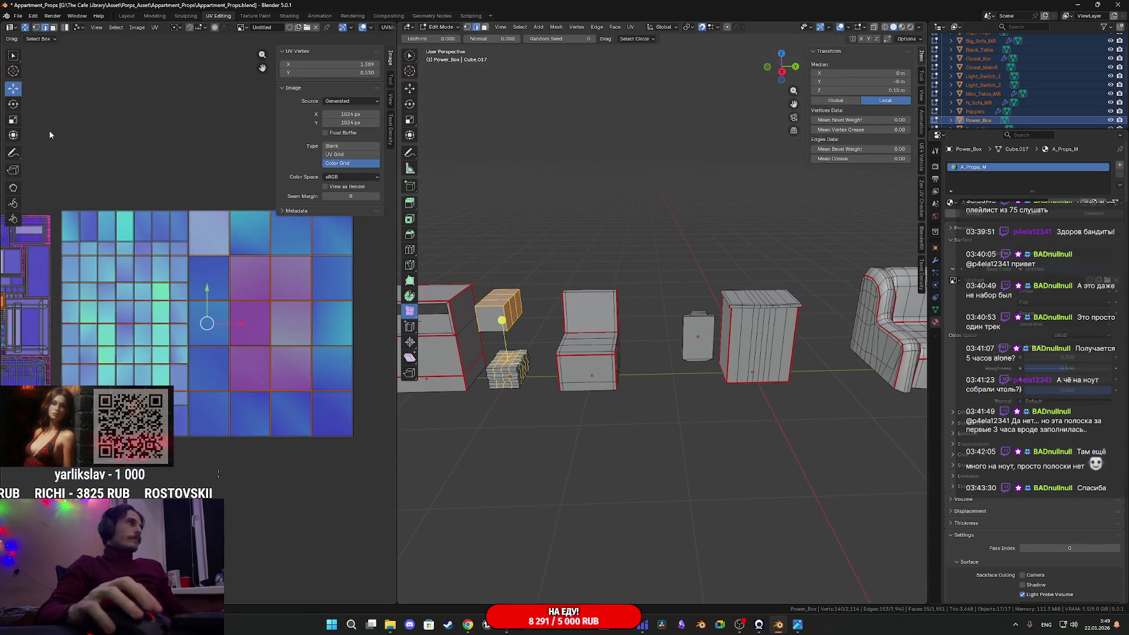
{"action": "left_click", "coordinate": [53, 27]}
{"action": "scroll", "coordinate": [103, 136], "scroll_direction": "down", "scroll_amount": 4}
{"action": "left_click_drag", "start_coordinate": [278, 379], "coordinate": [144, 234]}
{"action": "key", "text": "s"}
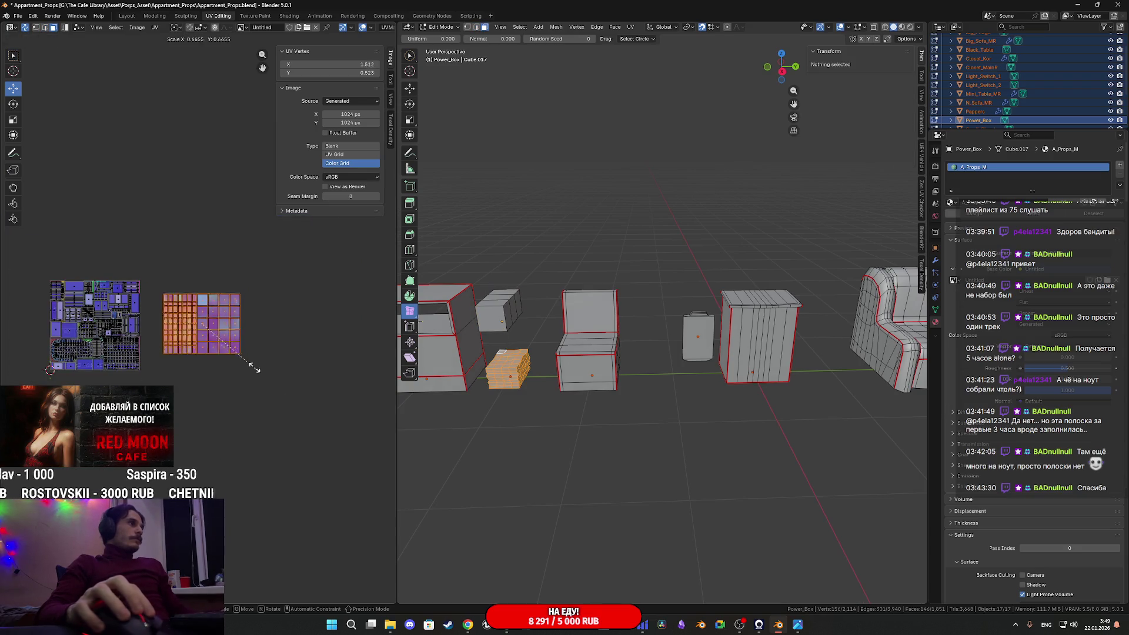
{"action": "left_click", "coordinate": [216, 340]}
Move the box's island into the texture atlas and shrink it to about half size
{"action": "scroll", "coordinate": [217, 340], "scroll_direction": "up", "scroll_amount": 2}
{"action": "scroll", "coordinate": [215, 351], "scroll_direction": "down", "scroll_amount": 1}
{"action": "middle_click_drag", "start_coordinate": [215, 352], "coordinate": [307, 389]}
{"action": "key", "text": "g"}
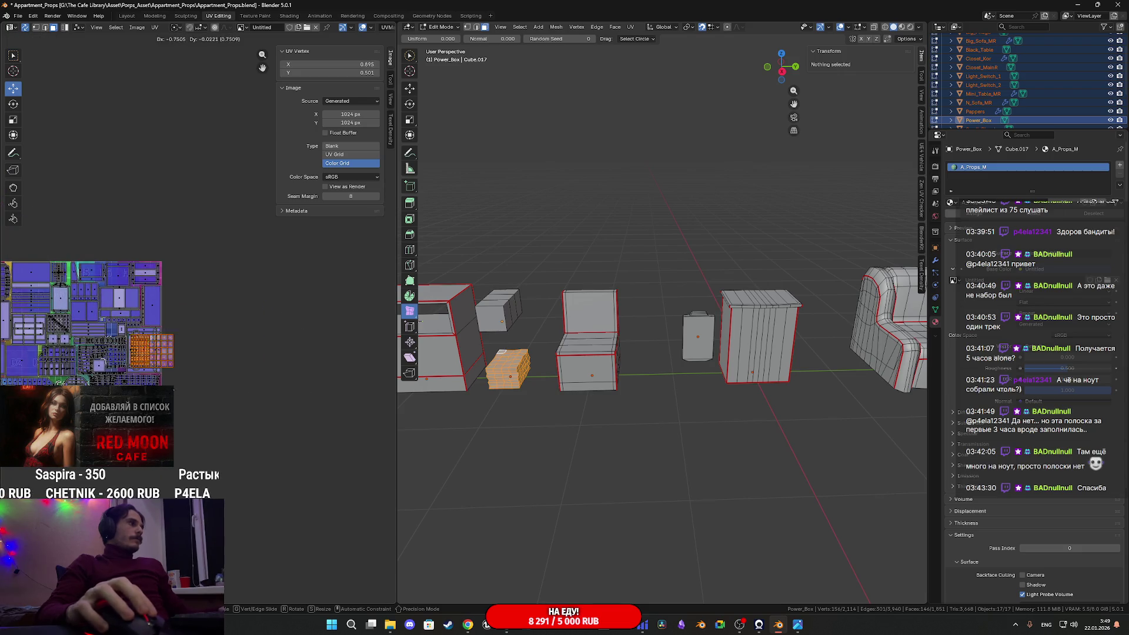
{"action": "left_click", "coordinate": [142, 373]}
{"action": "scroll", "coordinate": [142, 373], "scroll_direction": "up", "scroll_amount": 3}
{"action": "middle_click_drag", "start_coordinate": [143, 376], "coordinate": [360, 398]}
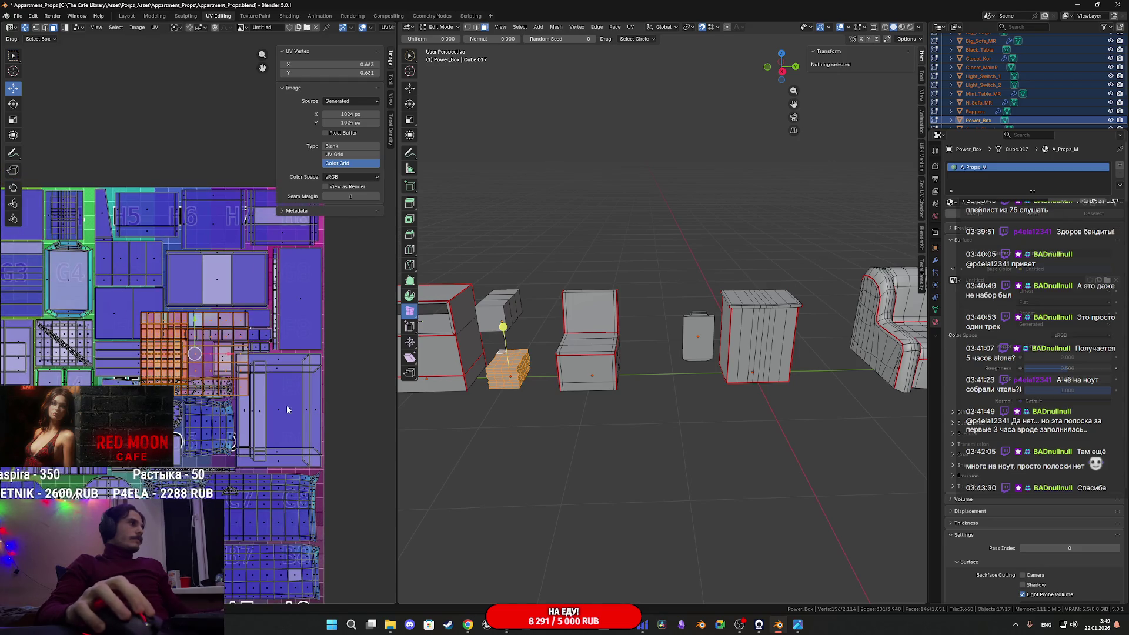
{"action": "key", "text": "s"}
{"action": "left_click", "coordinate": [231, 377]}
Select the orange island, move it down into its atlas slot and enlarge it slightly
{"action": "scroll", "coordinate": [196, 353], "scroll_direction": "up", "scroll_amount": 5}
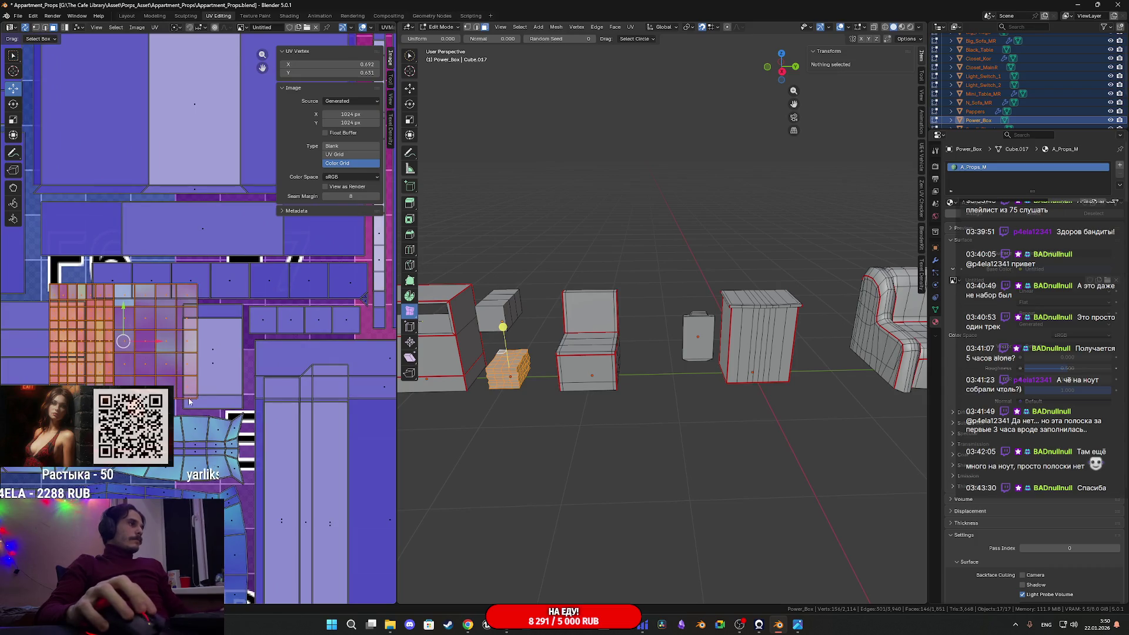
{"action": "scroll", "coordinate": [189, 401], "scroll_direction": "down", "scroll_amount": 5}
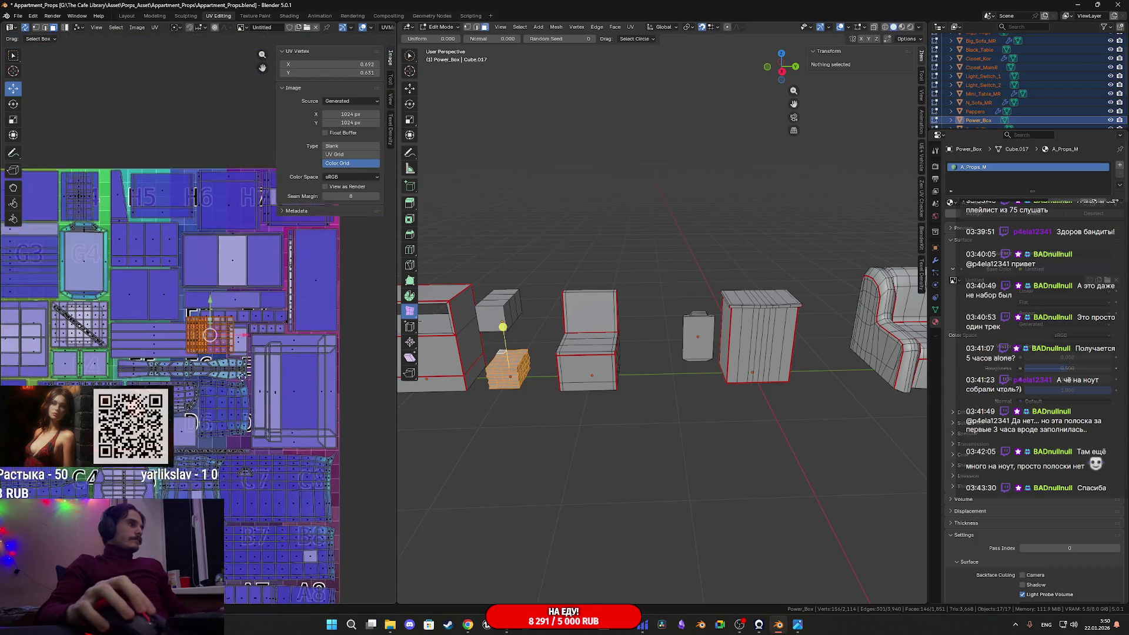
{"action": "key", "text": "g"}
{"action": "middle_click_drag", "start_coordinate": [200, 197], "coordinate": [248, 304]}
{"action": "scroll", "coordinate": [249, 286], "scroll_direction": "up", "scroll_amount": 4}
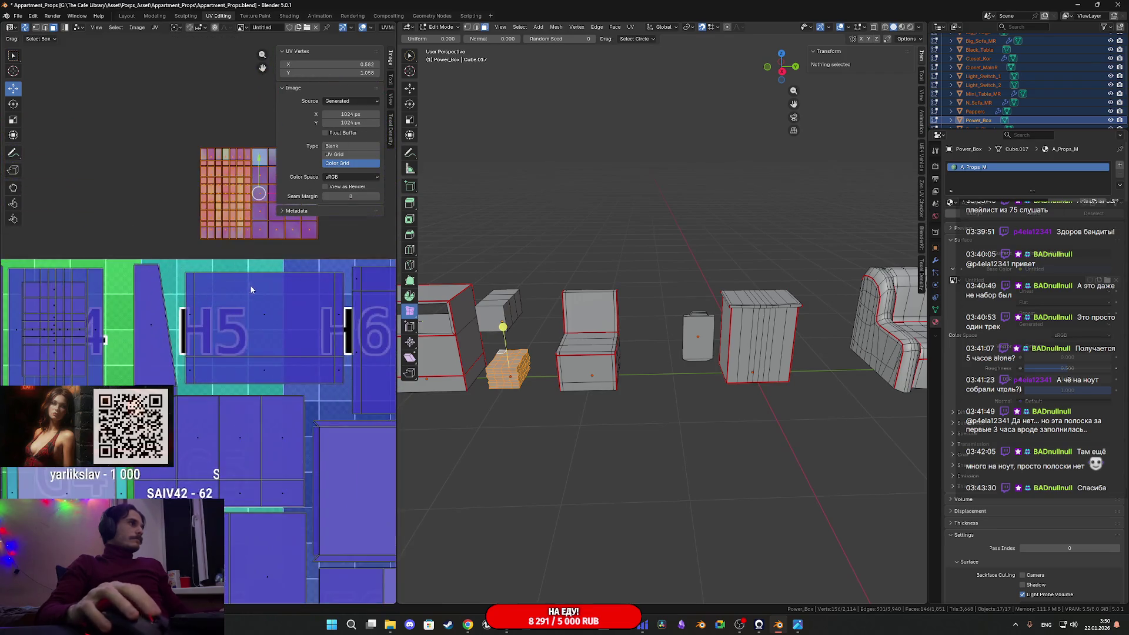
{"action": "left_click_drag", "start_coordinate": [248, 302], "coordinate": [174, 200]}
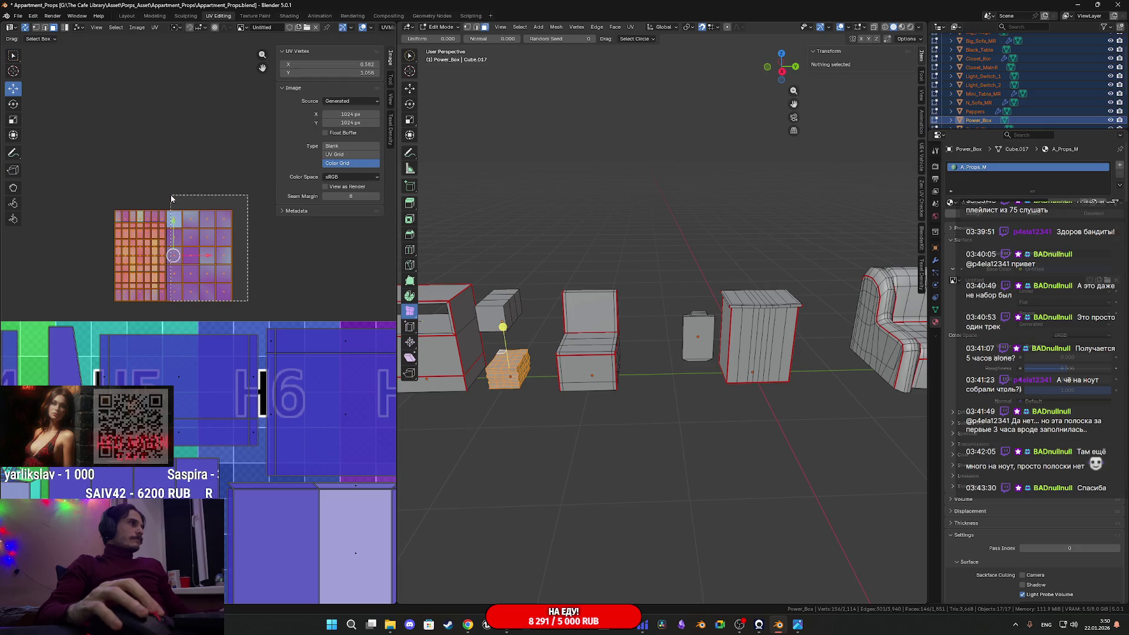
{"action": "scroll", "coordinate": [174, 236], "scroll_direction": "down", "scroll_amount": 3}
{"action": "key", "text": "g"}
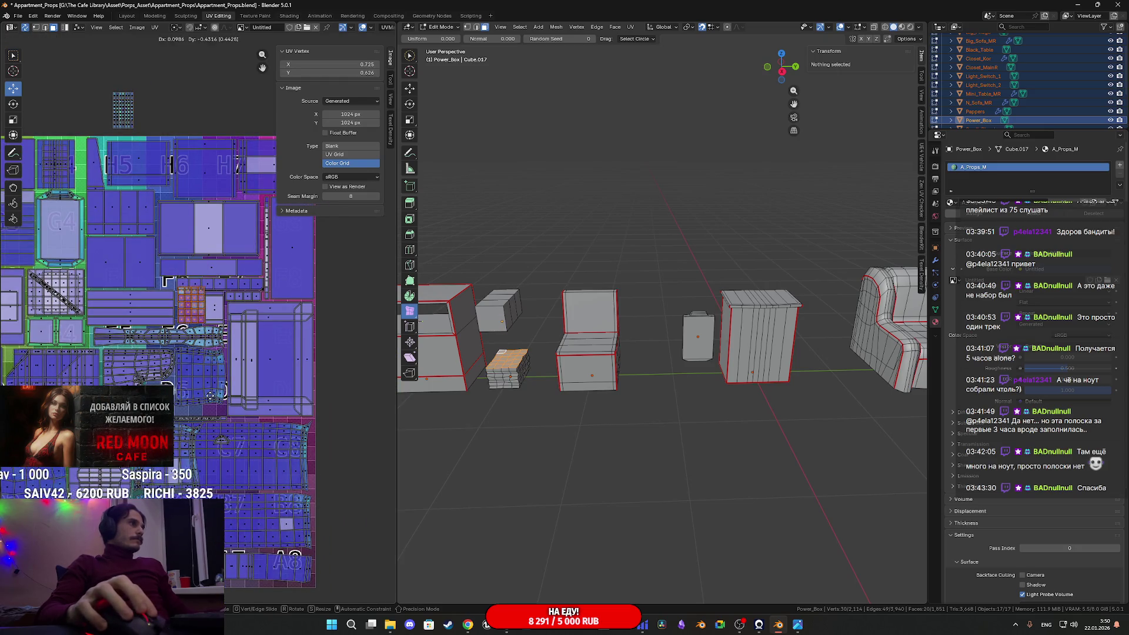
{"action": "scroll", "coordinate": [210, 405], "scroll_direction": "up", "scroll_amount": 4}
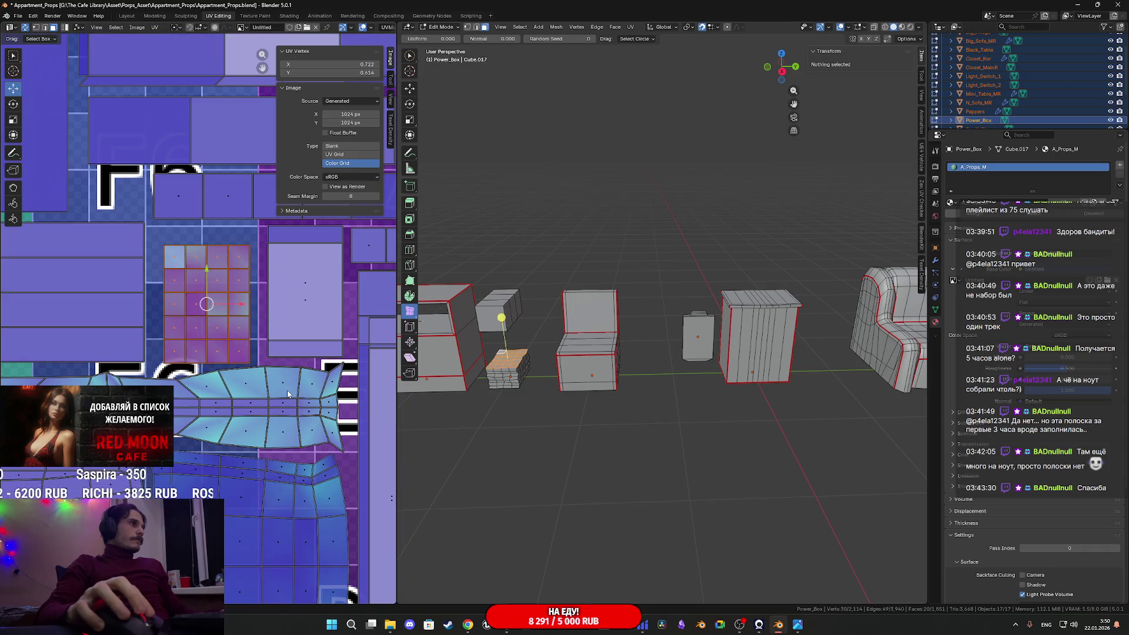
{"action": "key", "text": "g"}
{"action": "key", "text": "s"}
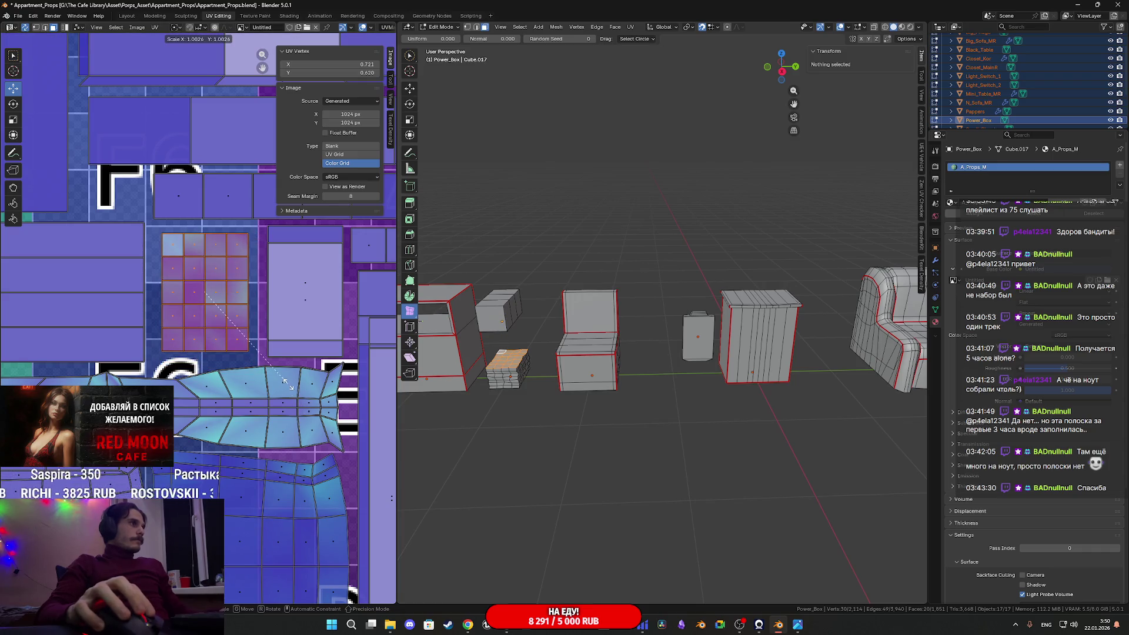
{"action": "left_click", "coordinate": [369, 405]}
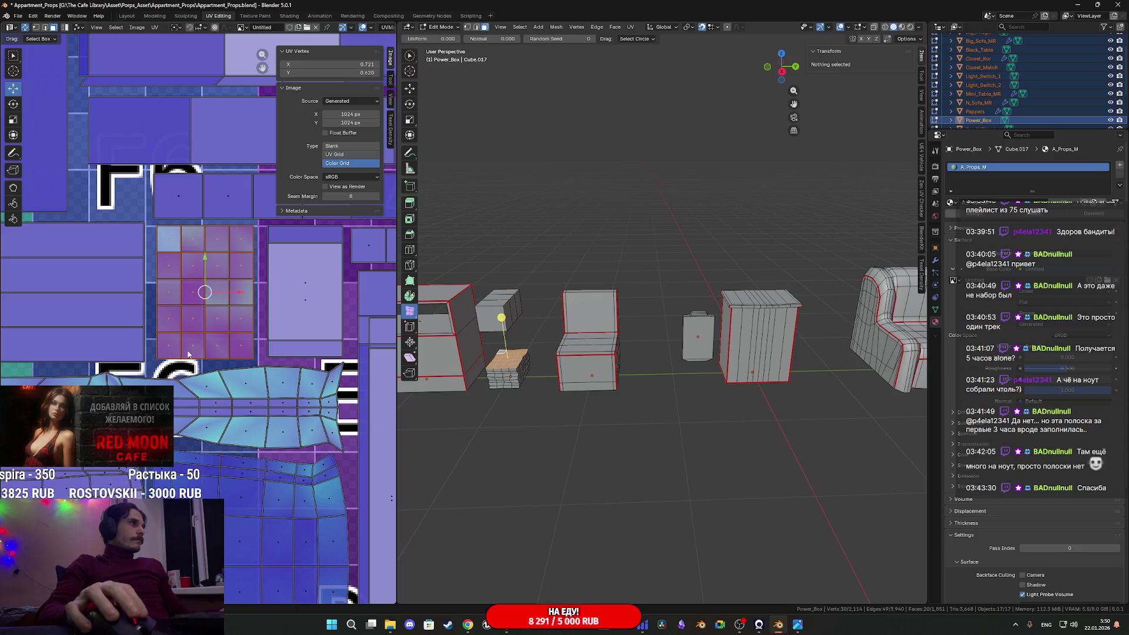
Frame the chair and box, then select all of the box's faces in the UV view
{"action": "scroll", "coordinate": [185, 353], "scroll_direction": "down", "scroll_amount": 2}
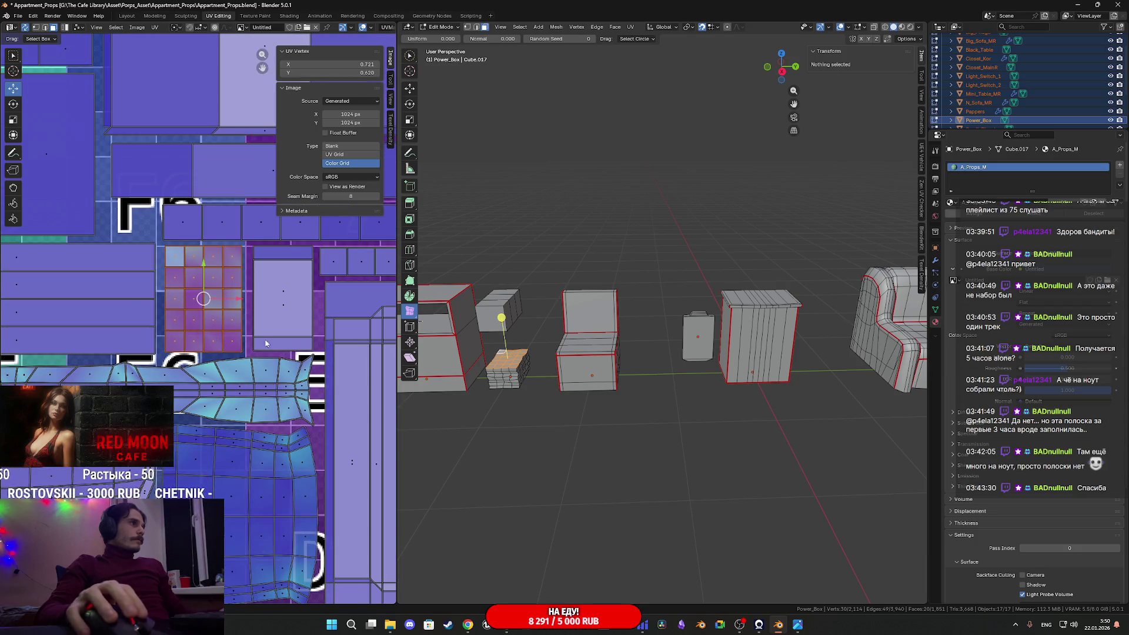
{"action": "scroll", "coordinate": [280, 347], "scroll_direction": "down", "scroll_amount": 3}
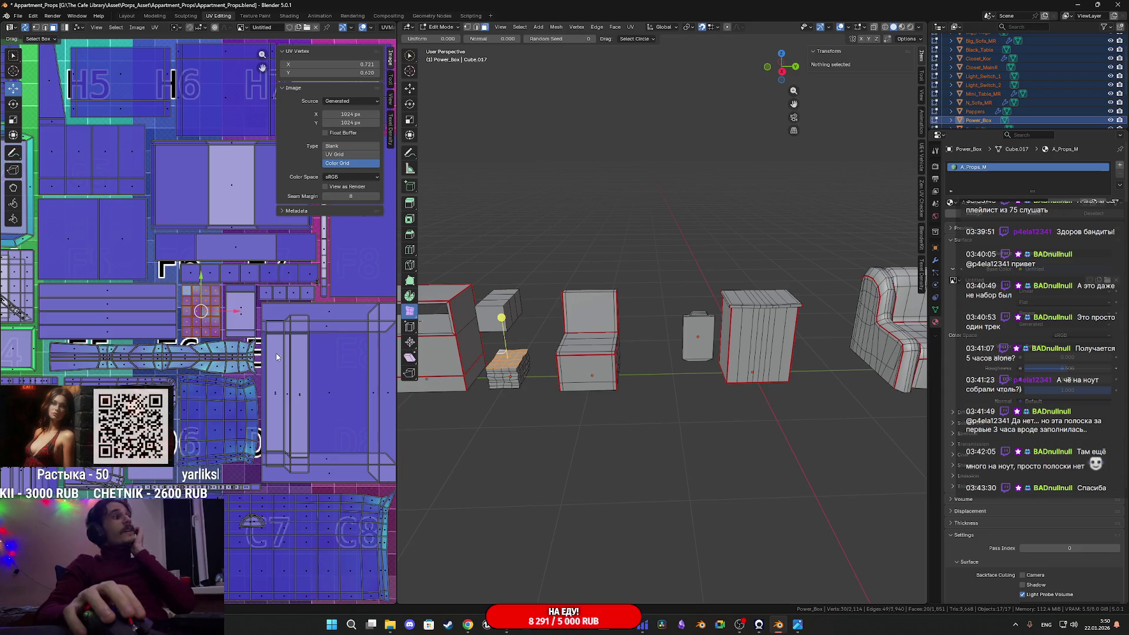
{"action": "scroll", "coordinate": [274, 358], "scroll_direction": "down", "scroll_amount": 5}
{"action": "scroll", "coordinate": [273, 359], "scroll_direction": "up", "scroll_amount": 5}
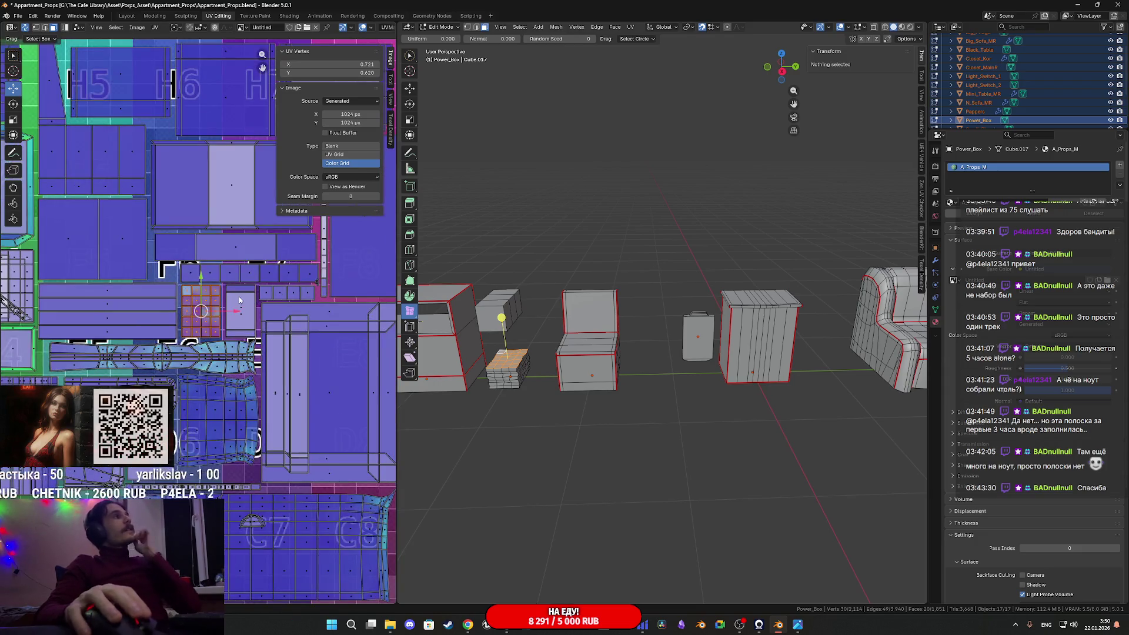
{"action": "middle_click_drag", "start_coordinate": [556, 390], "coordinate": [588, 393]}
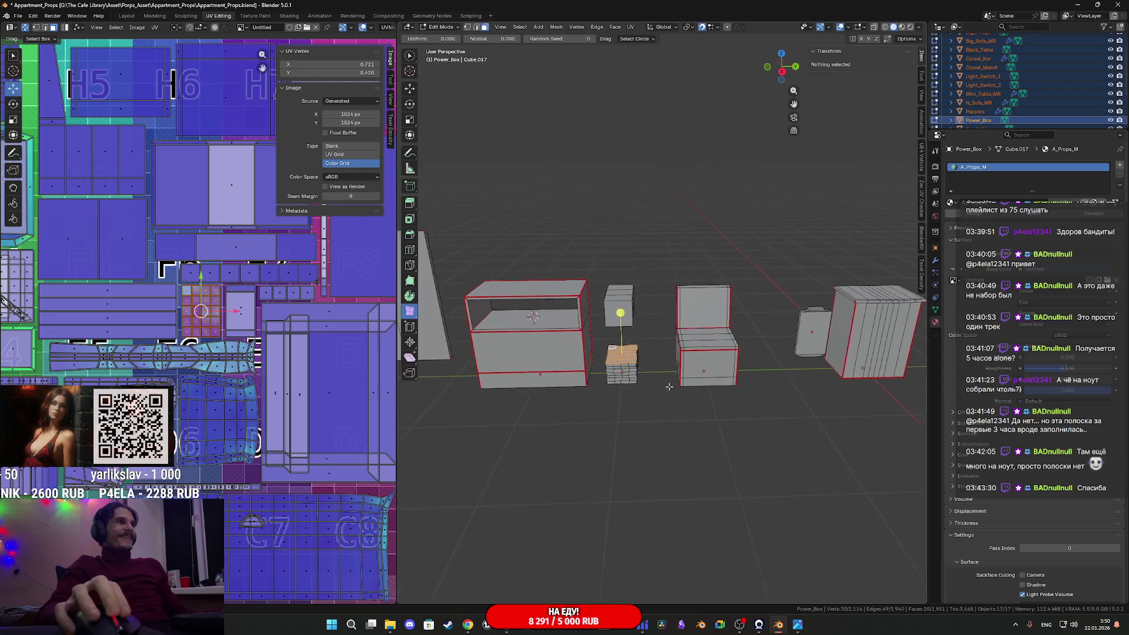
{"action": "scroll", "coordinate": [610, 394], "scroll_direction": "up", "scroll_amount": 4}
{"action": "mouse_move", "coordinate": [153, 95]}
{"action": "middle_mouse_down"}
{"action": "mouse_move", "coordinate": [194, 327]}
{"action": "mouse_move", "coordinate": [218, 249]}
{"action": "middle_mouse_up"}
{"action": "key", "text": "a"}
{"action": "scroll", "coordinate": [194, 327], "scroll_direction": "down", "scroll_amount": 5}
{"action": "middle_click_drag", "start_coordinate": [175, 308], "coordinate": [191, 300]}
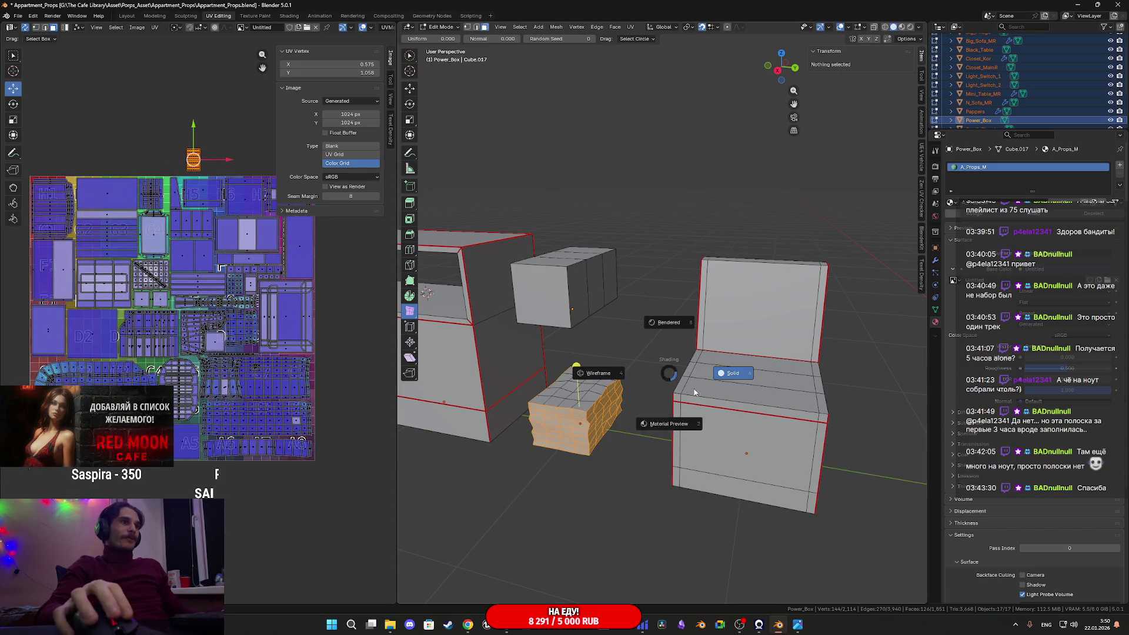
Turn on Material Preview and move the box's UVs so it shows a different tile
{"action": "left_click", "coordinate": [679, 430]}
{"action": "scroll", "coordinate": [652, 376], "scroll_direction": "up", "scroll_amount": 5}
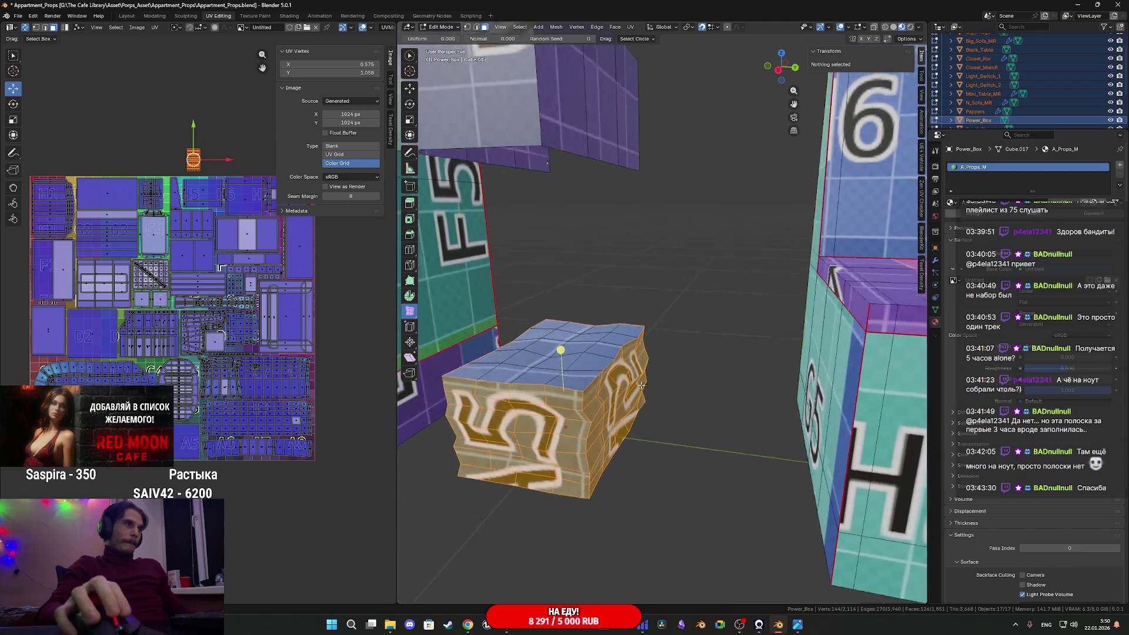
{"action": "mouse_move", "coordinate": [191, 236]}
{"action": "middle_mouse_down"}
{"action": "mouse_move", "coordinate": [145, 282]}
{"action": "mouse_move", "coordinate": [189, 277]}
{"action": "middle_mouse_up"}
{"action": "key", "text": "g"}
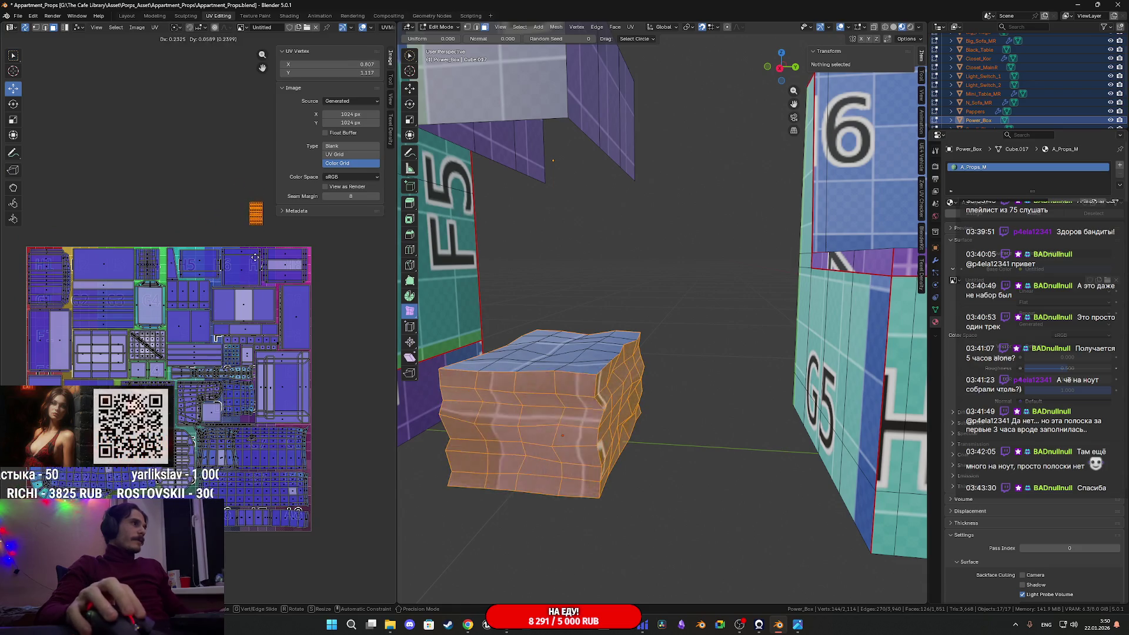
{"action": "left_click", "coordinate": [258, 260]}
Place the box's UV island just right of the atlas and inspect the box's new texture
{"action": "mouse_move", "coordinate": [257, 260]}
{"action": "middle_mouse_down"}
{"action": "mouse_move", "coordinate": [151, 243]}
{"action": "mouse_move", "coordinate": [146, 264]}
{"action": "middle_mouse_up"}
{"action": "key", "text": "g"}
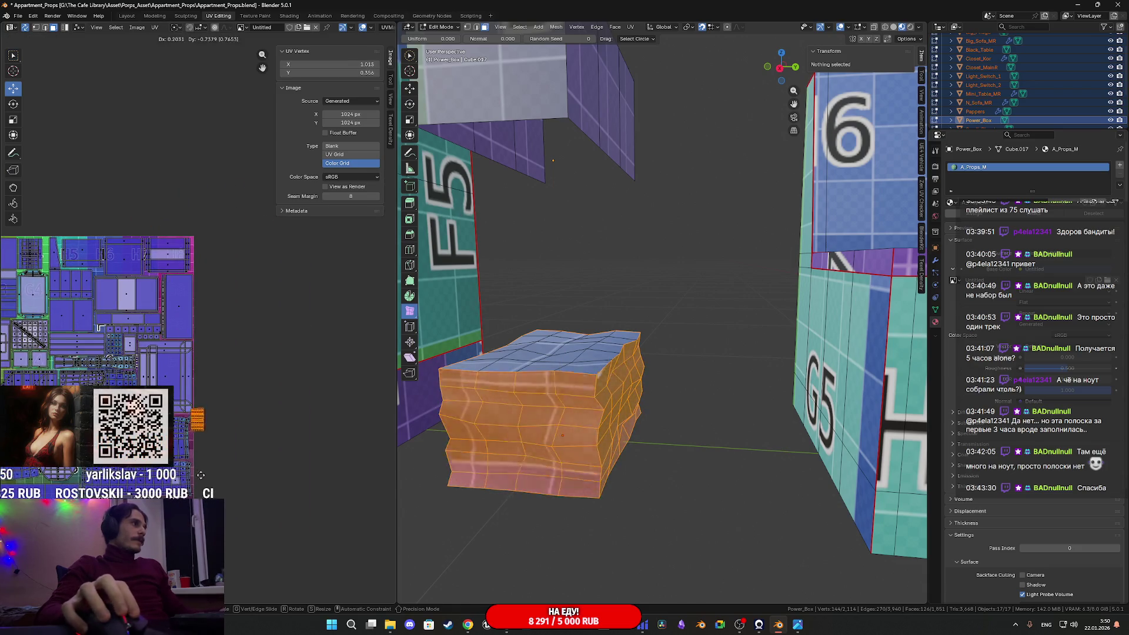
{"action": "left_click", "coordinate": [204, 437]}
{"action": "scroll", "coordinate": [209, 442], "scroll_direction": "up", "scroll_amount": 6}
{"action": "middle_click_drag", "start_coordinate": [208, 442], "coordinate": [218, 275]}
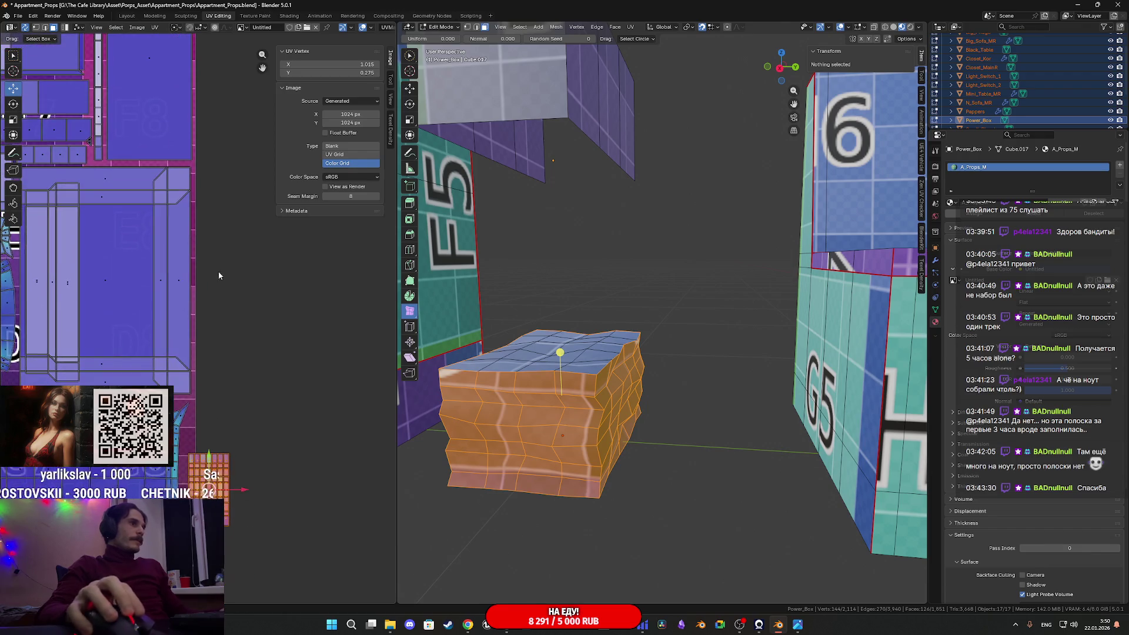
{"action": "scroll", "coordinate": [259, 422], "scroll_direction": "up", "scroll_amount": 2}
{"action": "middle_click_drag", "start_coordinate": [270, 426], "coordinate": [274, 436]}
{"action": "scroll", "coordinate": [272, 430], "scroll_direction": "up", "scroll_amount": 2}
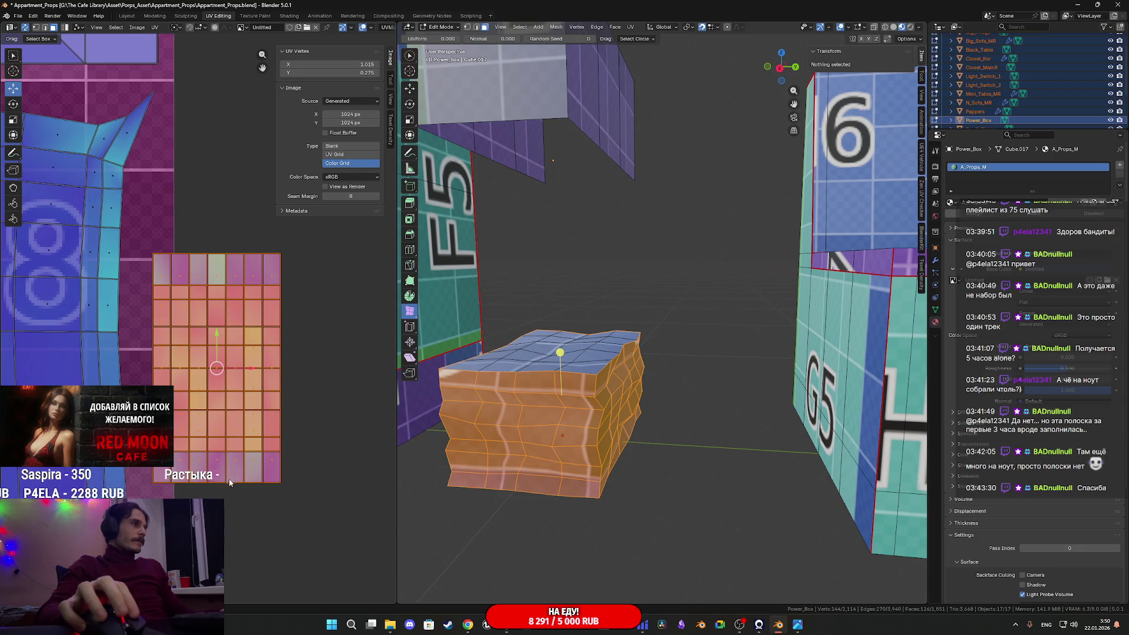
{"action": "scroll", "coordinate": [230, 480], "scroll_direction": "down", "scroll_amount": 3}
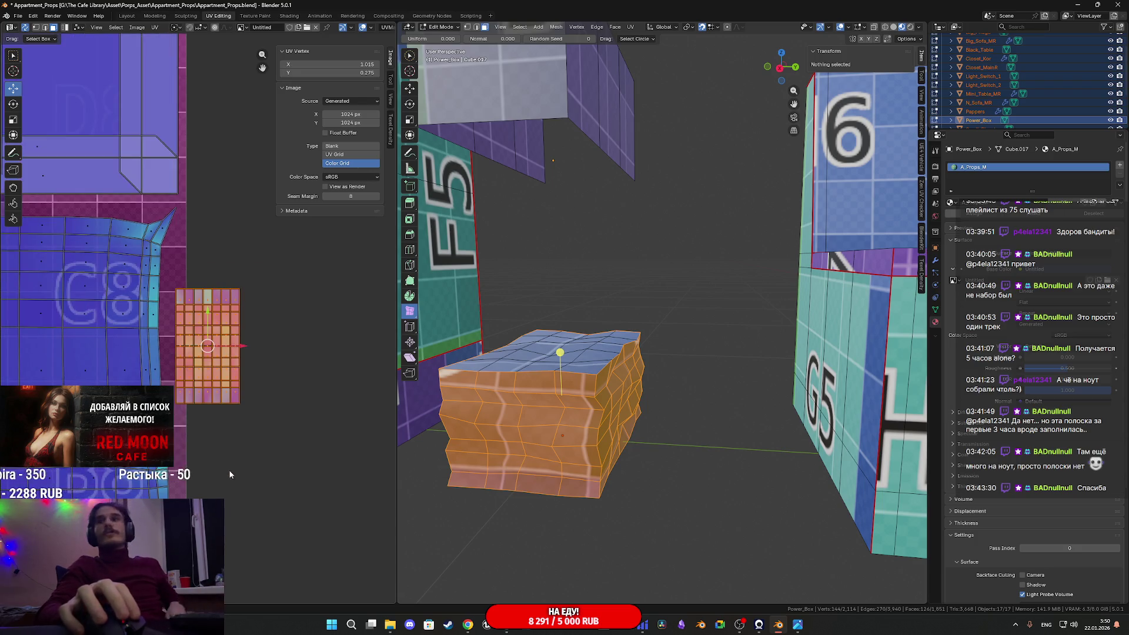
{"action": "scroll", "coordinate": [443, 432], "scroll_direction": "up", "scroll_amount": 3}
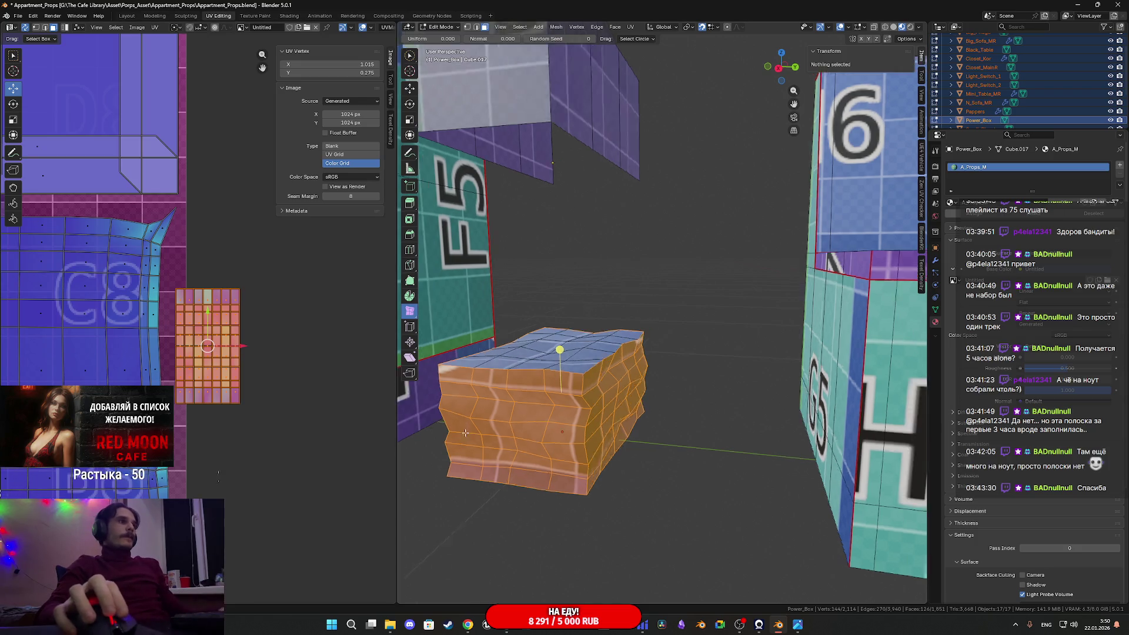
{"action": "middle_click_drag", "start_coordinate": [443, 433], "coordinate": [435, 416]}
{"action": "middle_click_drag", "start_coordinate": [455, 409], "coordinate": [477, 413]}
{"action": "scroll", "coordinate": [247, 444], "scroll_direction": "up", "scroll_amount": 3}
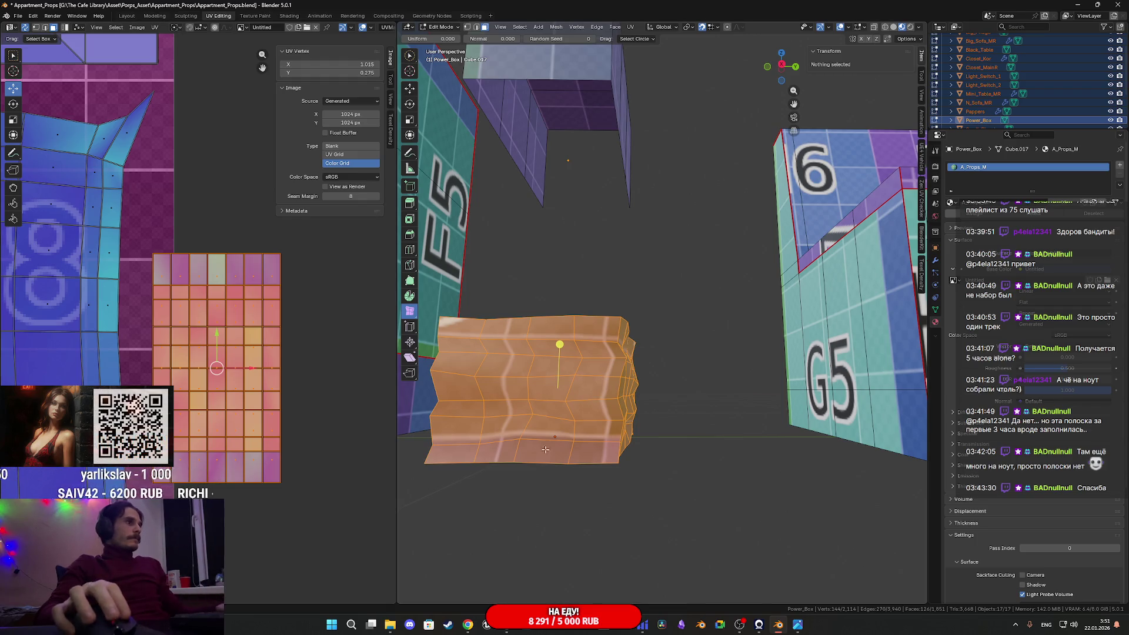
{"action": "right_click", "coordinate": [586, 425]}
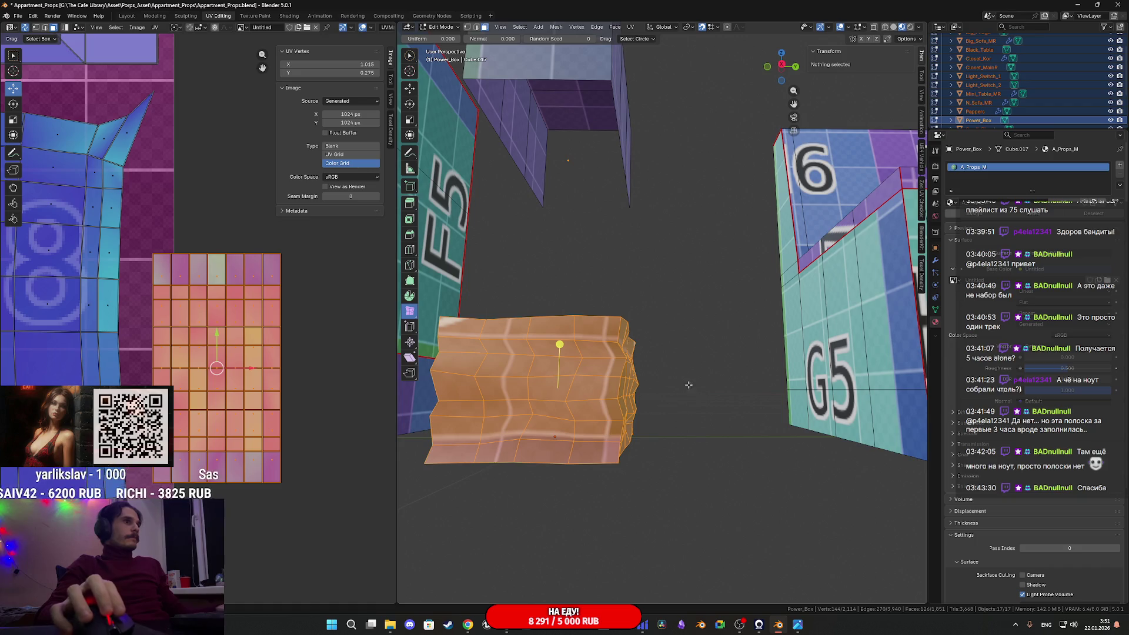
Move the Power_Box island back onto the shared UV layout
{"action": "middle_click_drag", "start_coordinate": [689, 385], "coordinate": [682, 412]}
{"action": "scroll", "coordinate": [235, 411], "scroll_direction": "down", "scroll_amount": 6}
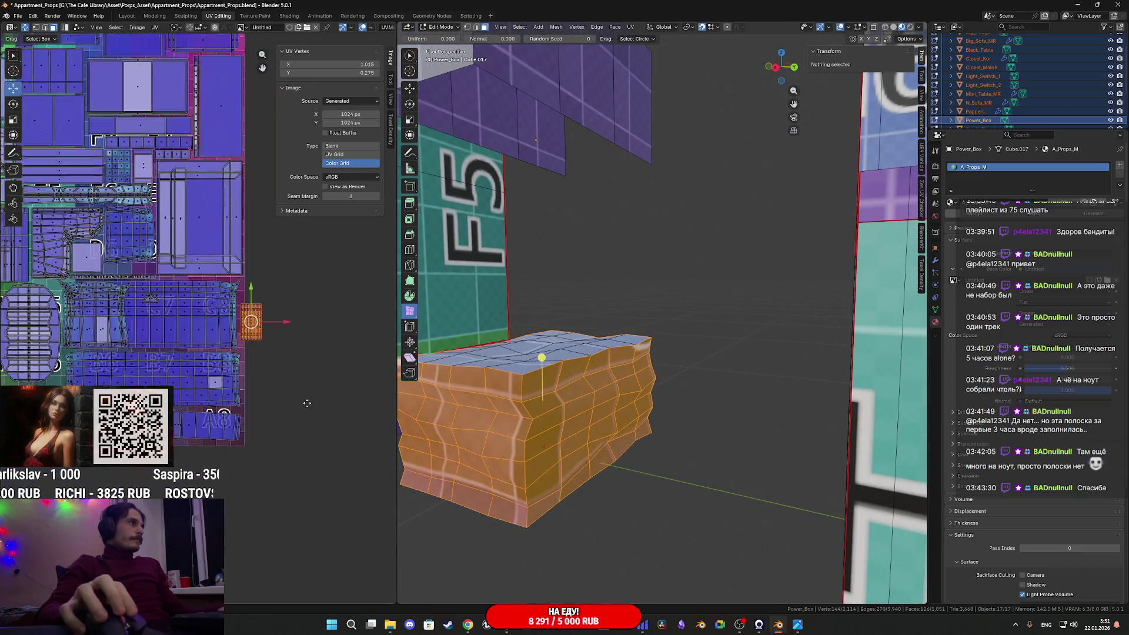
{"action": "scroll", "coordinate": [304, 405], "scroll_direction": "up", "scroll_amount": 5}
{"action": "middle_click_drag", "start_coordinate": [388, 353], "coordinate": [238, 376]}
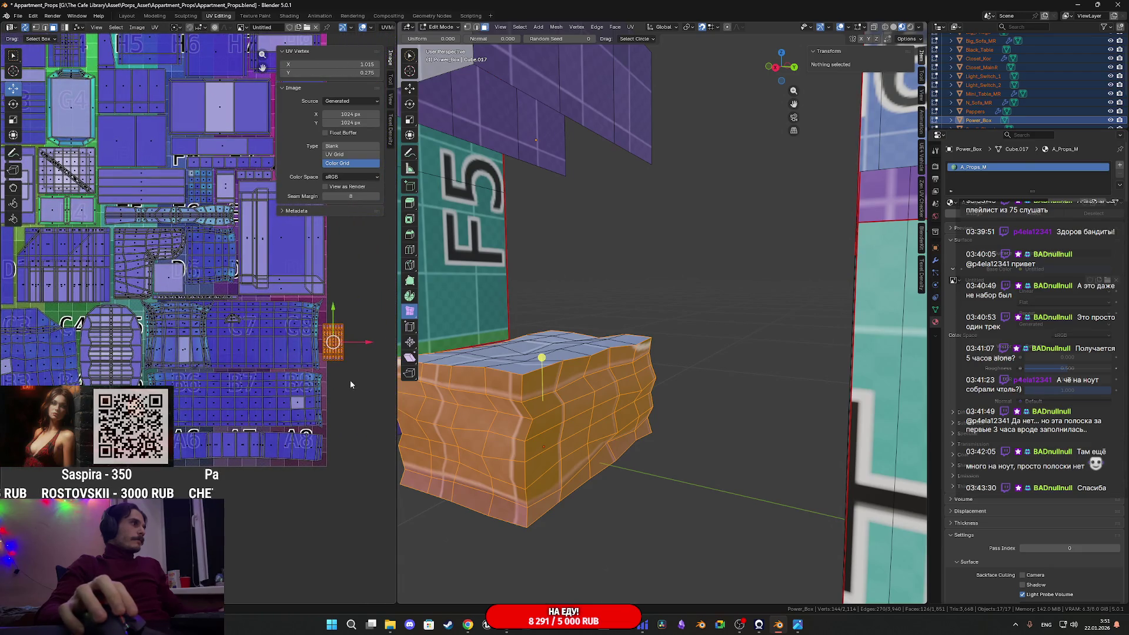
{"action": "key", "text": "g"}
{"action": "left_click", "coordinate": [78, 358]}
Try a quarter-turn rotation on the island, undo it, and reposition the island
{"action": "mouse_move", "coordinate": [78, 357]}
{"action": "middle_mouse_down"}
{"action": "mouse_move", "coordinate": [165, 358]}
{"action": "mouse_move", "coordinate": [73, 393]}
{"action": "mouse_move", "coordinate": [374, 356]}
{"action": "middle_mouse_up"}
{"action": "scroll", "coordinate": [121, 368], "scroll_direction": "up", "scroll_amount": 5}
{"action": "key", "text": "r"}
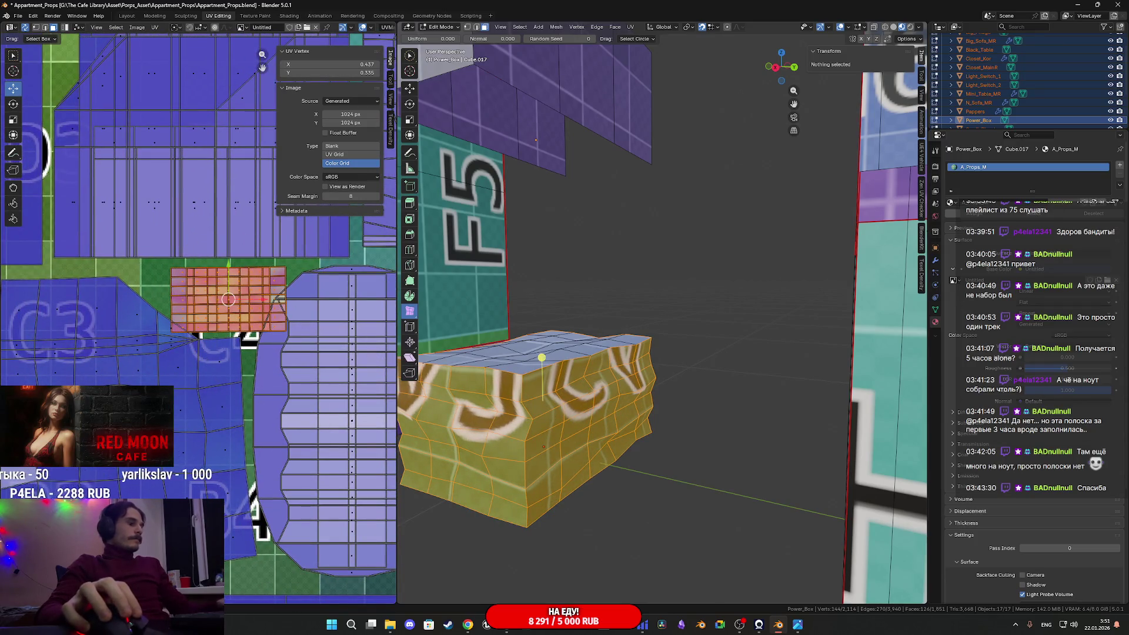
{"action": "key", "text": "ctrl+z"}
{"action": "mouse_move", "coordinate": [259, 351]}
{"action": "middle_mouse_down"}
{"action": "mouse_move", "coordinate": [277, 396]}
{"action": "mouse_move", "coordinate": [337, 400]}
{"action": "middle_mouse_up"}
{"action": "key", "text": "g"}
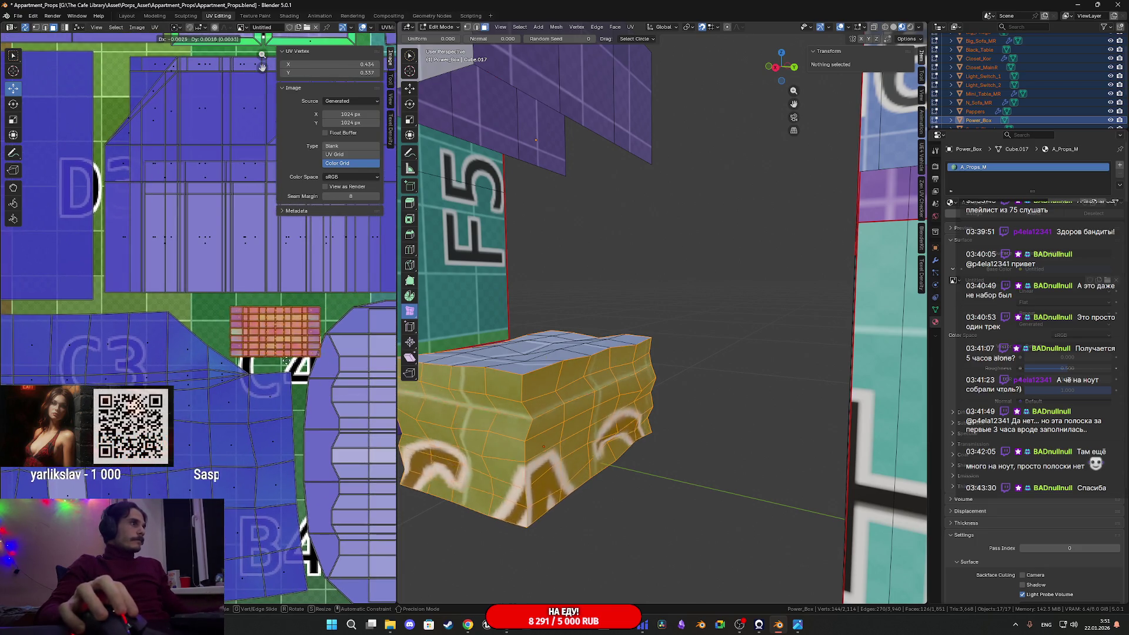
{"action": "left_click", "coordinate": [226, 308]}
Resize the island slightly, nudge it a little right, and zoom over the layout to check
{"action": "scroll", "coordinate": [221, 361], "scroll_direction": "up", "scroll_amount": 2}
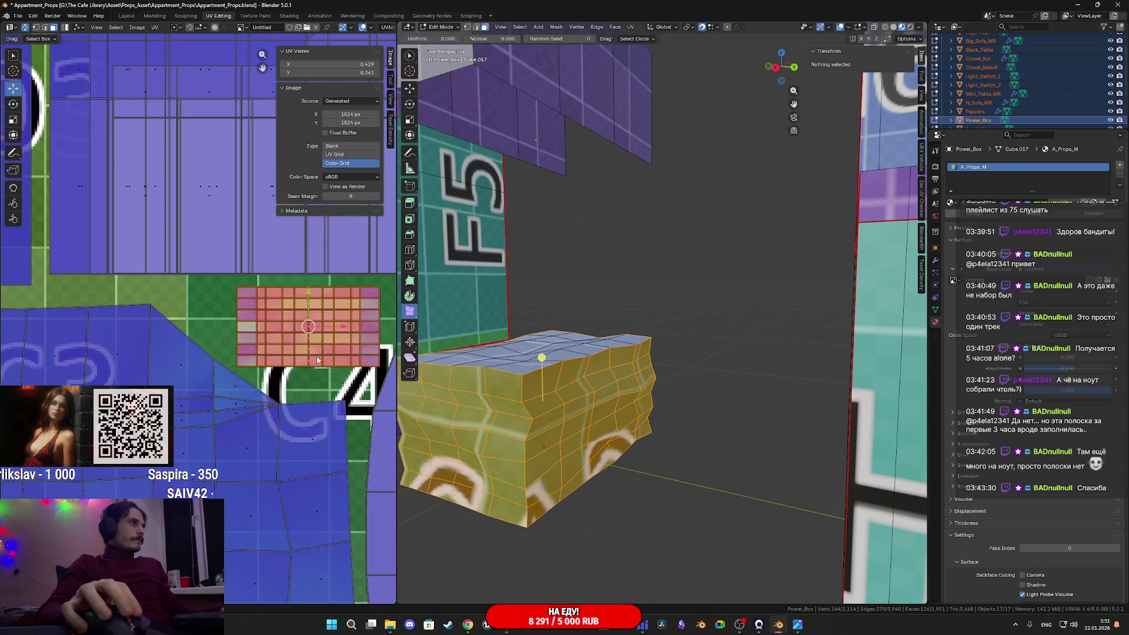
{"action": "key", "text": "s"}
{"action": "left_click", "coordinate": [289, 363]}
{"action": "key", "text": "g"}
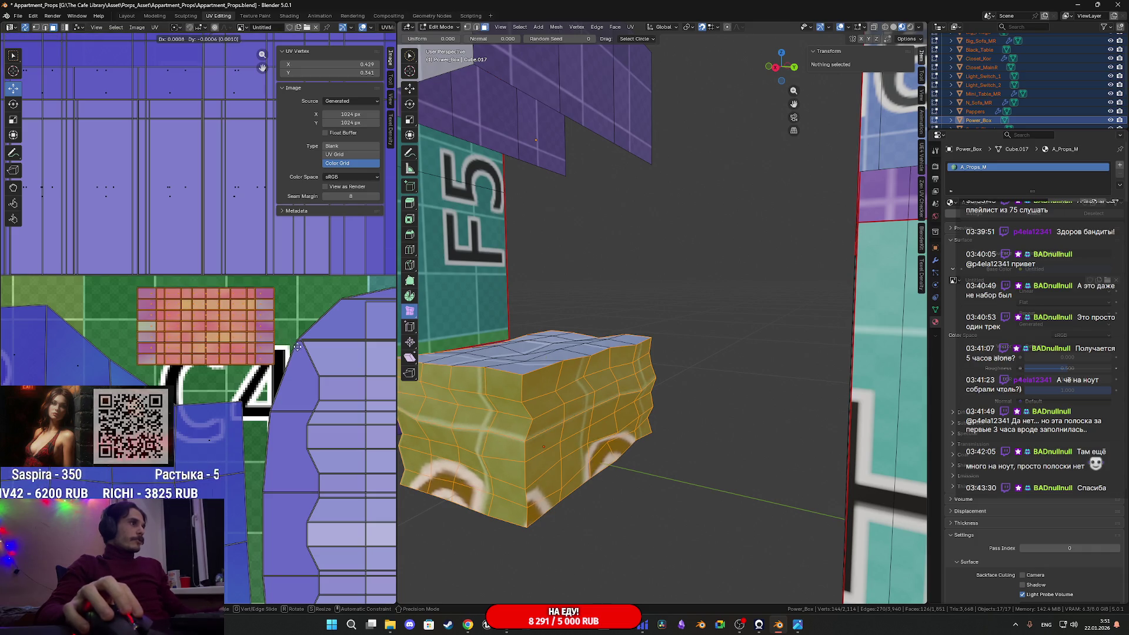
{"action": "left_click", "coordinate": [282, 337]}
{"action": "scroll", "coordinate": [613, 406], "scroll_direction": "down", "scroll_amount": 5}
{"action": "scroll", "coordinate": [614, 406], "scroll_direction": "down", "scroll_amount": 5}
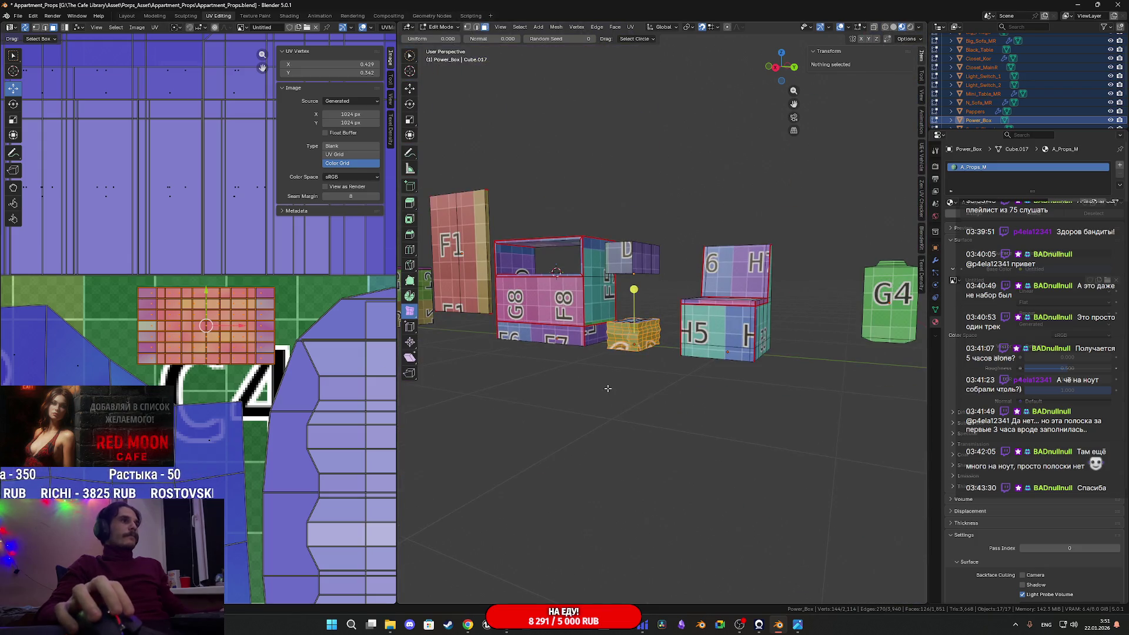
{"action": "scroll", "coordinate": [623, 396], "scroll_direction": "up", "scroll_amount": 3}
{"action": "scroll", "coordinate": [244, 389], "scroll_direction": "down", "scroll_amount": 5}
{"action": "scroll", "coordinate": [240, 382], "scroll_direction": "down", "scroll_amount": 4}
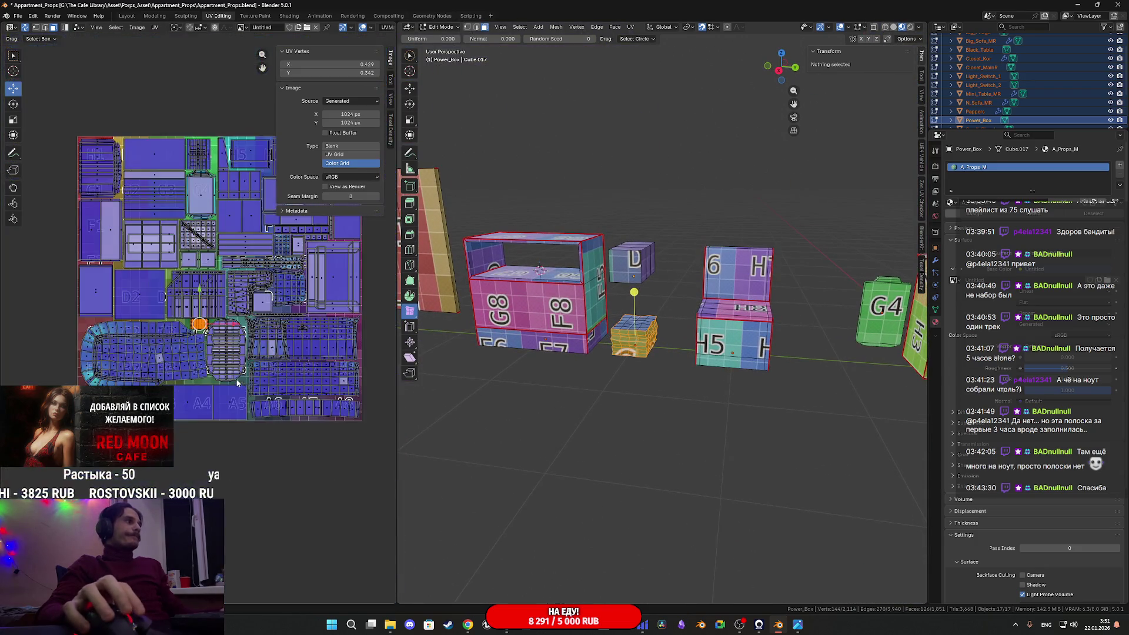
{"action": "scroll", "coordinate": [231, 434], "scroll_direction": "up", "scroll_amount": 2}
{"action": "scroll", "coordinate": [231, 434], "scroll_direction": "down", "scroll_amount": 3}
{"action": "scroll", "coordinate": [220, 418], "scroll_direction": "up", "scroll_amount": 5}
{"action": "scroll", "coordinate": [220, 418], "scroll_direction": "down", "scroll_amount": 4}
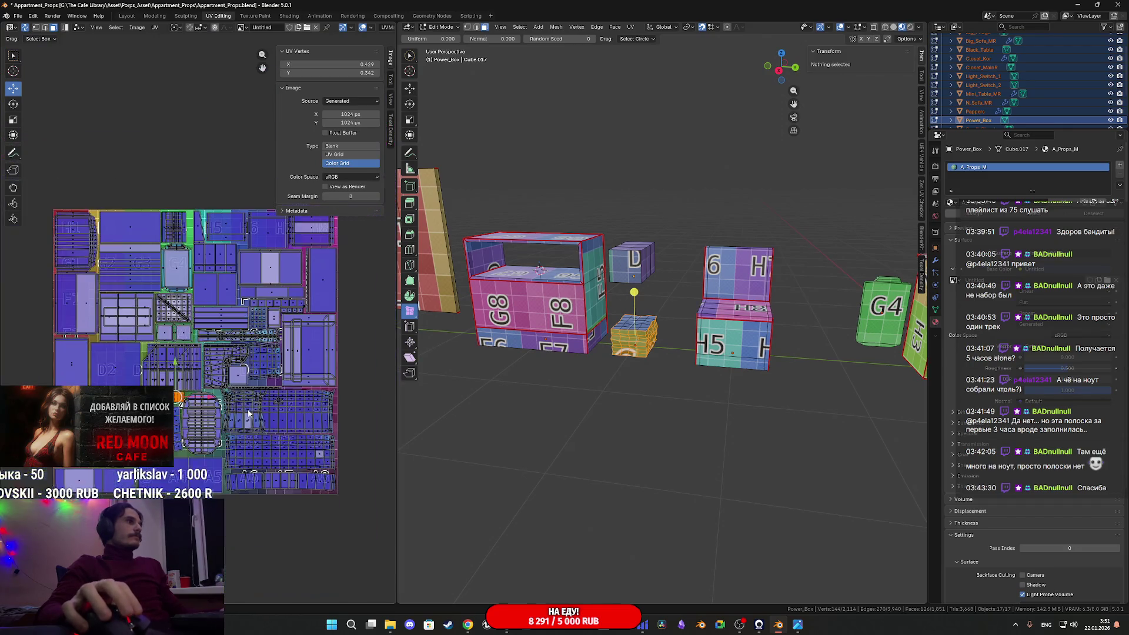
{"action": "scroll", "coordinate": [305, 234], "scroll_direction": "up", "scroll_amount": 6}
{"action": "scroll", "coordinate": [263, 407], "scroll_direction": "up", "scroll_amount": 5}
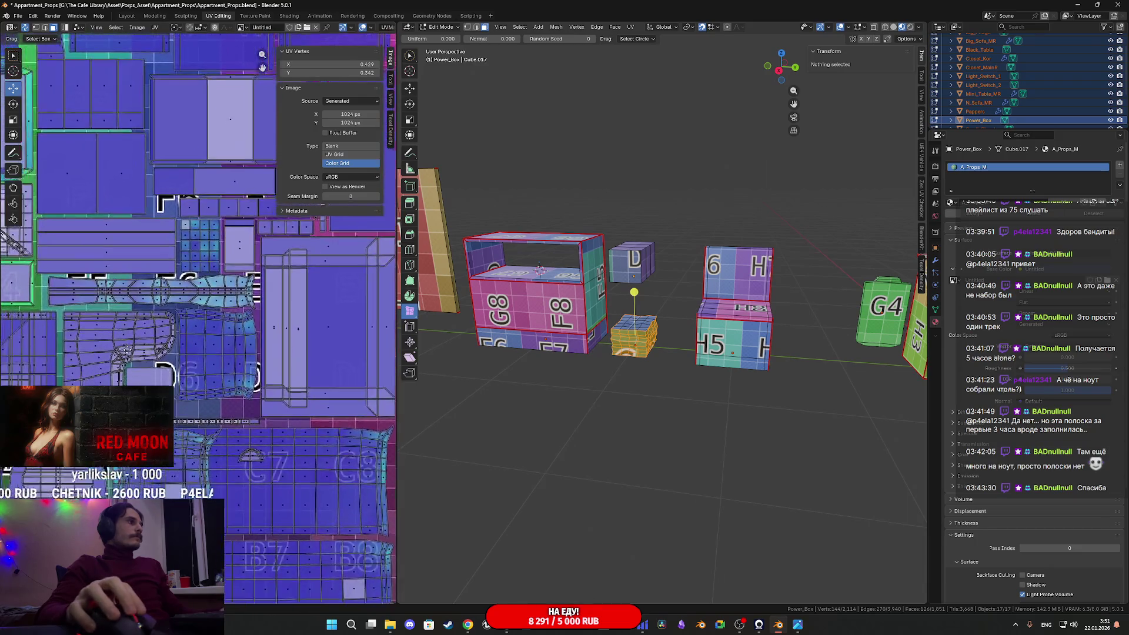
{"action": "scroll", "coordinate": [264, 407], "scroll_direction": "down", "scroll_amount": 4}
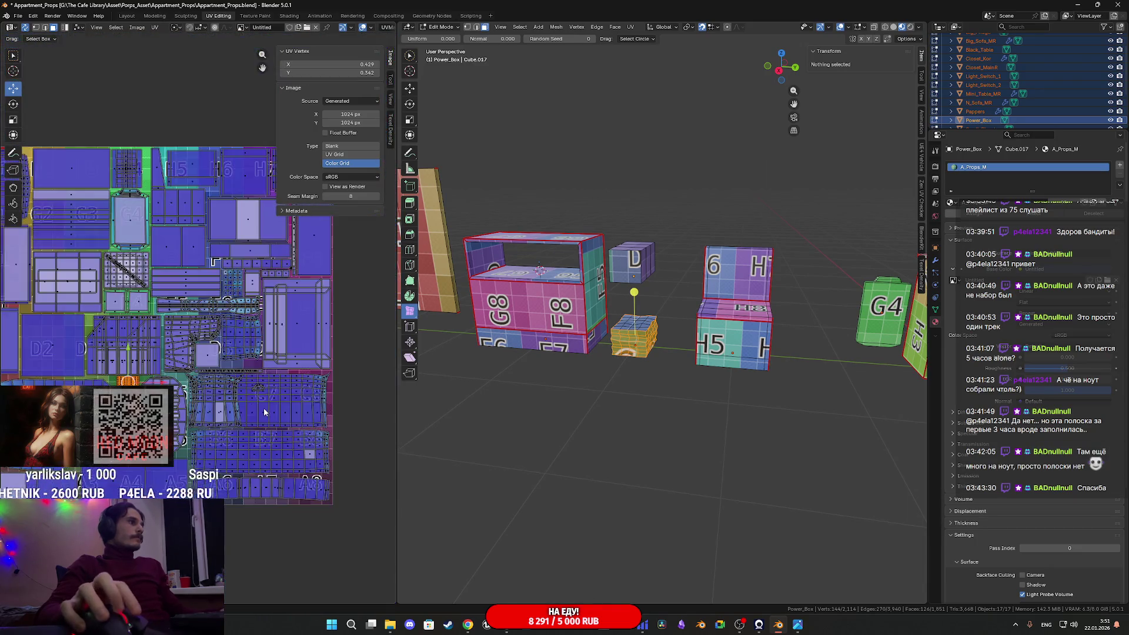
Select all of the mesh's UVs and zoom around the UV layout
{"action": "key", "text": "a"}
{"action": "scroll", "coordinate": [187, 410], "scroll_direction": "up", "scroll_amount": 2}
{"action": "scroll", "coordinate": [186, 410], "scroll_direction": "up", "scroll_amount": 5}
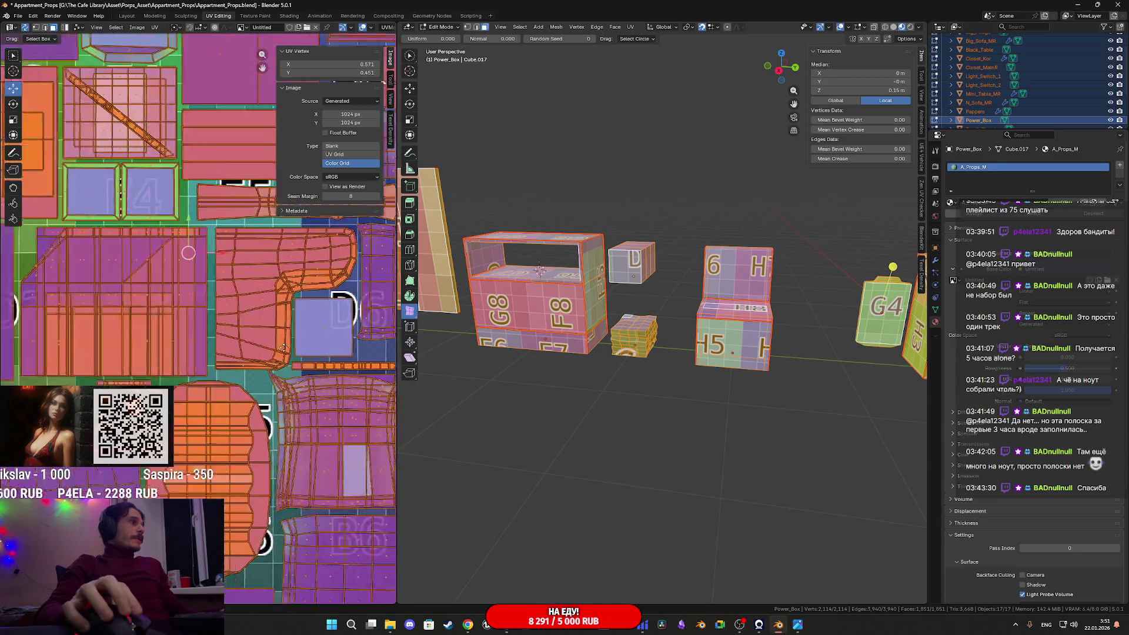
{"action": "scroll", "coordinate": [240, 413], "scroll_direction": "down", "scroll_amount": 6}
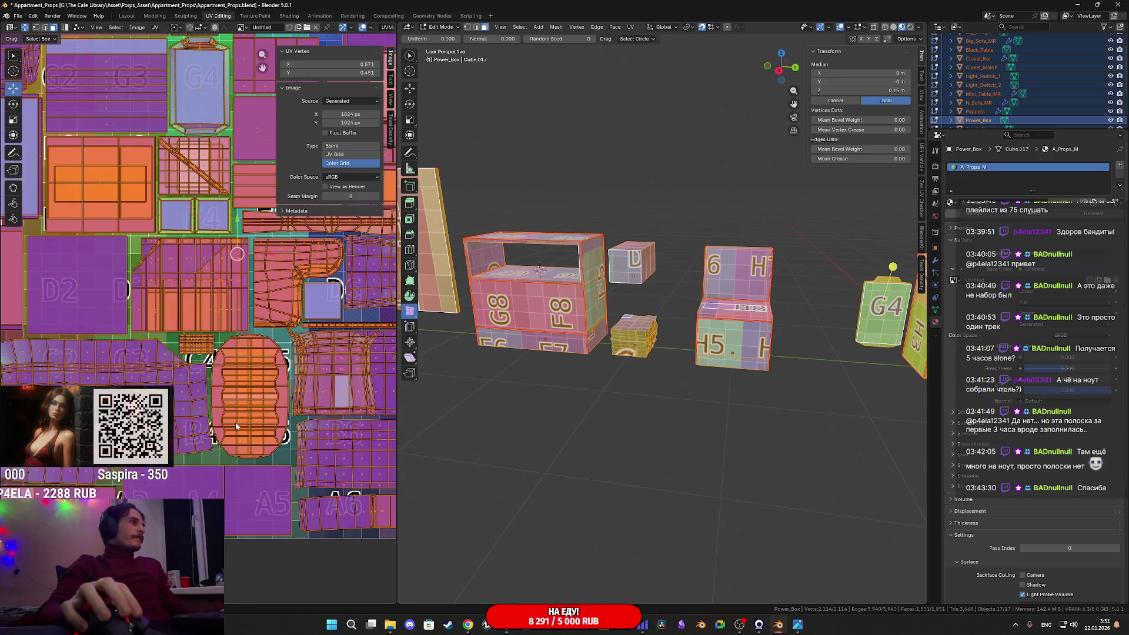
{"action": "scroll", "coordinate": [218, 426], "scroll_direction": "up", "scroll_amount": 4}
{"action": "scroll", "coordinate": [197, 442], "scroll_direction": "down", "scroll_amount": 2}
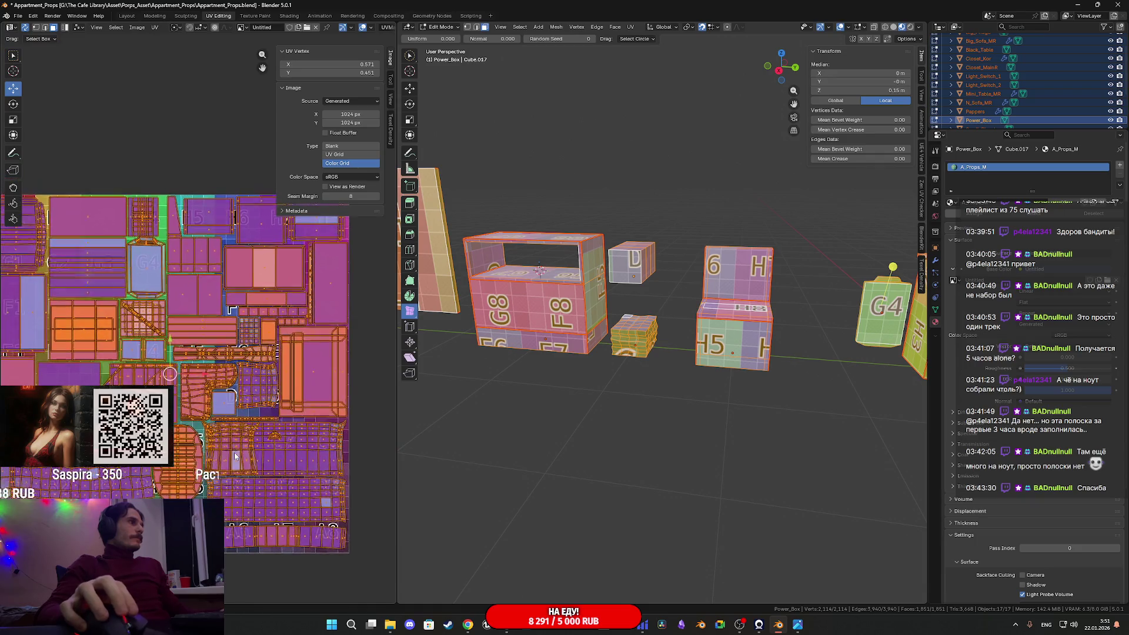
{"action": "scroll", "coordinate": [245, 425], "scroll_direction": "up", "scroll_amount": 1}
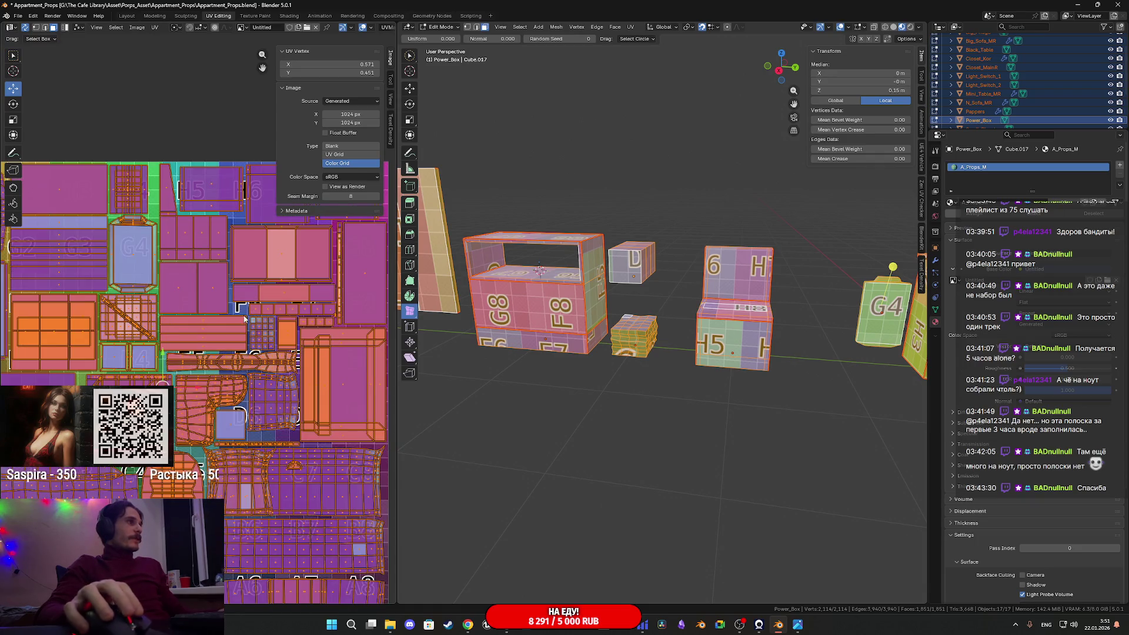
{"action": "scroll", "coordinate": [246, 322], "scroll_direction": "up", "scroll_amount": 4}
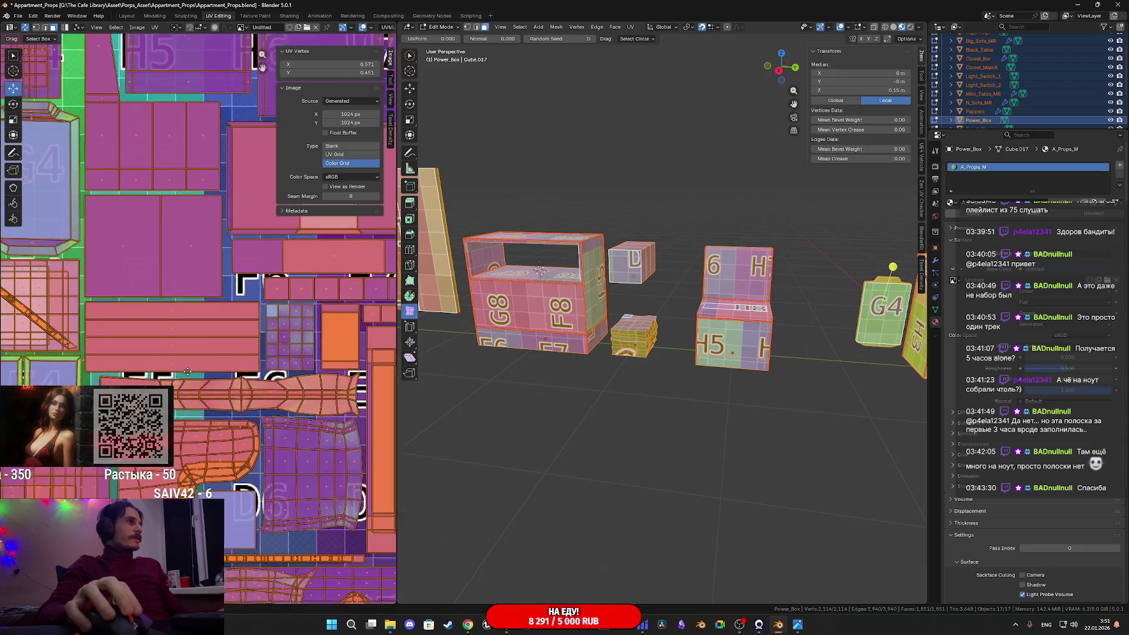
{"action": "scroll", "coordinate": [189, 372], "scroll_direction": "up", "scroll_amount": 2}
{"action": "scroll", "coordinate": [252, 263], "scroll_direction": "down", "scroll_amount": 2}
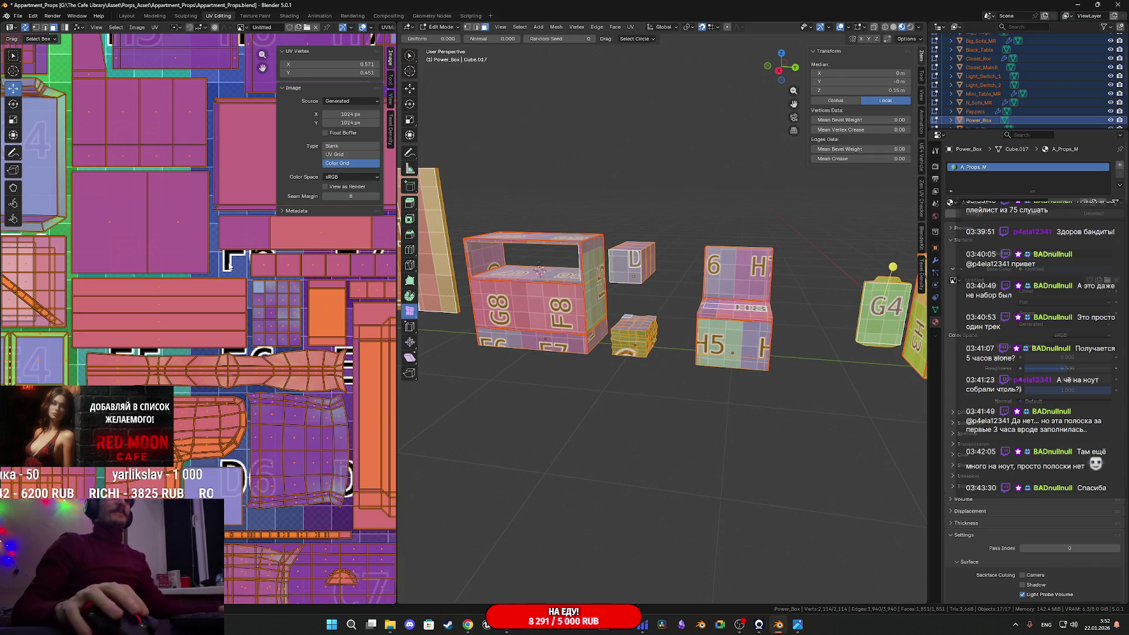
Return to Object Mode and save the Appartment_Props file
{"action": "mouse_move", "coordinate": [649, 311]}
{"action": "middle_mouse_down"}
{"action": "mouse_move", "coordinate": [708, 249]}
{"action": "mouse_move", "coordinate": [749, 329]}
{"action": "mouse_move", "coordinate": [709, 362]}
{"action": "mouse_move", "coordinate": [782, 341]}
{"action": "middle_mouse_up"}
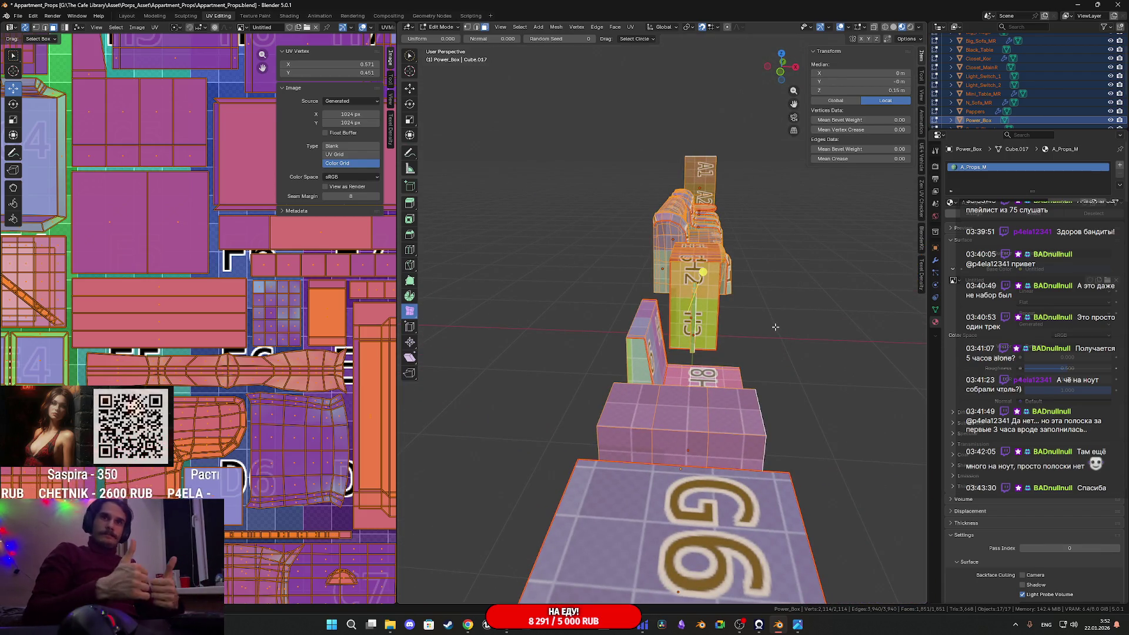
{"action": "middle_click_drag", "start_coordinate": [775, 327], "coordinate": [711, 364]}
{"action": "key", "text": "Tab"}
{"action": "key", "text": "ctrl+s"}
{"action": "scroll", "coordinate": [681, 365], "scroll_direction": "down", "scroll_amount": 2}
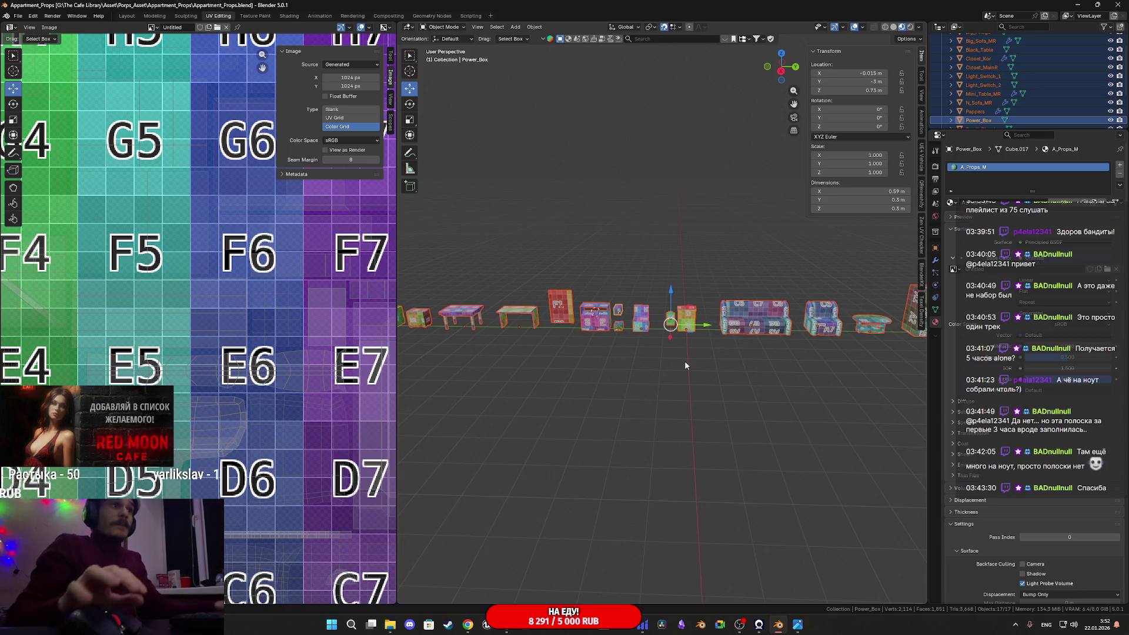
Snap the selected props to the world origin with Selection to Cursor
{"action": "middle_click_drag", "start_coordinate": [685, 361], "coordinate": [712, 397]}
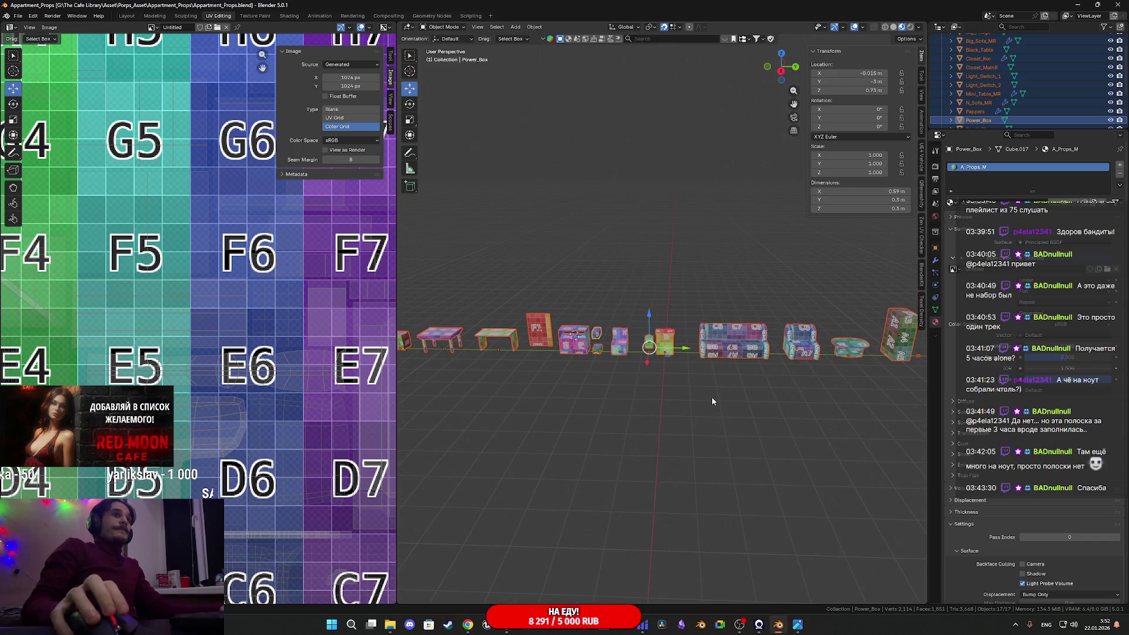
{"action": "middle_click_drag", "start_coordinate": [771, 400], "coordinate": [625, 384]}
{"action": "scroll", "coordinate": [624, 385], "scroll_direction": "up", "scroll_amount": 6}
{"action": "scroll", "coordinate": [696, 381], "scroll_direction": "down", "scroll_amount": 6}
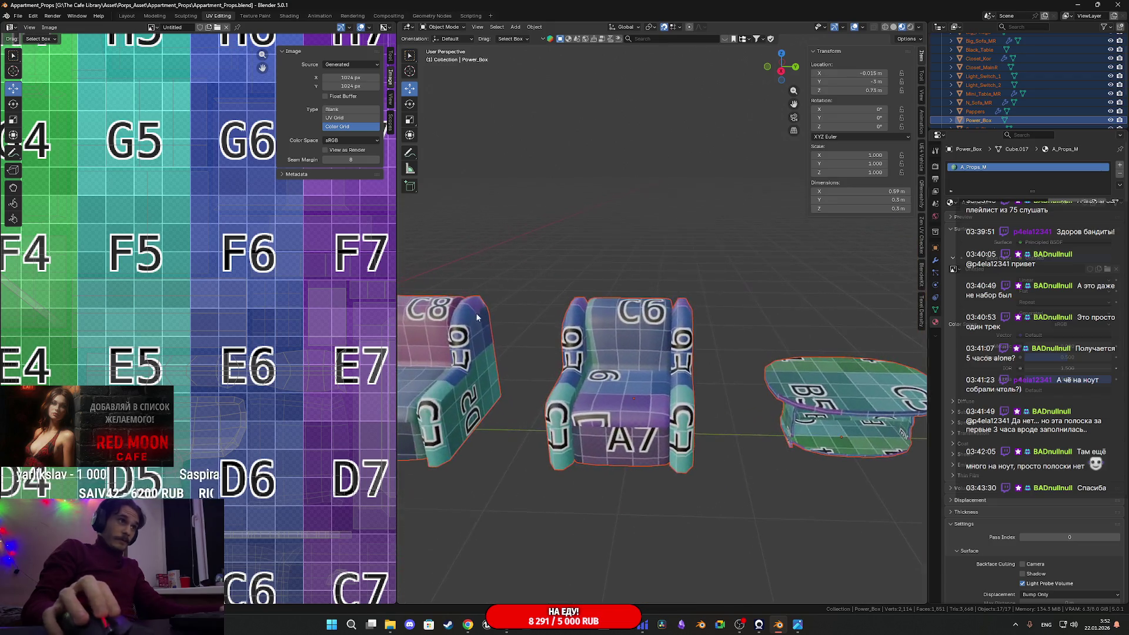
{"action": "mouse_move", "coordinate": [697, 382]}
{"action": "middle_mouse_down"}
{"action": "mouse_move", "coordinate": [764, 386]}
{"action": "mouse_move", "coordinate": [488, 419]}
{"action": "middle_mouse_up"}
{"action": "key", "text": "shift+s"}
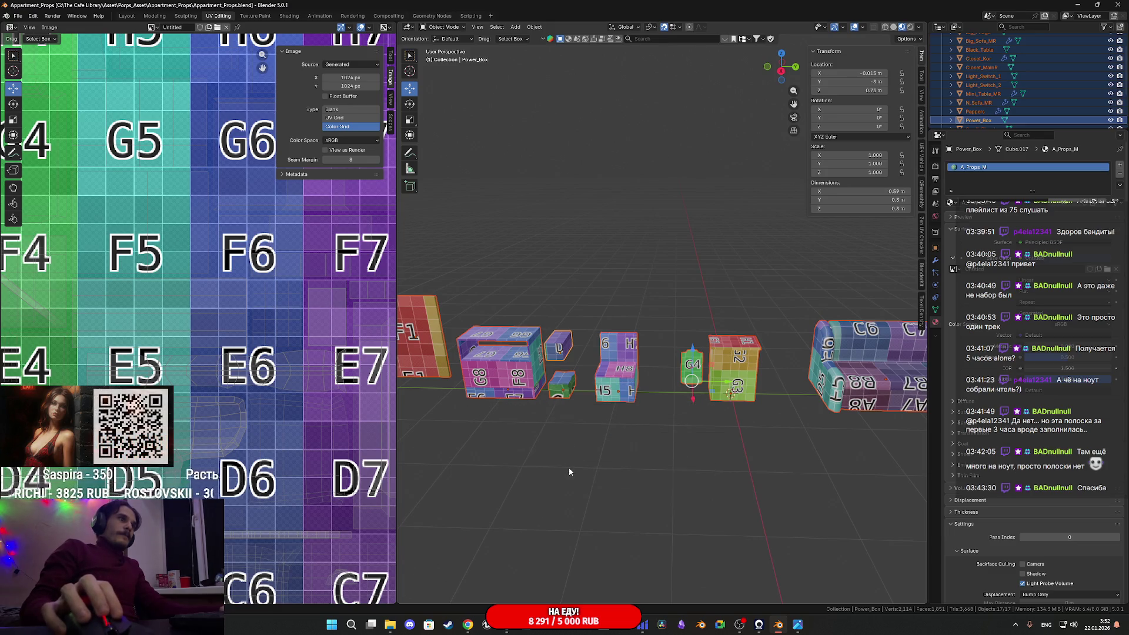
{"action": "left_click", "coordinate": [591, 394]}
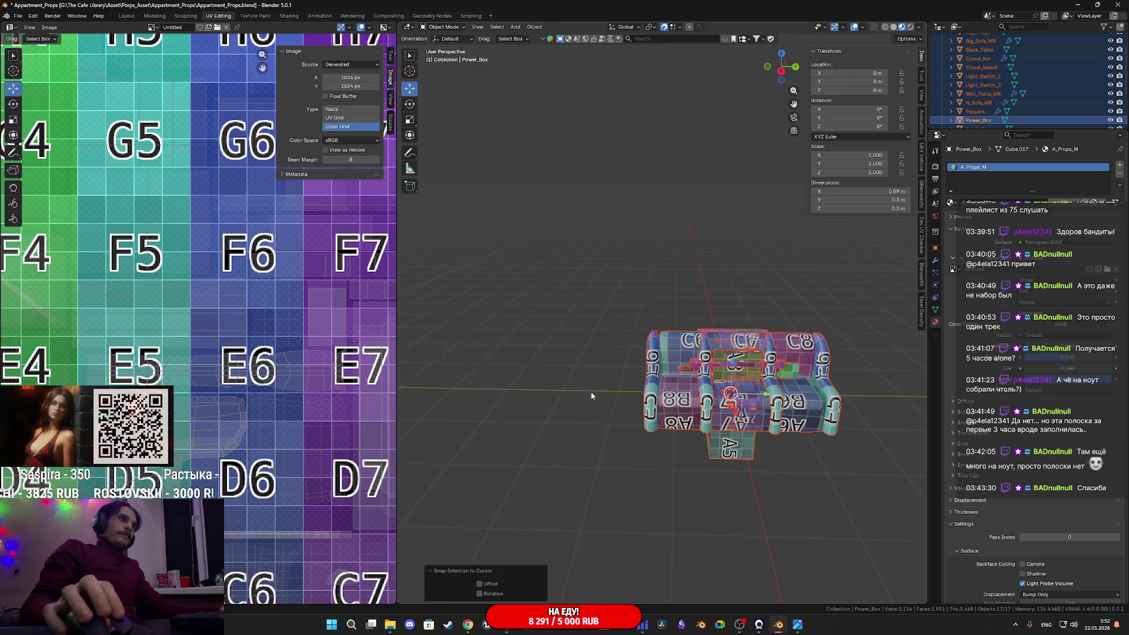
Export the props as an FBX file, then undo the snap to restore their row positions
{"action": "left_click", "coordinate": [18, 16]}
{"action": "mouse_move", "coordinate": [49, 152]}
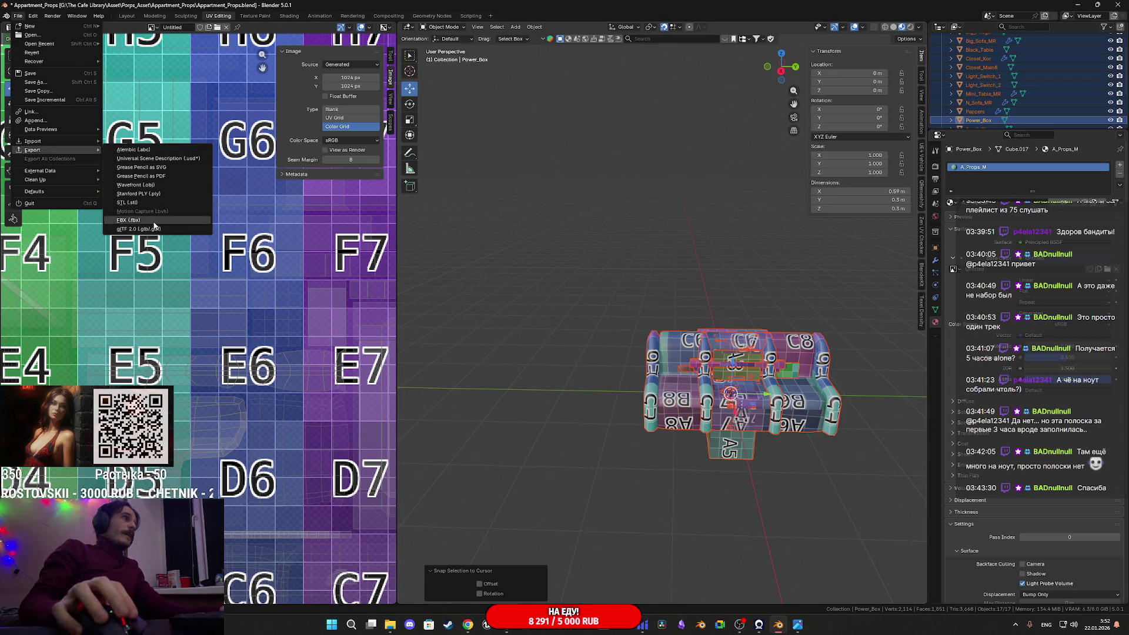
{"action": "left_click", "coordinate": [153, 223]}
{"action": "left_click", "coordinate": [419, 473]}
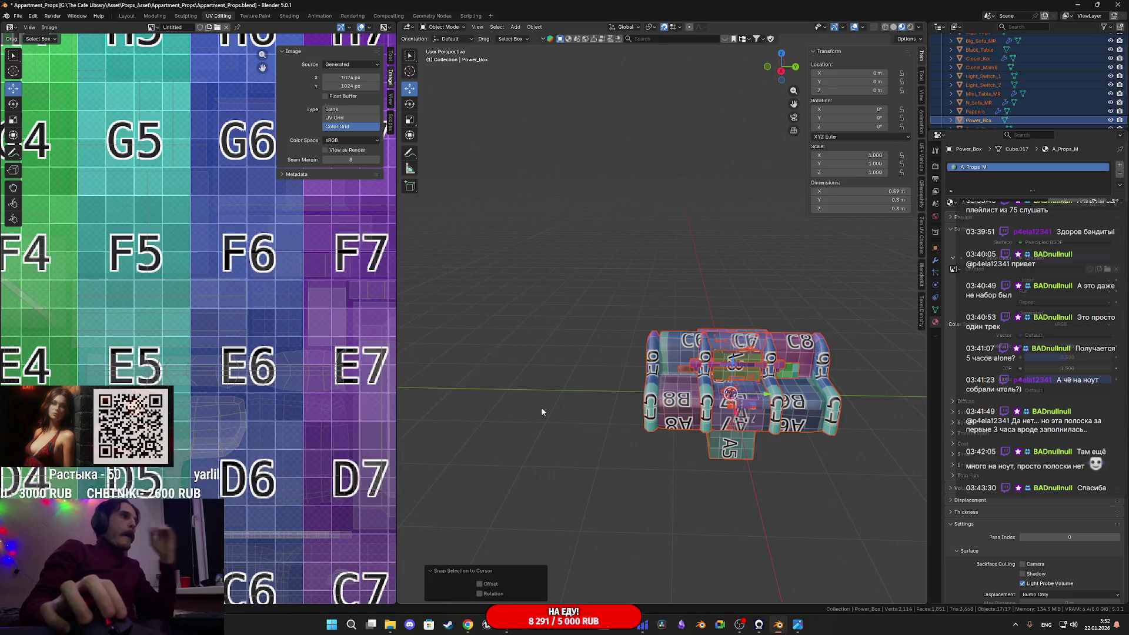
{"action": "key", "text": "ctrl+z"}
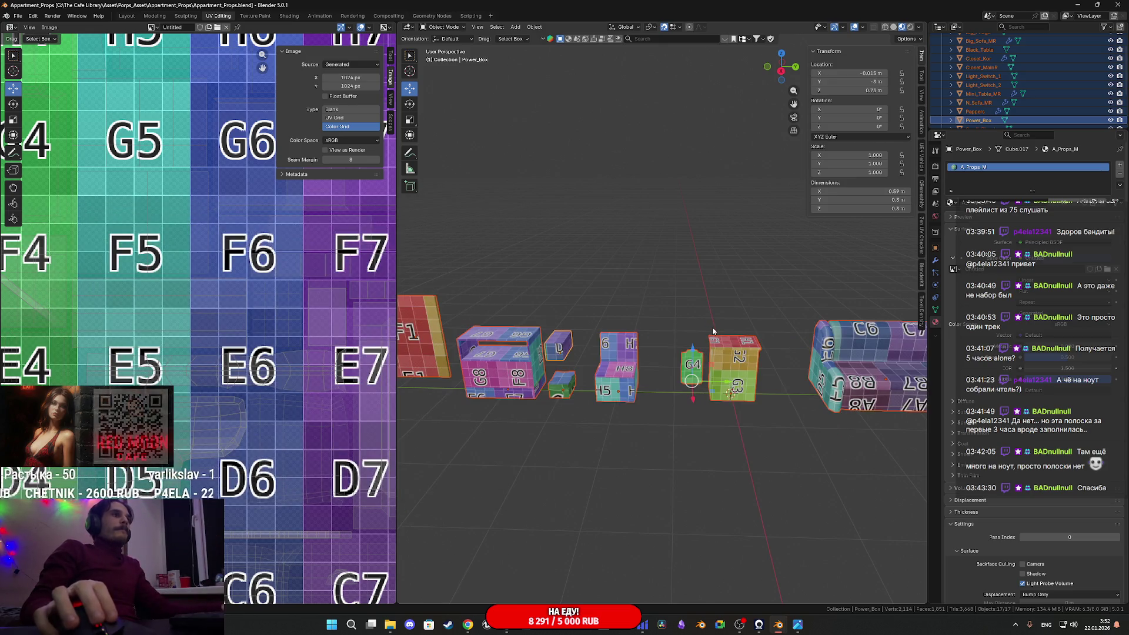
{"action": "mouse_move", "coordinate": [642, 624]}
{"action": "key", "text": "alt+Tab"}
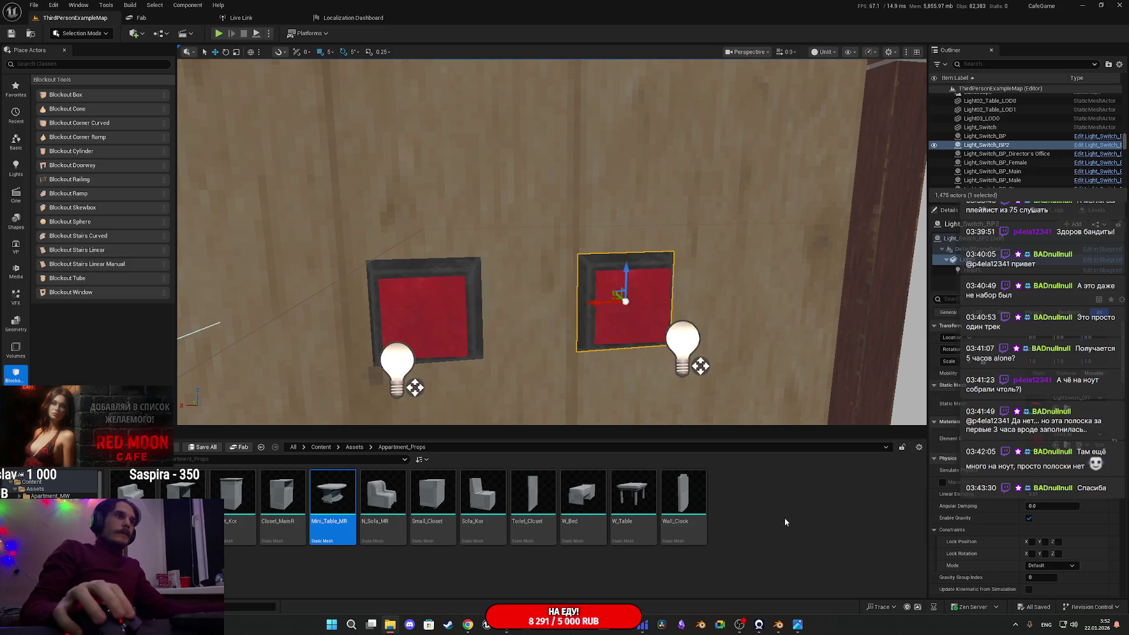
Reimport the props FBX without overriding Black_Table and save the five modified assets
{"action": "left_click", "coordinate": [672, 449]}
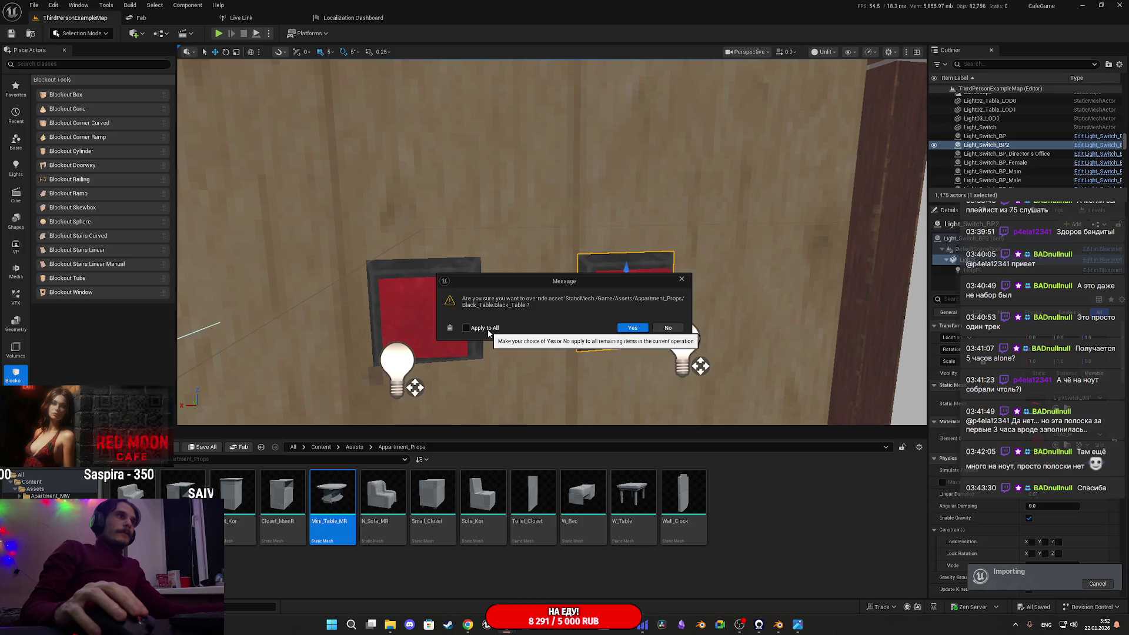
{"action": "left_click", "coordinate": [664, 328]}
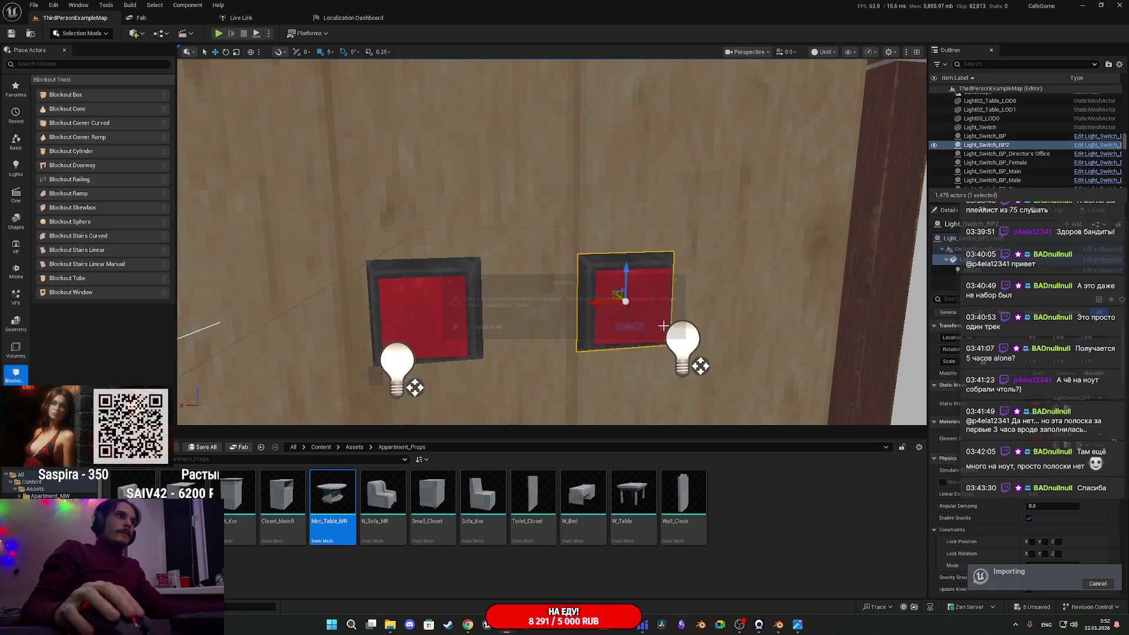
{"action": "left_click", "coordinate": [206, 448]}
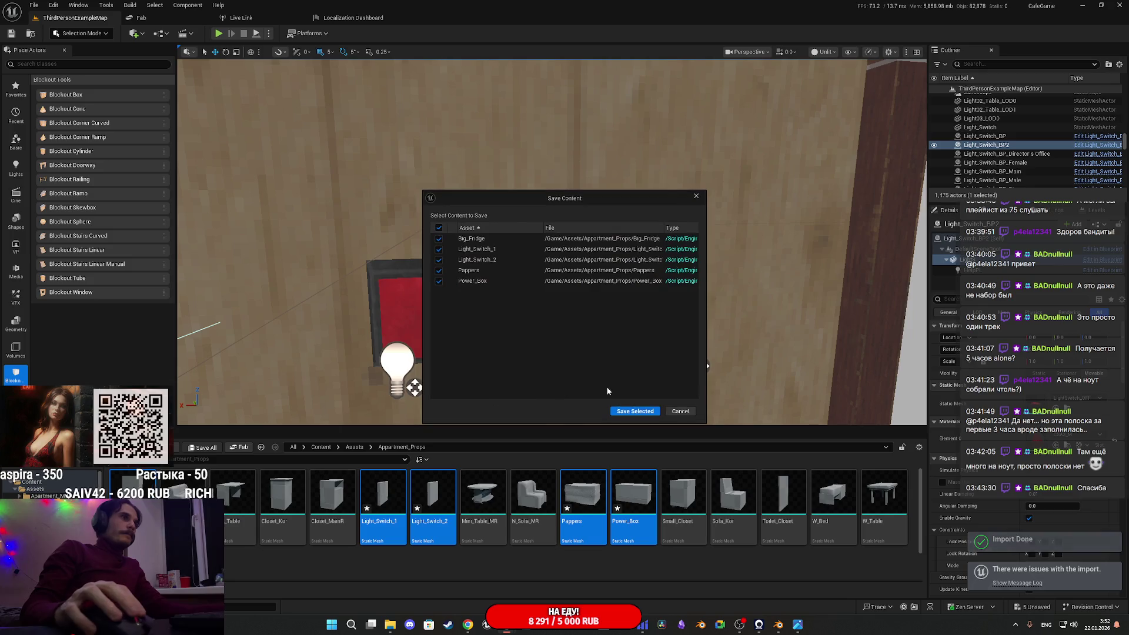
{"action": "left_click", "coordinate": [637, 411]}
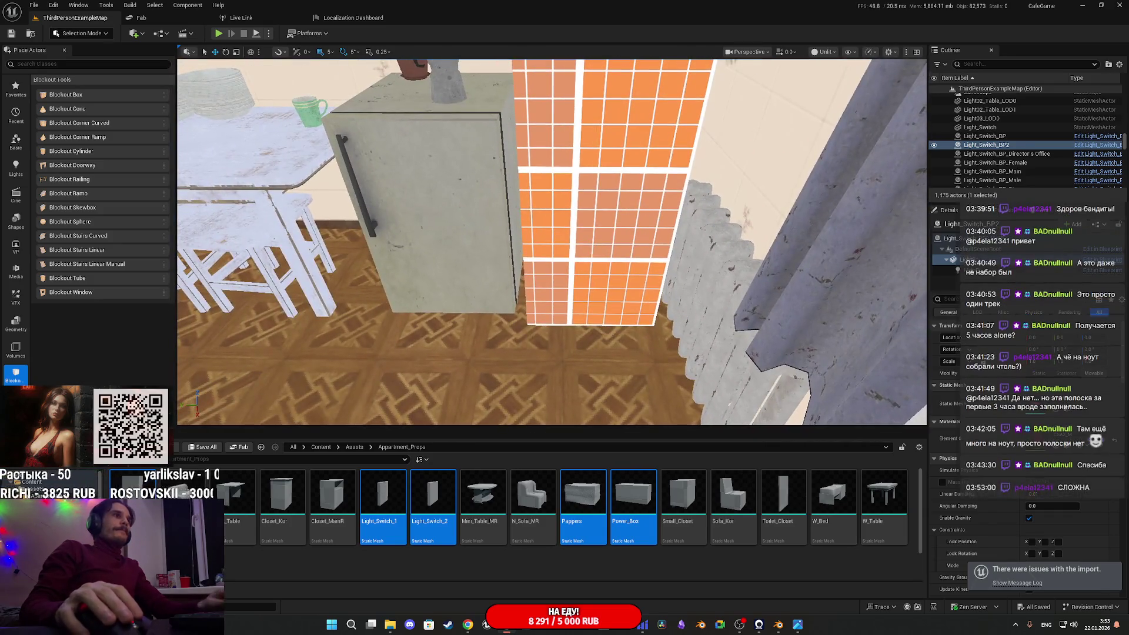
Delete Light_Switch_BP2, test-place Big_Fridge beside the fridge, then remove it and return to Blender
{"action": "key", "text": "Delete"}
{"action": "left_click", "coordinate": [514, 265]}
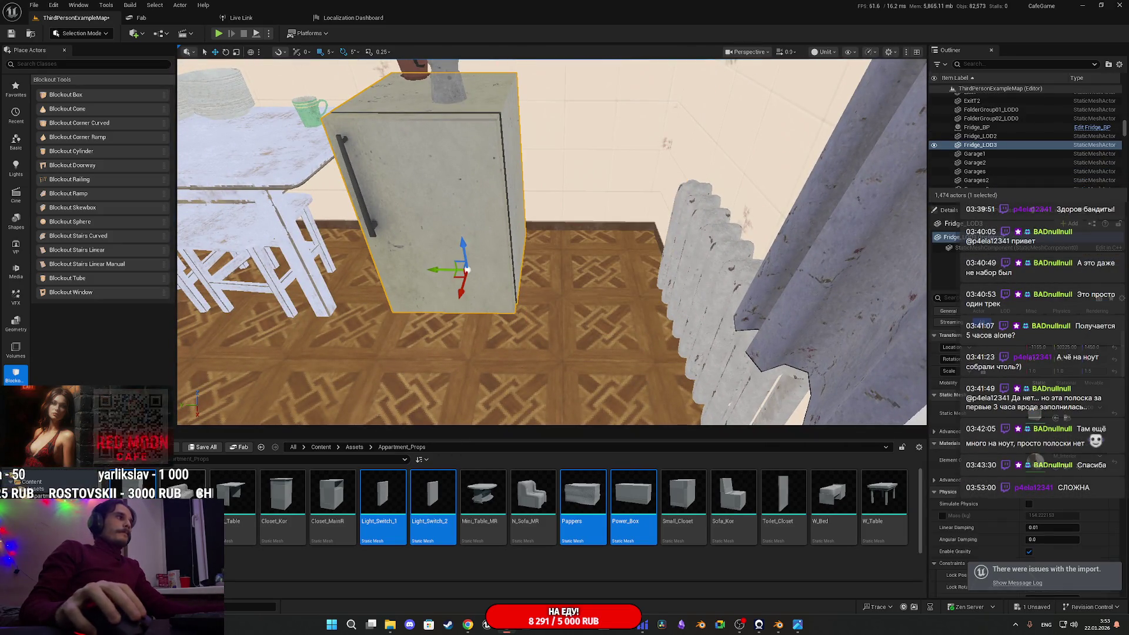
{"action": "mouse_move", "coordinate": [281, 493]}
{"action": "left_mouse_down"}
{"action": "mouse_move", "coordinate": [447, 436]}
{"action": "mouse_move", "coordinate": [603, 277]}
{"action": "mouse_move", "coordinate": [584, 252]}
{"action": "left_mouse_up"}
{"action": "left_click", "coordinate": [584, 252]}
{"action": "key", "text": "f"}
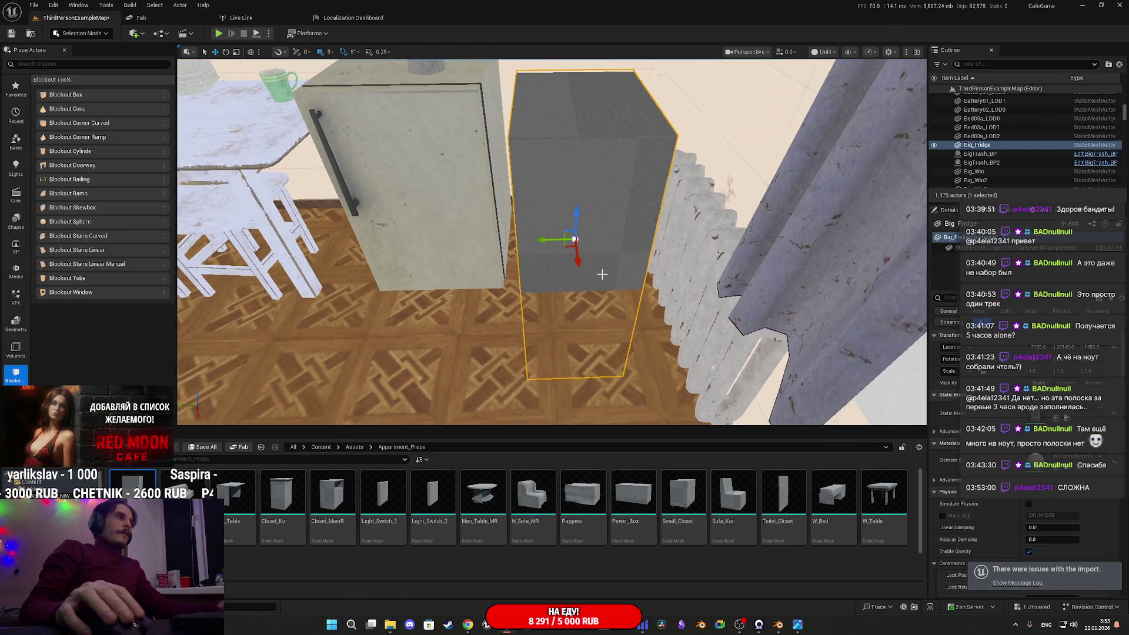
{"action": "key", "text": "Delete"}
{"action": "left_click", "coordinate": [778, 628]}
{"action": "scroll", "coordinate": [619, 350], "scroll_direction": "up", "scroll_amount": 5}
{"action": "middle_click_drag", "start_coordinate": [619, 349], "coordinate": [672, 319]}
Move the Big_Fridge's origin to the 3D cursor in Blender
{"action": "left_click", "coordinate": [672, 320]}
{"action": "key", "text": "Tab"}
{"action": "scroll", "coordinate": [672, 320], "scroll_direction": "up", "scroll_amount": 4}
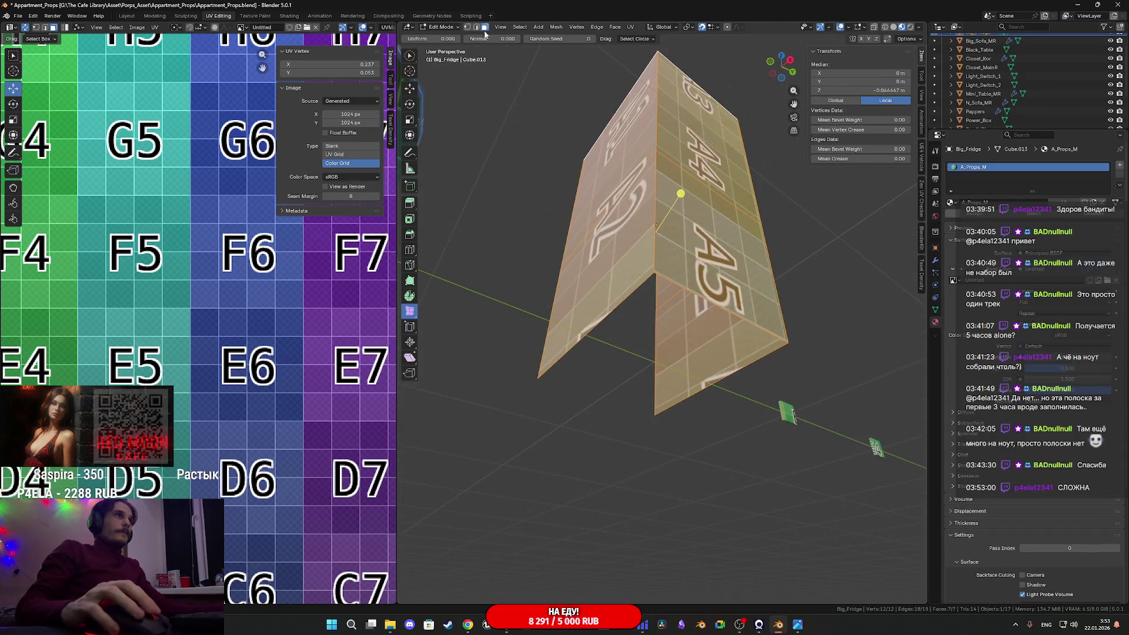
{"action": "left_click", "coordinate": [611, 312]}
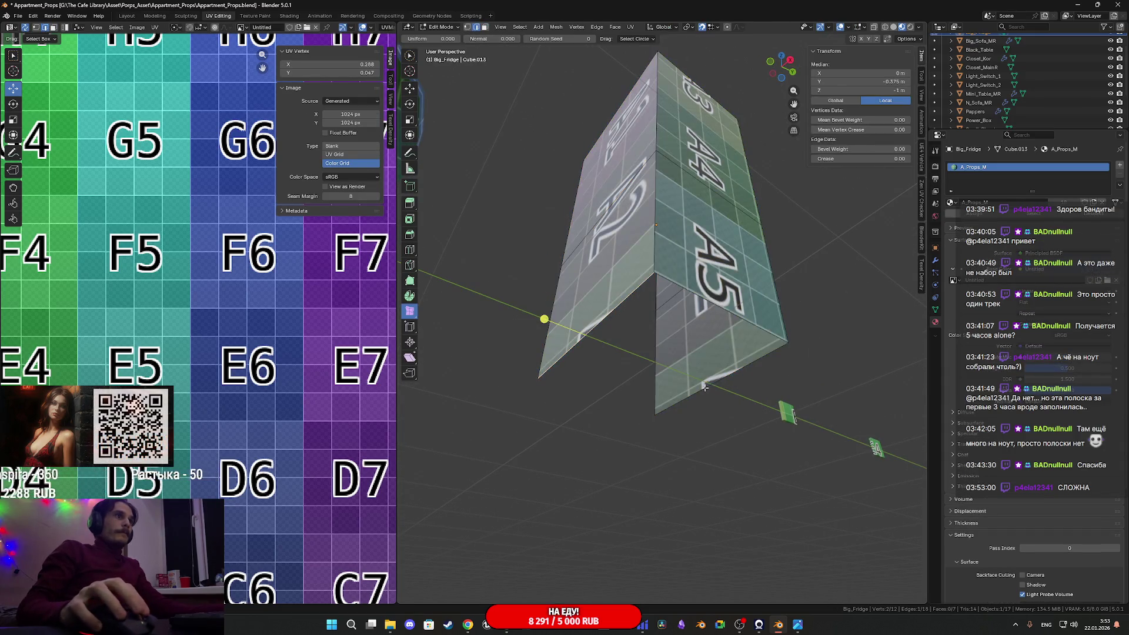
{"action": "key", "text": "ctrl+Tab"}
{"action": "left_click", "coordinate": [693, 369]}
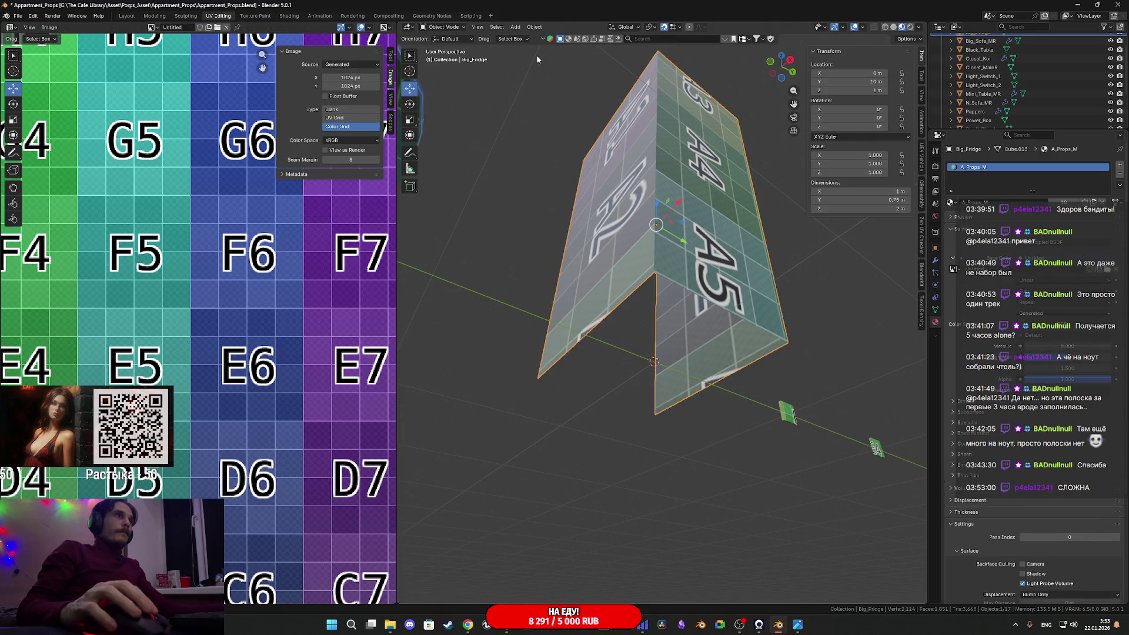
{"action": "left_click", "coordinate": [534, 26]}
{"action": "mouse_move", "coordinate": [588, 47]}
{"action": "left_click", "coordinate": [659, 65]}
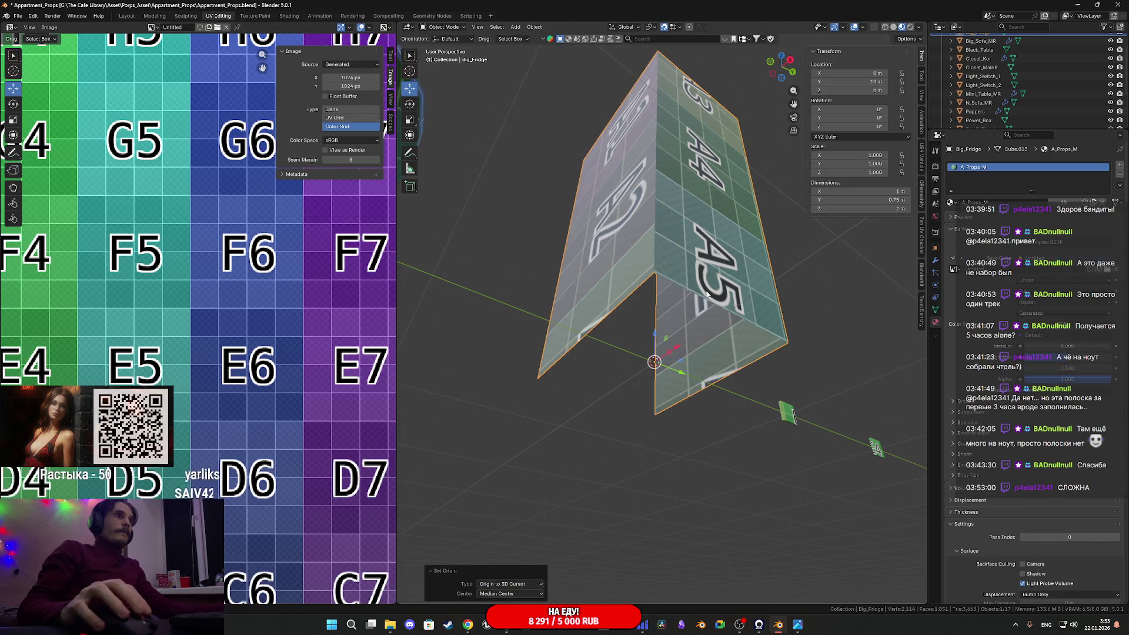
Snap the selected fridge to the 3D cursor with Shift+S
{"action": "key", "text": "shift+s"}
{"action": "left_click", "coordinate": [642, 334]}
{"action": "key", "text": "shift+s"}
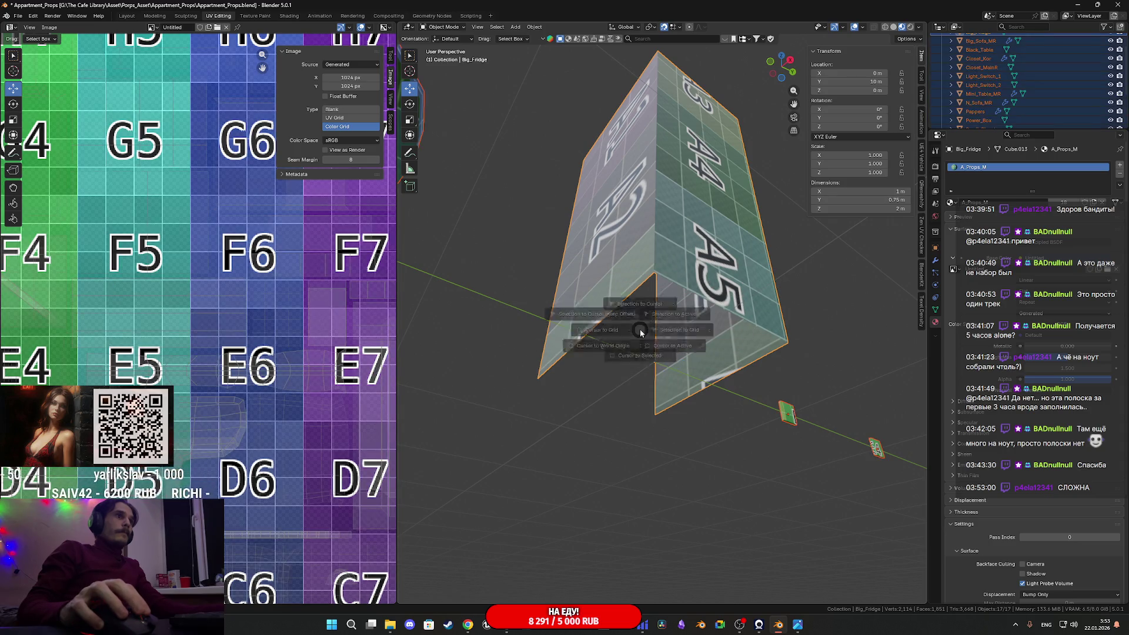
{"action": "left_click", "coordinate": [649, 268]}
Export the Big_Fridge as an FBX file
{"action": "left_click", "coordinate": [541, 28]}
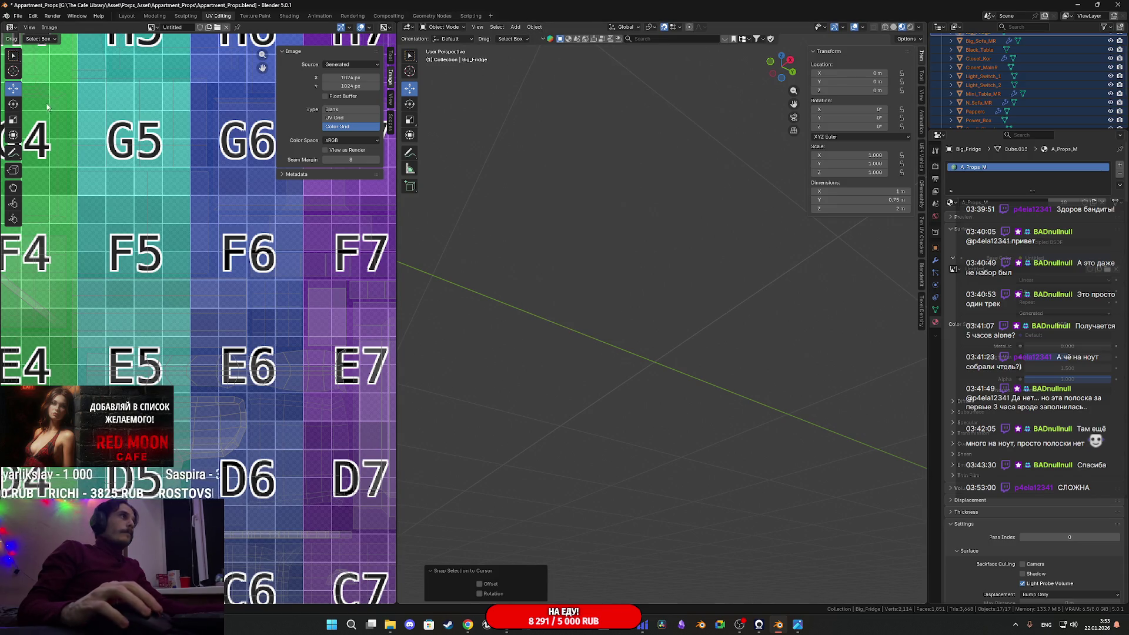
{"action": "left_click", "coordinate": [20, 16]}
{"action": "mouse_move", "coordinate": [69, 150]}
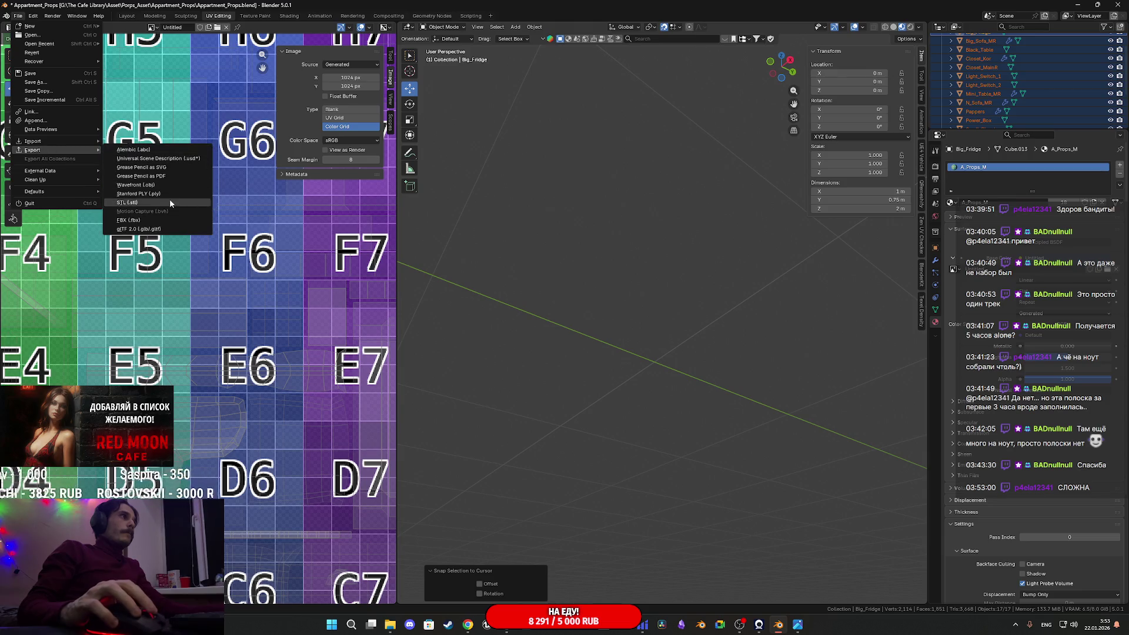
{"action": "left_click", "coordinate": [128, 220]}
{"action": "left_click", "coordinate": [419, 474]}
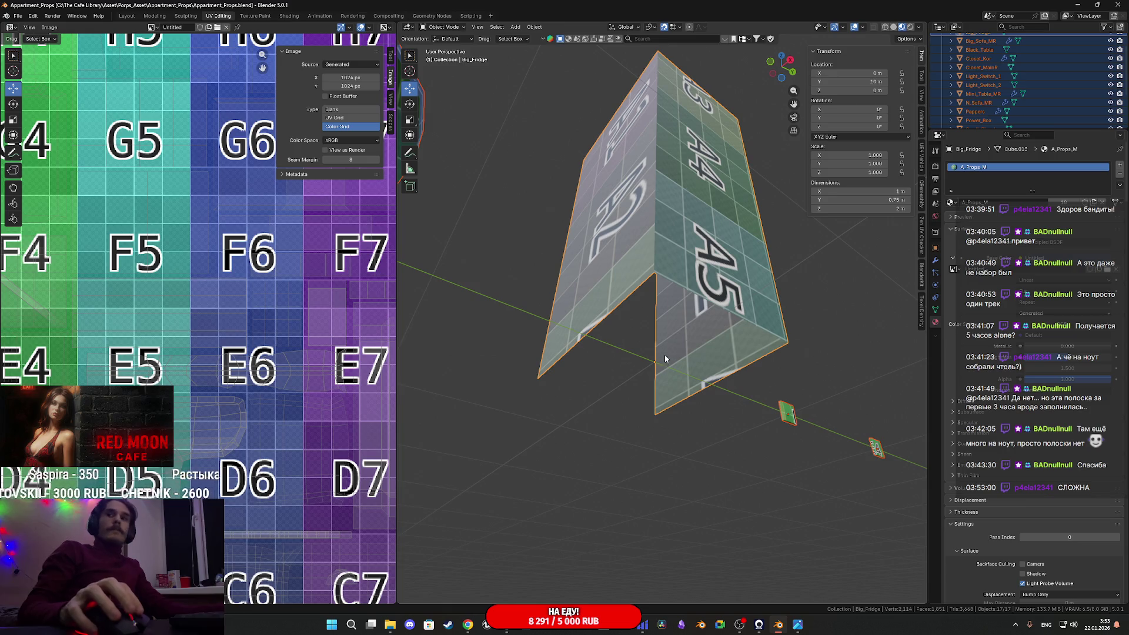
Back in Unreal Engine, bring up the actions for the fridge asset in Appartment_Props
{"action": "mouse_move", "coordinate": [668, 352]}
{"action": "middle_mouse_down"}
{"action": "mouse_move", "coordinate": [680, 385]}
{"action": "mouse_move", "coordinate": [726, 408]}
{"action": "middle_mouse_up"}
{"action": "scroll", "coordinate": [682, 392], "scroll_direction": "up", "scroll_amount": 3}
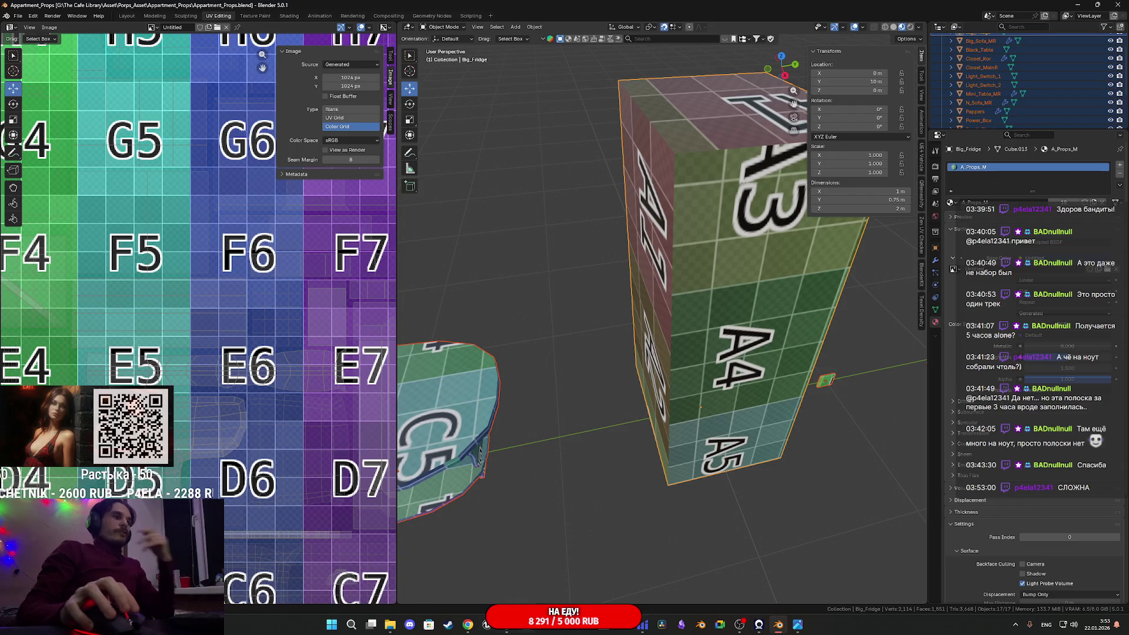
{"action": "left_click", "coordinate": [509, 631]}
{"action": "right_click", "coordinate": [135, 489]}
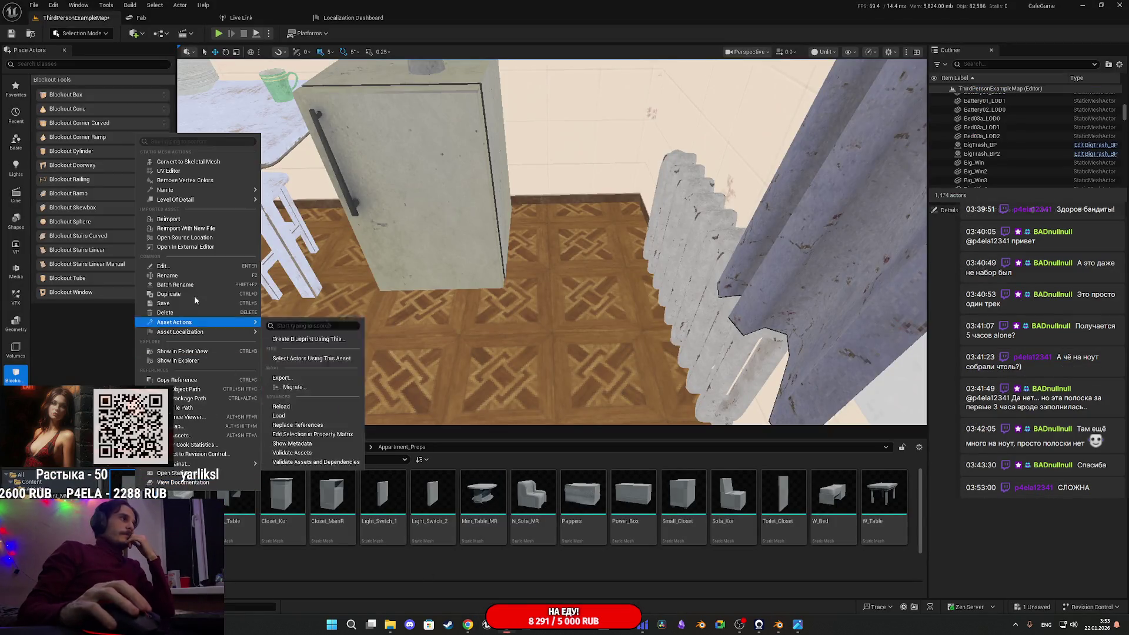
Drag the Big_Fridge mesh into the level and focus the view on it
{"action": "left_click", "coordinate": [171, 222]}
{"action": "mouse_move", "coordinate": [134, 489]}
{"action": "left_mouse_down"}
{"action": "mouse_move", "coordinate": [522, 328]}
{"action": "mouse_move", "coordinate": [577, 234]}
{"action": "mouse_move", "coordinate": [567, 207]}
{"action": "mouse_move", "coordinate": [491, 184]}
{"action": "mouse_move", "coordinate": [486, 212]}
{"action": "mouse_move", "coordinate": [465, 203]}
{"action": "mouse_move", "coordinate": [570, 281]}
{"action": "mouse_move", "coordinate": [486, 270]}
{"action": "mouse_move", "coordinate": [570, 378]}
{"action": "mouse_move", "coordinate": [552, 412]}
{"action": "mouse_move", "coordinate": [545, 291]}
{"action": "mouse_move", "coordinate": [646, 322]}
{"action": "left_mouse_up"}
{"action": "left_click", "coordinate": [570, 224]}
{"action": "key", "text": "f"}
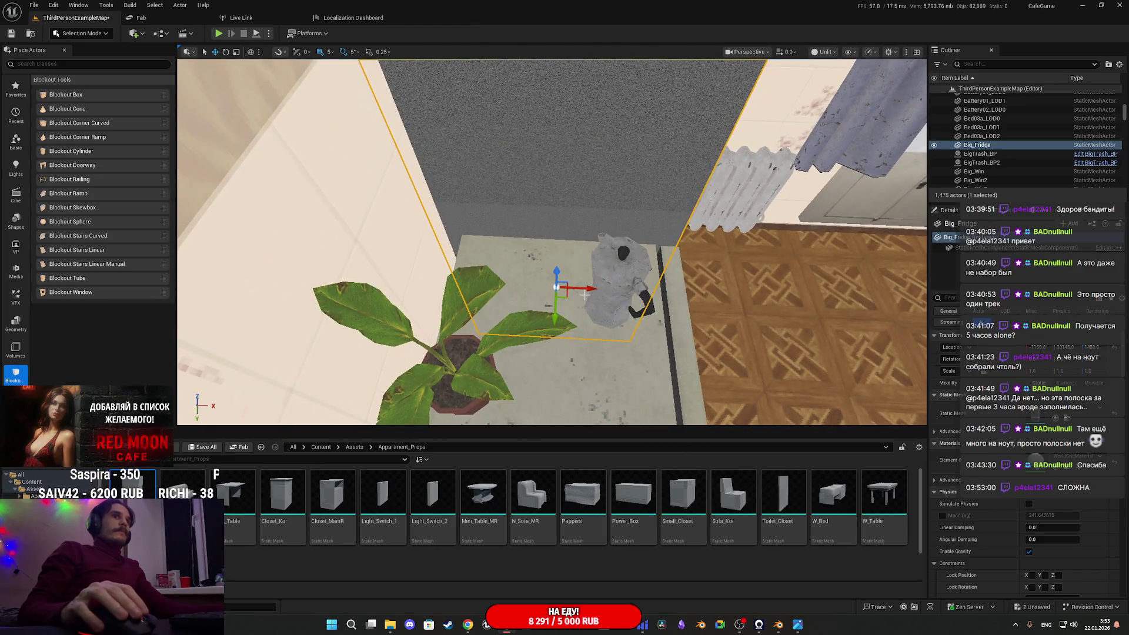
{"action": "mouse_move", "coordinate": [584, 288]}
{"action": "left_mouse_down", "text": "alt"}
{"action": "mouse_move", "coordinate": [598, 290]}
{"action": "mouse_move", "coordinate": [473, 274]}
{"action": "mouse_move", "coordinate": [517, 306]}
{"action": "left_mouse_up", "text": "alt"}
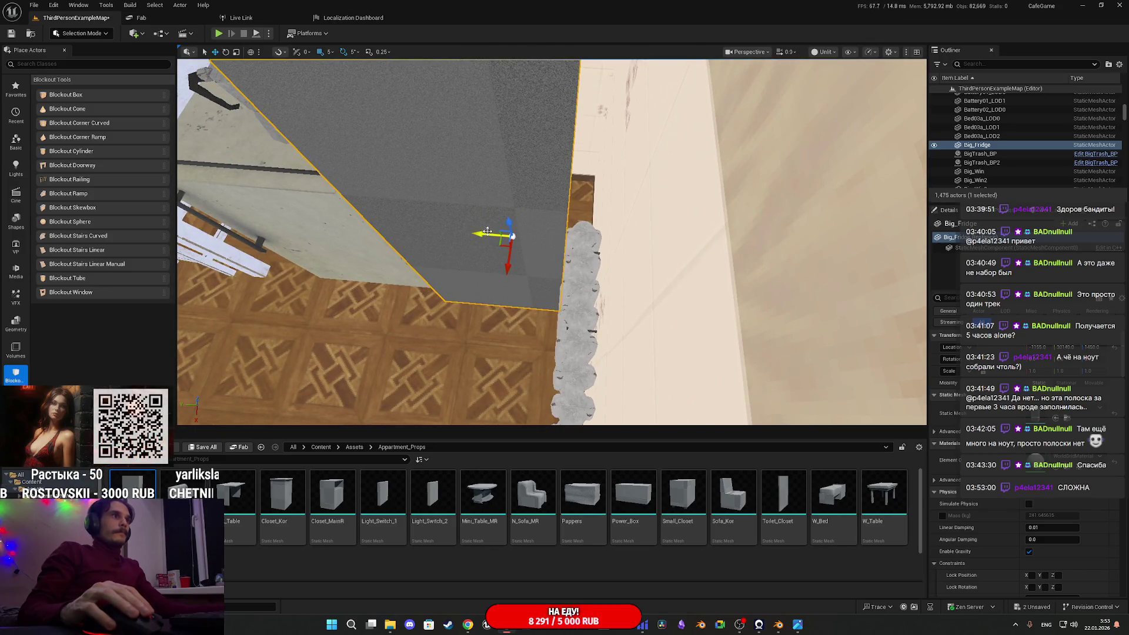
{"action": "mouse_move", "coordinate": [479, 240]}
{"action": "left_mouse_down", "text": "alt"}
{"action": "mouse_move", "coordinate": [579, 316]}
{"action": "mouse_move", "coordinate": [494, 234]}
{"action": "mouse_move", "coordinate": [406, 222]}
{"action": "mouse_move", "coordinate": [412, 200]}
{"action": "mouse_move", "coordinate": [423, 194]}
{"action": "mouse_move", "coordinate": [494, 235]}
{"action": "left_mouse_up", "text": "alt"}
Place the Power_Box mesh in the upper compartment of the grey cabinet
{"action": "mouse_move", "coordinate": [494, 235]}
{"action": "right_mouse_down"}
{"action": "mouse_move", "coordinate": [424, 219]}
{"action": "mouse_move", "coordinate": [444, 221]}
{"action": "mouse_move", "coordinate": [444, 244]}
{"action": "right_mouse_up"}
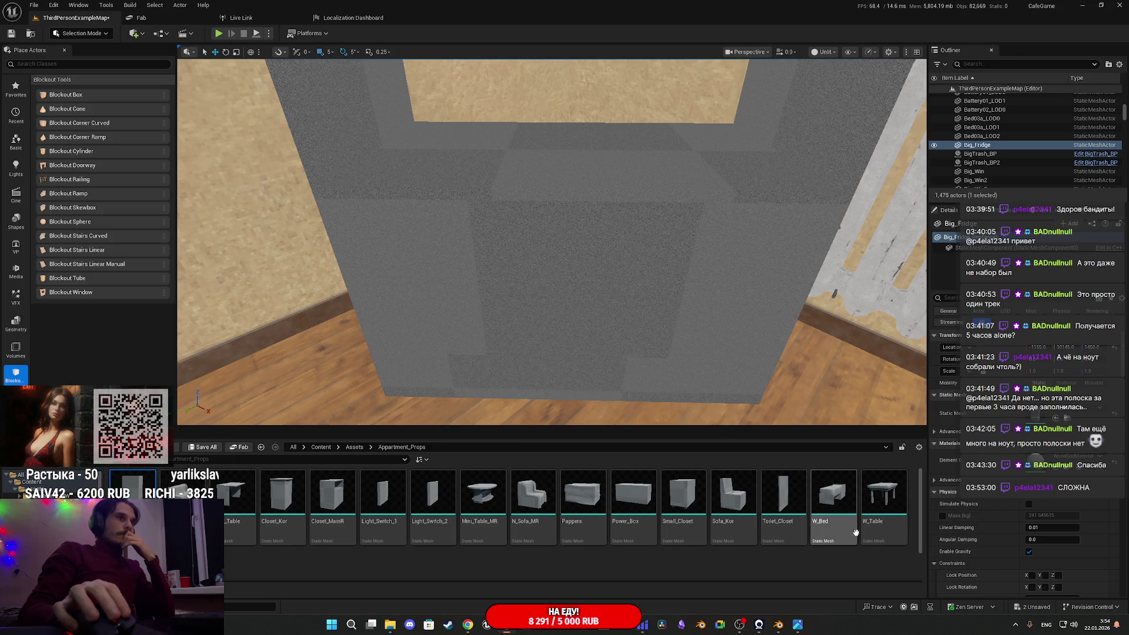
{"action": "scroll", "coordinate": [823, 537], "scroll_direction": "down", "scroll_amount": 3, "text": "ctrl"}
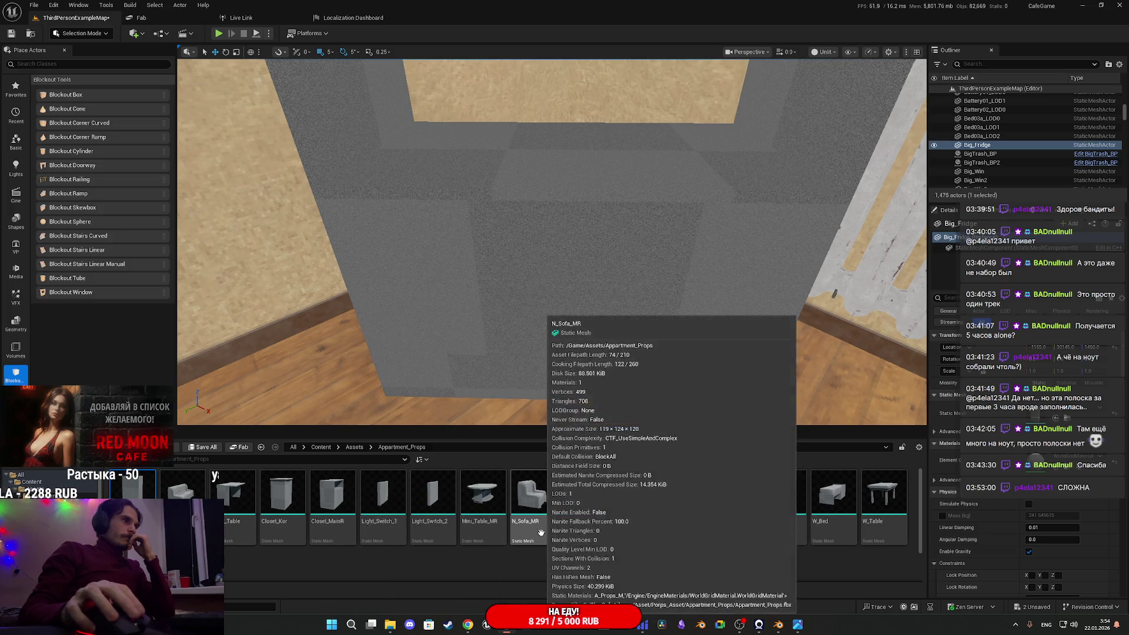
{"action": "mouse_move", "coordinate": [634, 494]}
{"action": "left_mouse_down"}
{"action": "mouse_move", "coordinate": [695, 416]}
{"action": "mouse_move", "coordinate": [585, 164]}
{"action": "mouse_move", "coordinate": [600, 141]}
{"action": "mouse_move", "coordinate": [587, 153]}
{"action": "left_mouse_up"}
{"action": "mouse_move", "coordinate": [587, 153]}
{"action": "right_mouse_down"}
{"action": "mouse_move", "coordinate": [690, 170]}
{"action": "mouse_move", "coordinate": [688, 206]}
{"action": "mouse_move", "coordinate": [671, 229]}
{"action": "mouse_move", "coordinate": [463, 226]}
{"action": "right_mouse_up"}
Alt-drag the Power_Box to place a duplicate to its right
{"action": "mouse_move", "coordinate": [623, 218]}
{"action": "right_mouse_down"}
{"action": "mouse_move", "coordinate": [607, 154]}
{"action": "mouse_move", "coordinate": [488, 162]}
{"action": "mouse_move", "coordinate": [645, 239]}
{"action": "right_mouse_up"}
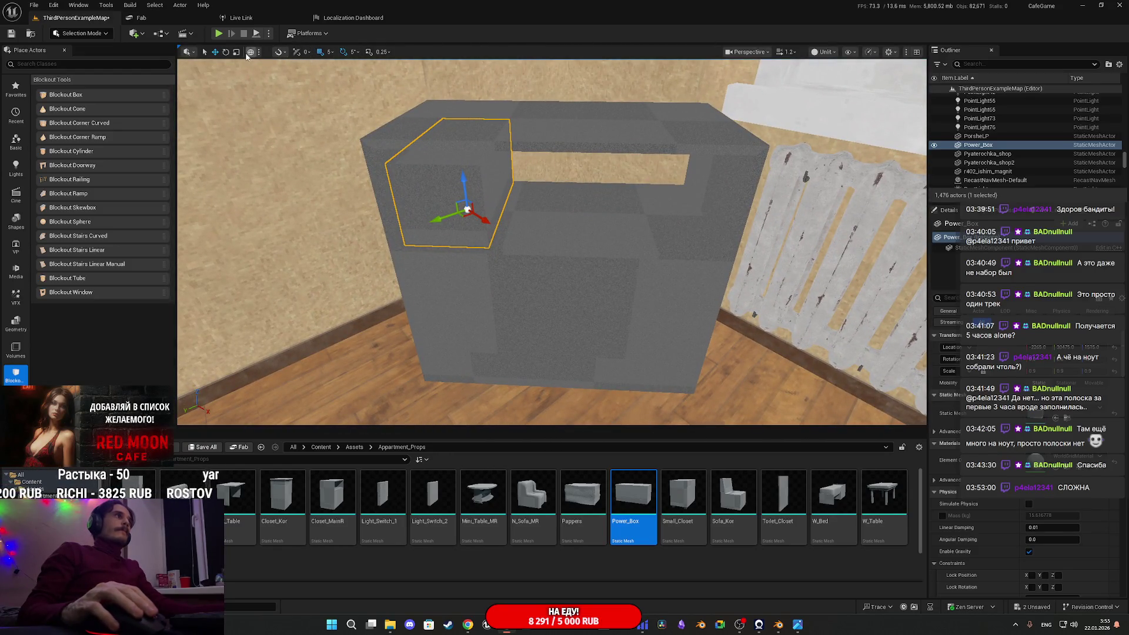
{"action": "left_click_drag", "start_coordinate": [437, 210], "coordinate": [599, 213], "text": "alt"}
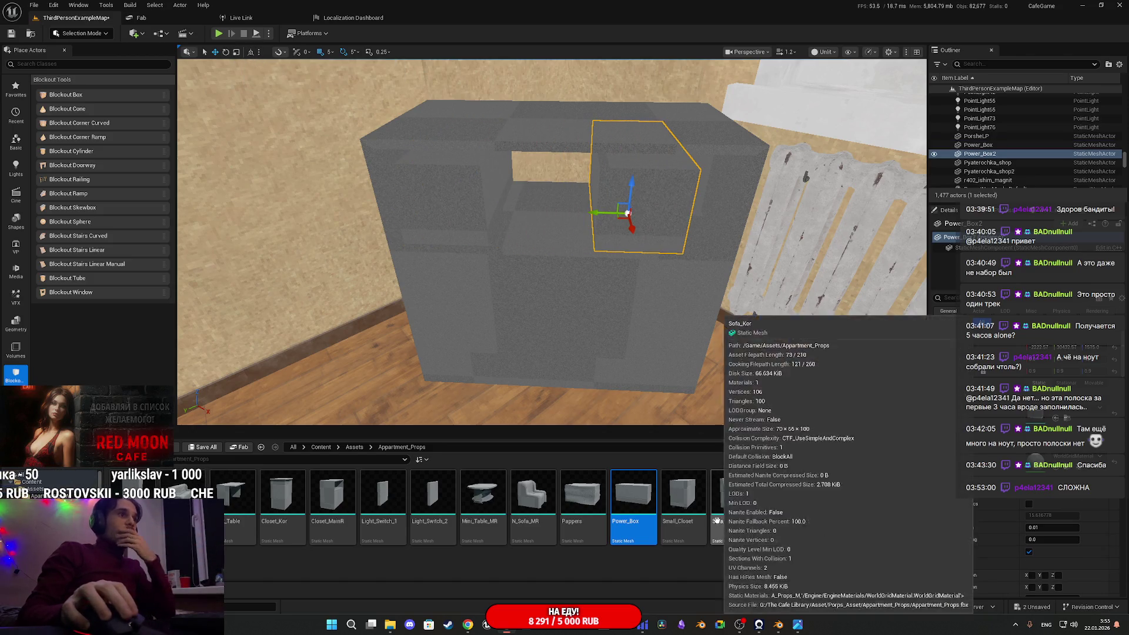
{"action": "left_click", "coordinate": [582, 497]}
{"action": "mouse_move", "coordinate": [552, 242]}
{"action": "right_mouse_down"}
{"action": "mouse_move", "coordinate": [494, 236]}
{"action": "mouse_move", "coordinate": [547, 238]}
{"action": "mouse_move", "coordinate": [533, 235]}
{"action": "right_mouse_up"}
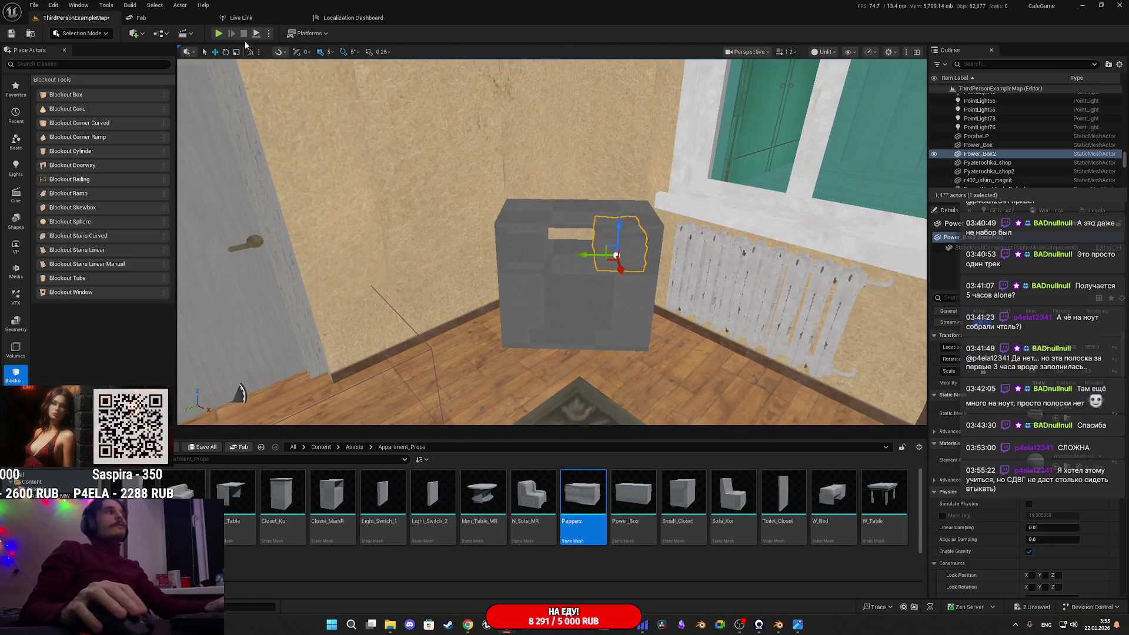
Save all modified assets, including Big_Fridge and ThirdPersonExampleMap, and start a play-test
{"action": "left_click", "coordinate": [205, 448]}
{"action": "left_click", "coordinate": [642, 411]}
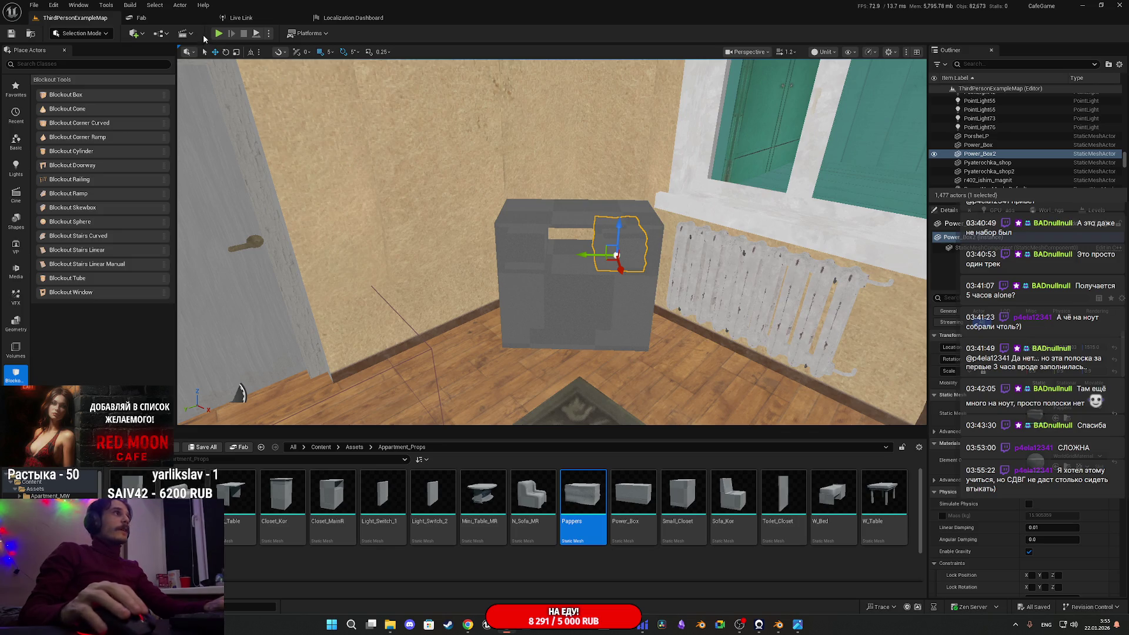
{"action": "left_click", "coordinate": [218, 34]}
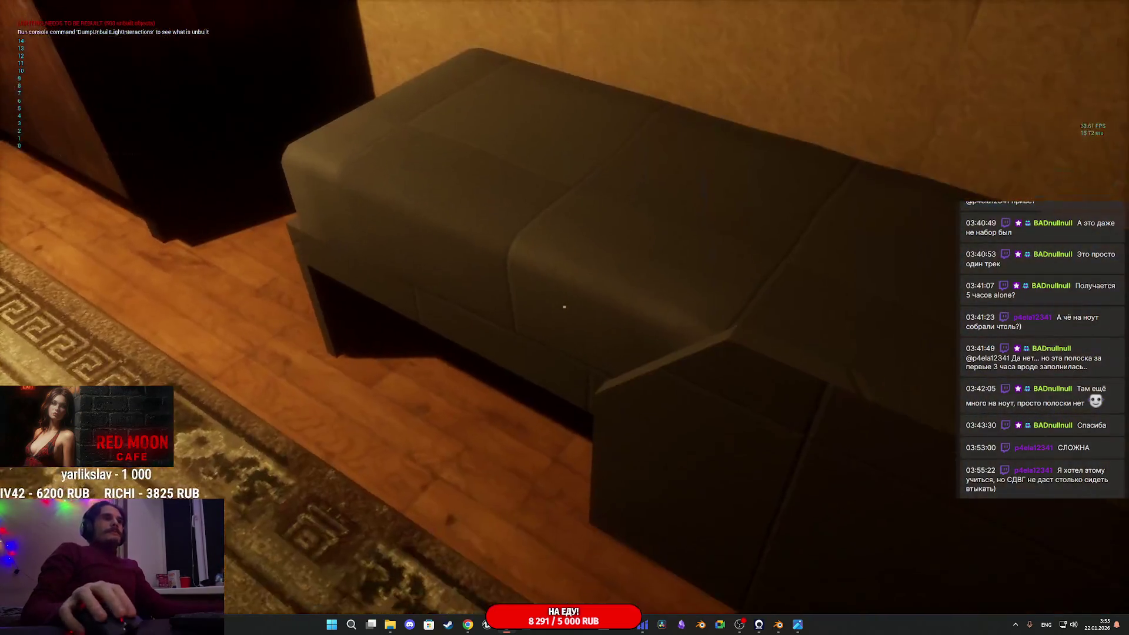
Walk from the bedroom through the door up to the cabinet by the radiator, then back away
{"action": "key", "text": "w"}
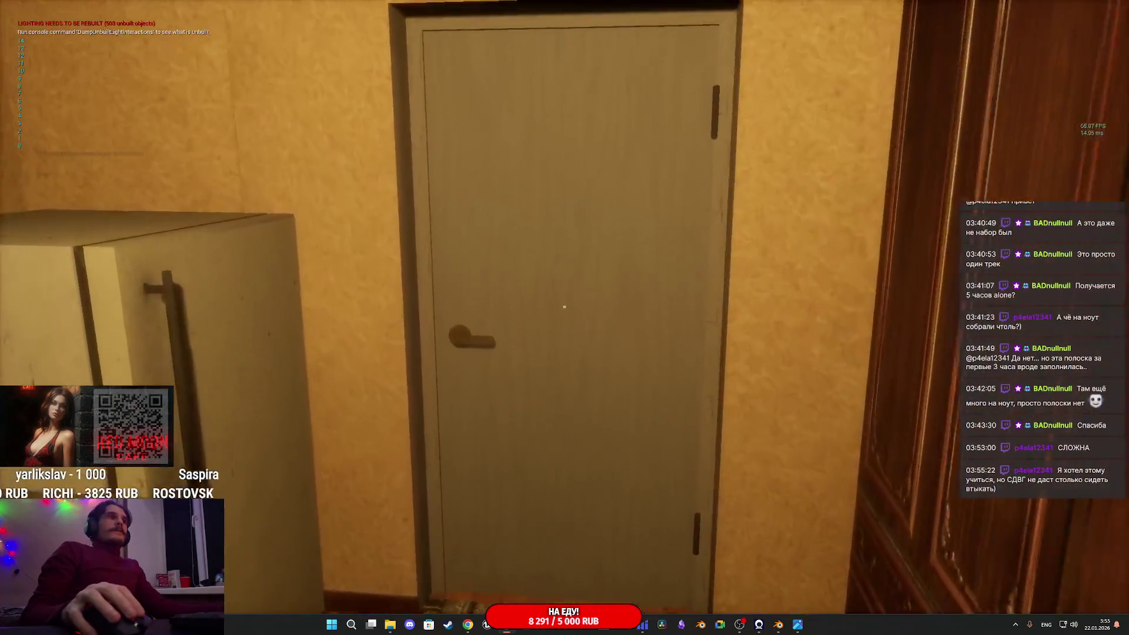
{"action": "key", "text": "w"}
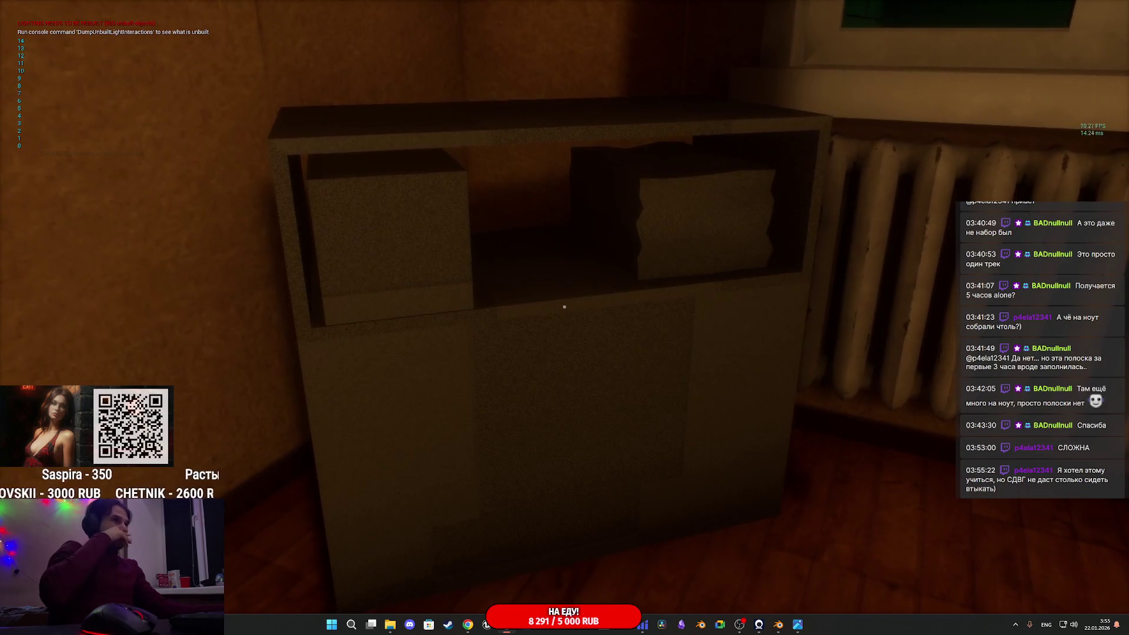
{"action": "key", "text": "s"}
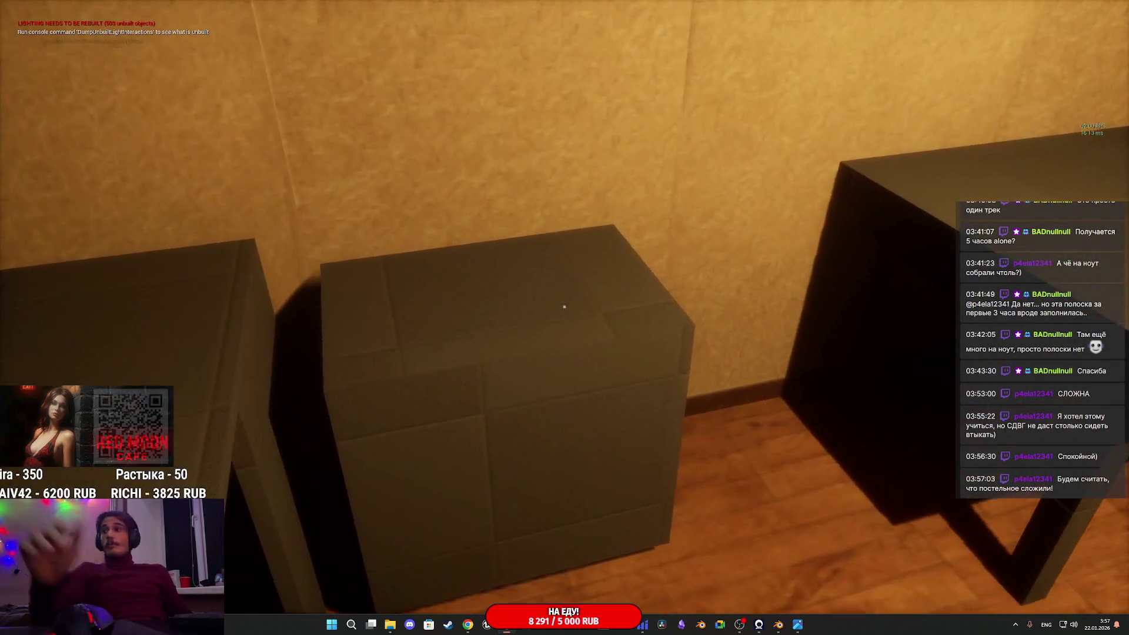
{"action": "key", "text": "s"}
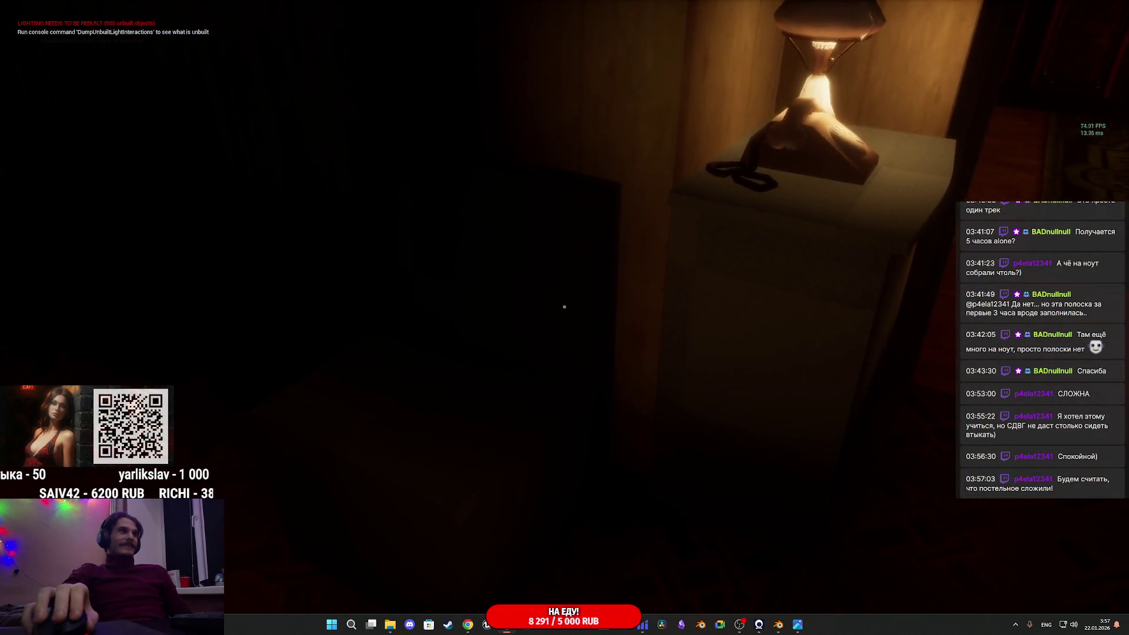
Toggle the play view to Unlit and back to lit, then open the wooden toilet-room door
{"action": "key", "text": "F2"}
{"action": "key", "text": "F3"}
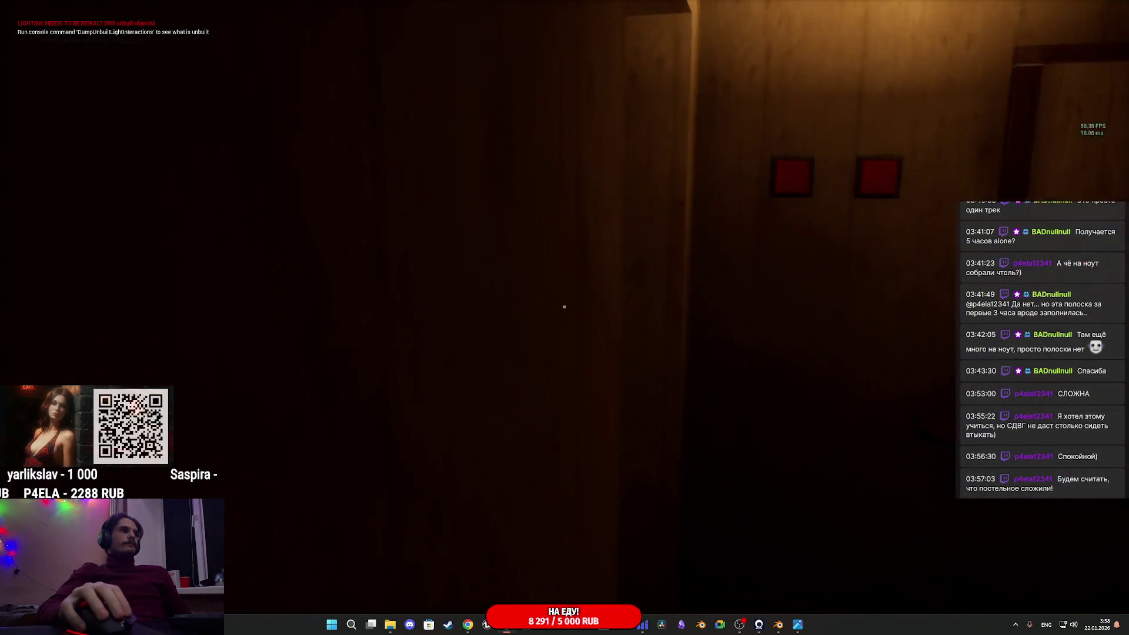
{"action": "left_click", "coordinate": [564, 306]}
Stop the play session and delete the orange window blockout on the toilet wall
{"action": "key", "text": "Escape"}
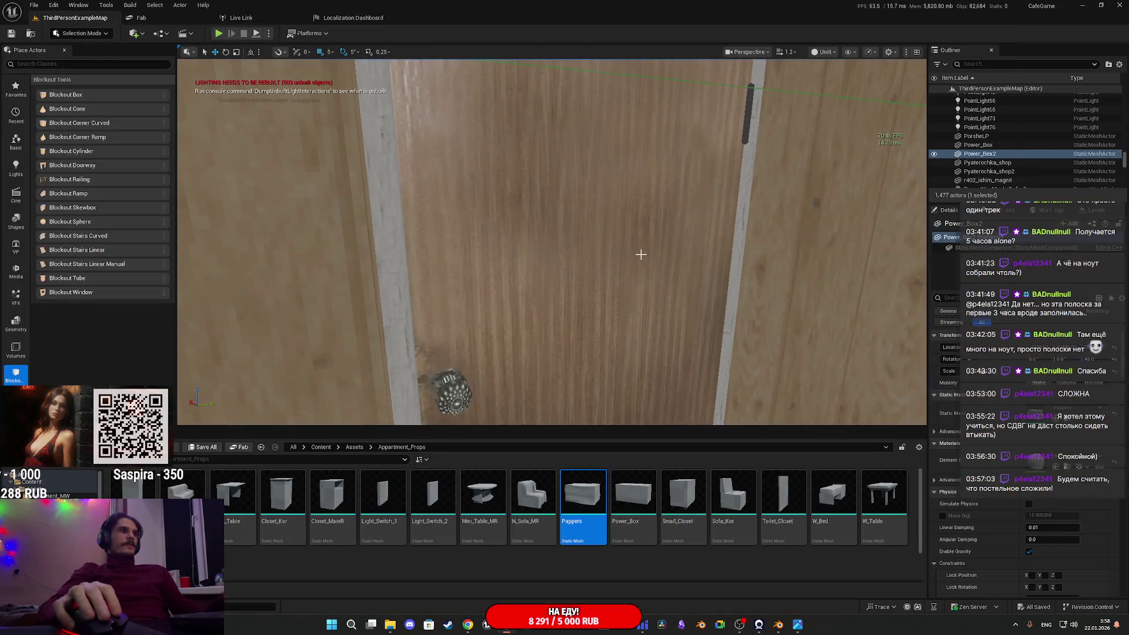
{"action": "right_click_drag", "start_coordinate": [640, 169], "coordinate": [565, 176]}
{"action": "left_click", "coordinate": [565, 177]}
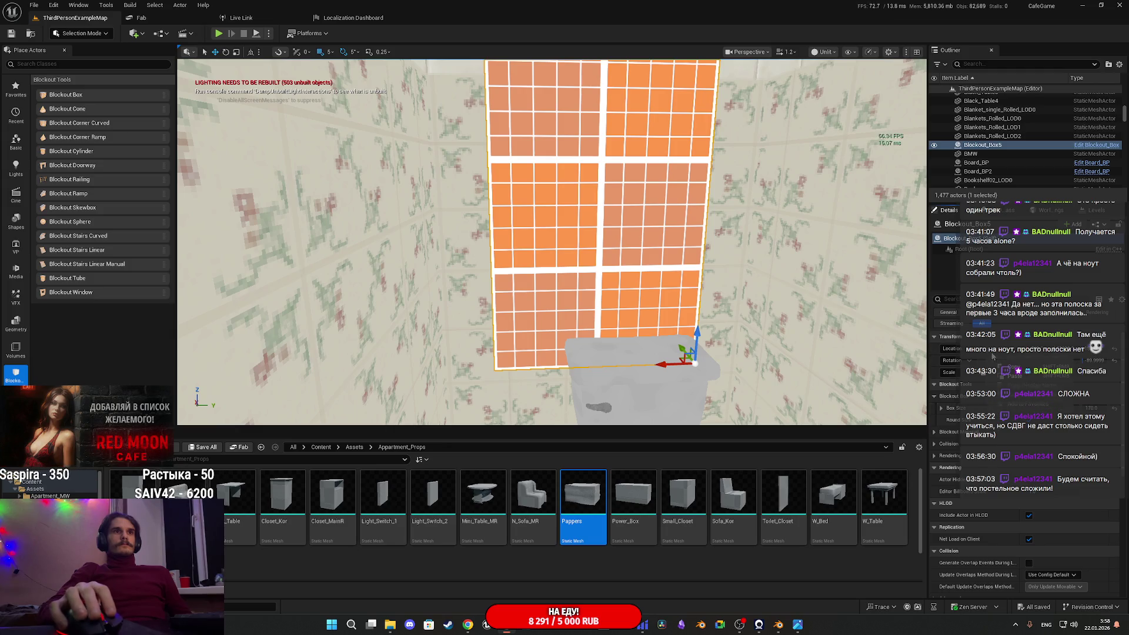
{"action": "right_click_drag", "start_coordinate": [564, 176], "coordinate": [547, 188]}
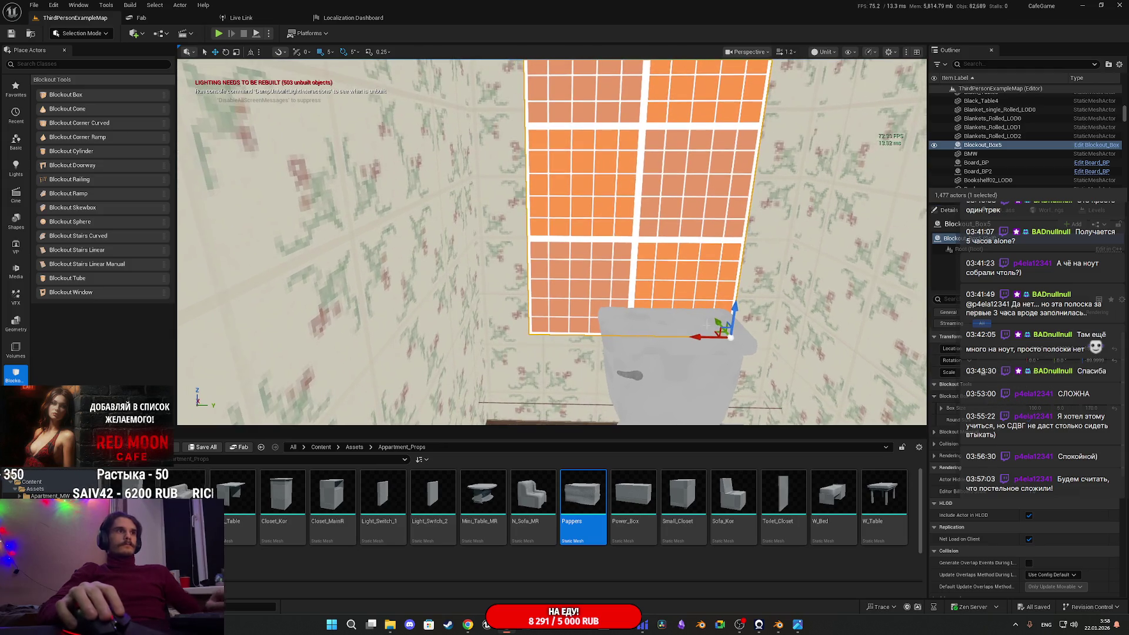
{"action": "key", "text": "Delete"}
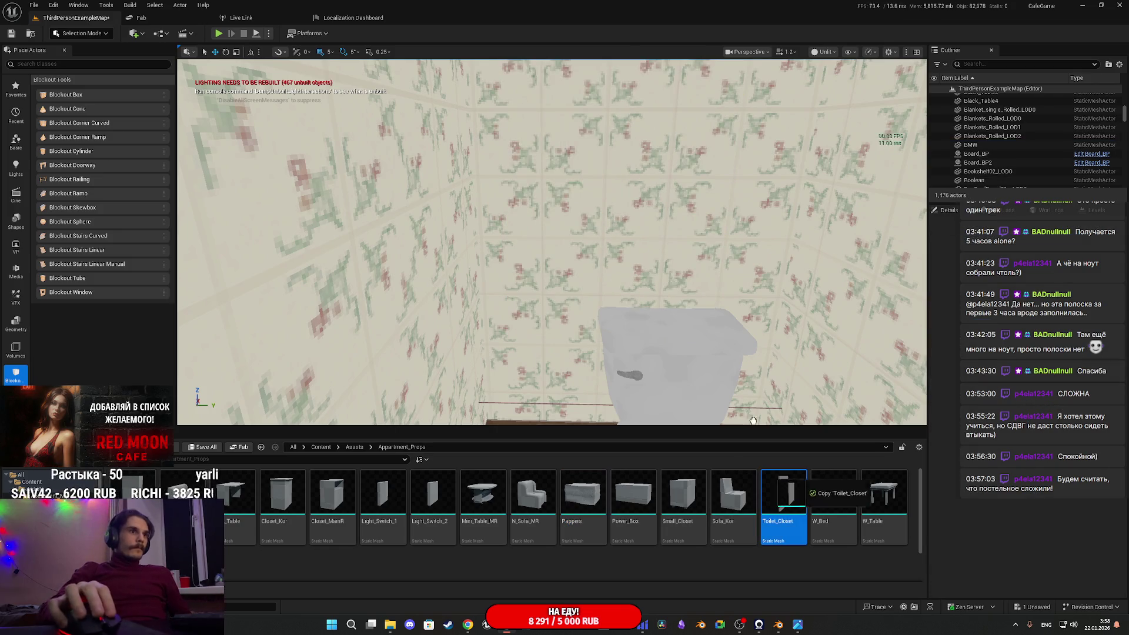
Add the Toilet_Closet panel, rotate it 180°, and move it above the toilet
{"action": "left_click", "coordinate": [661, 251]}
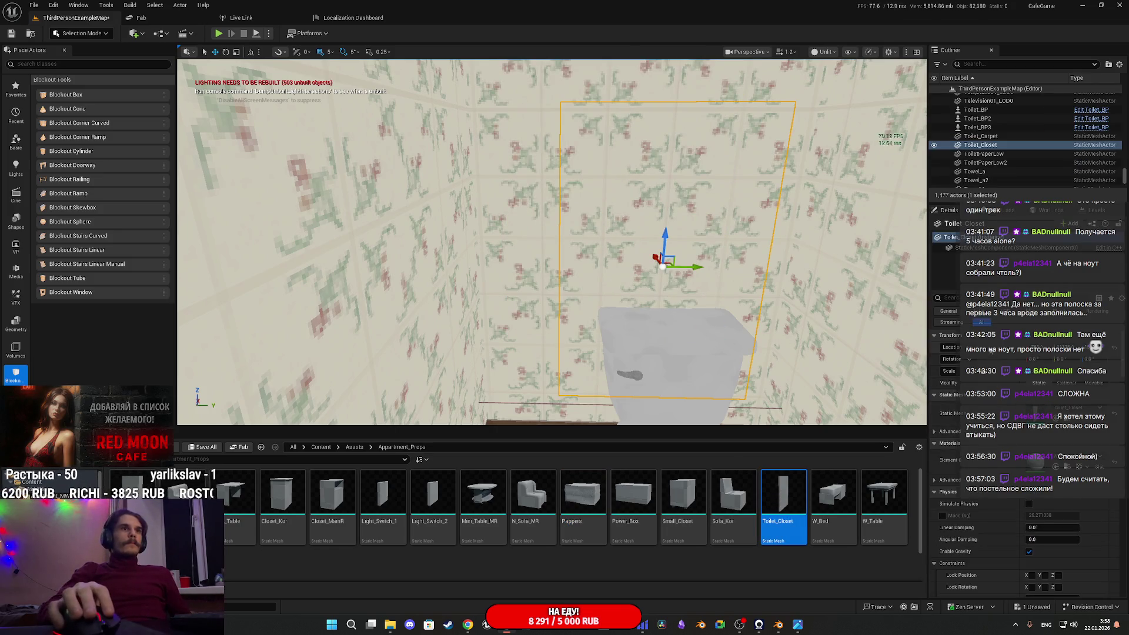
{"action": "left_click_drag", "start_coordinate": [663, 265], "coordinate": [731, 335]}
{"action": "mouse_move", "coordinate": [761, 339]}
{"action": "right_mouse_down"}
{"action": "mouse_move", "coordinate": [718, 253]}
{"action": "mouse_move", "coordinate": [683, 353]}
{"action": "right_mouse_up"}
{"action": "mouse_move", "coordinate": [668, 326]}
{"action": "left_mouse_down"}
{"action": "mouse_move", "coordinate": [697, 327]}
{"action": "mouse_move", "coordinate": [695, 316]}
{"action": "left_mouse_up"}
{"action": "right_click_drag", "start_coordinate": [696, 316], "coordinate": [647, 365]}
{"action": "key", "text": "w"}
{"action": "scroll", "coordinate": [668, 320], "scroll_direction": "down", "scroll_amount": 5}
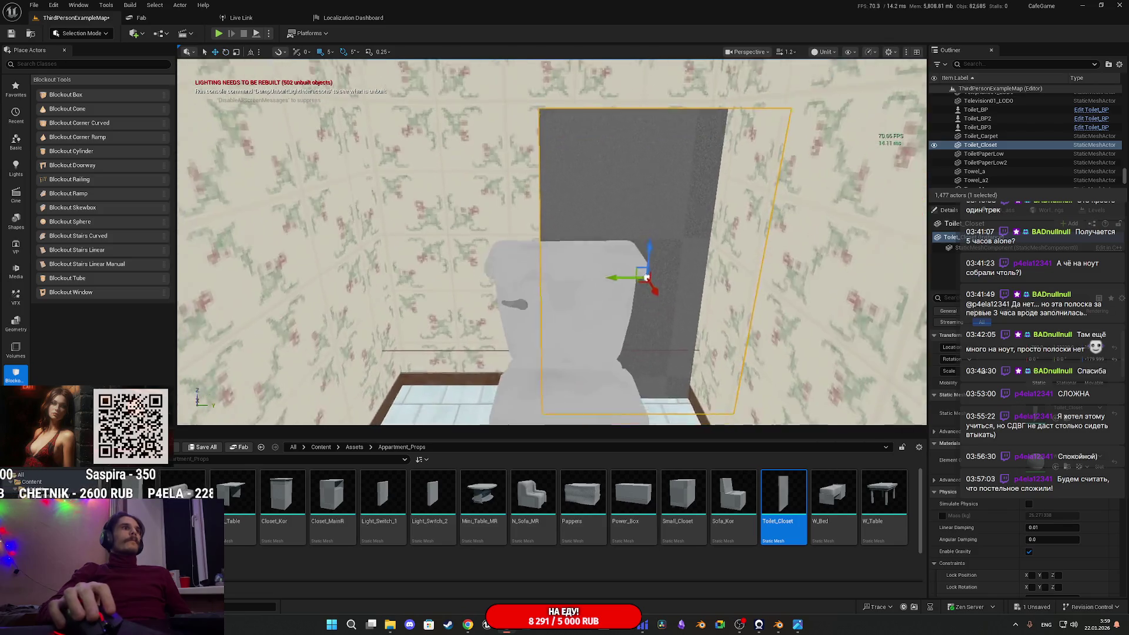
{"action": "mouse_move", "coordinate": [650, 272]}
{"action": "left_mouse_down"}
{"action": "mouse_move", "coordinate": [567, 134]}
{"action": "mouse_move", "coordinate": [539, 109]}
{"action": "left_mouse_up"}
{"action": "scroll", "coordinate": [538, 109], "scroll_direction": "down", "scroll_amount": 5}
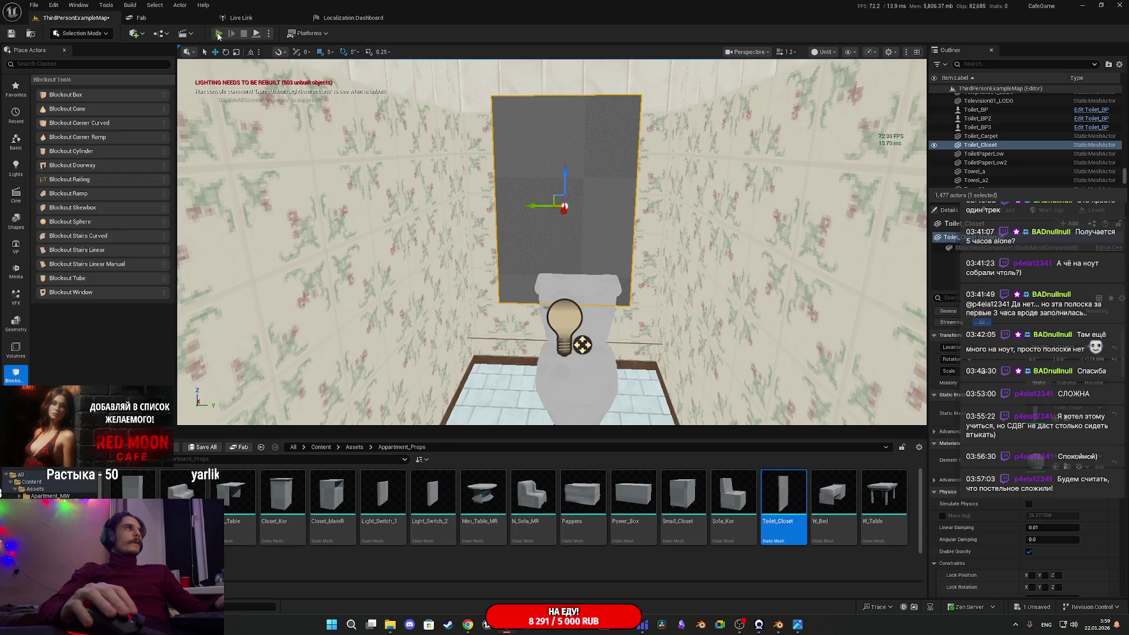
Play-test full-screen, walking down the hallway into the toilet to check the new panel, then stop
{"action": "key", "text": "alt+p"}
{"action": "key", "text": "F11"}
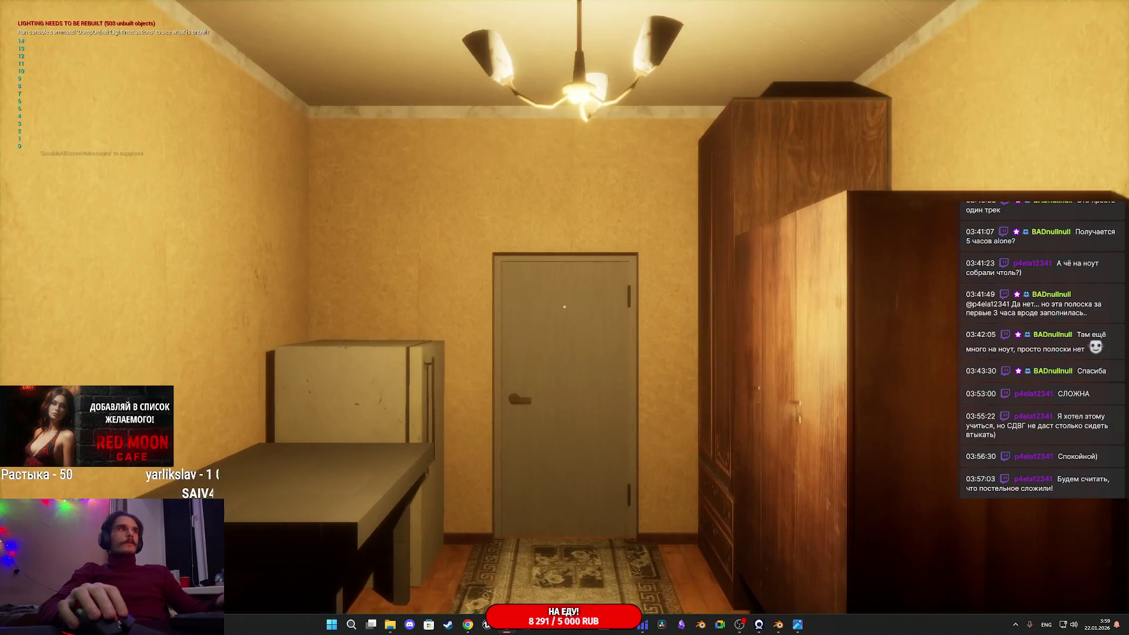
{"action": "key", "text": "w"}
{"action": "key", "text": "e"}
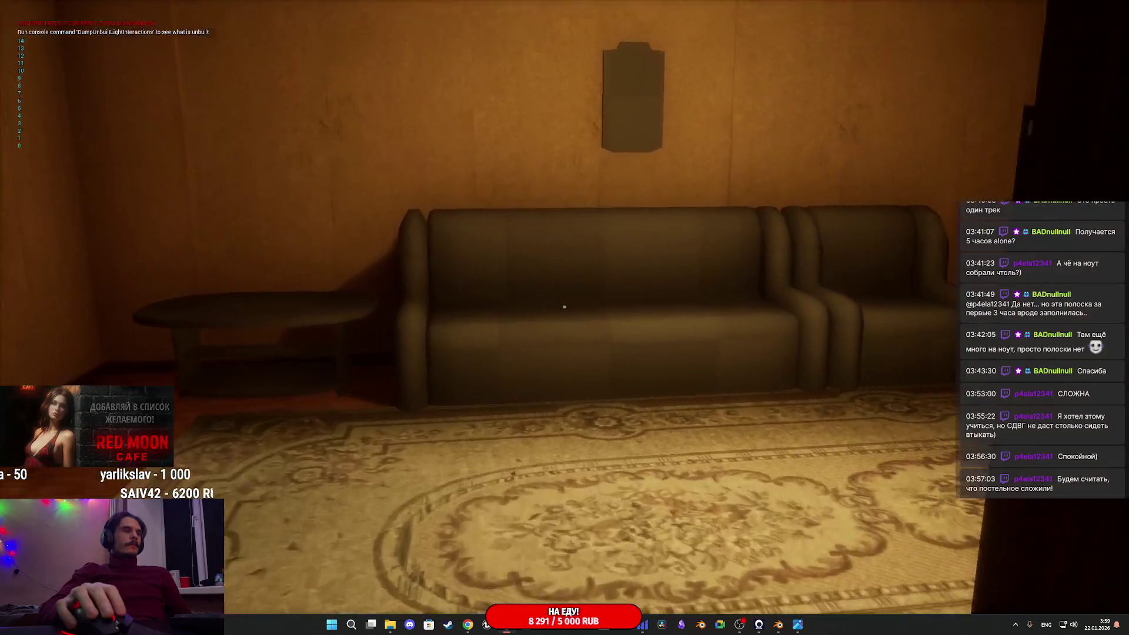
{"action": "key", "text": "w"}
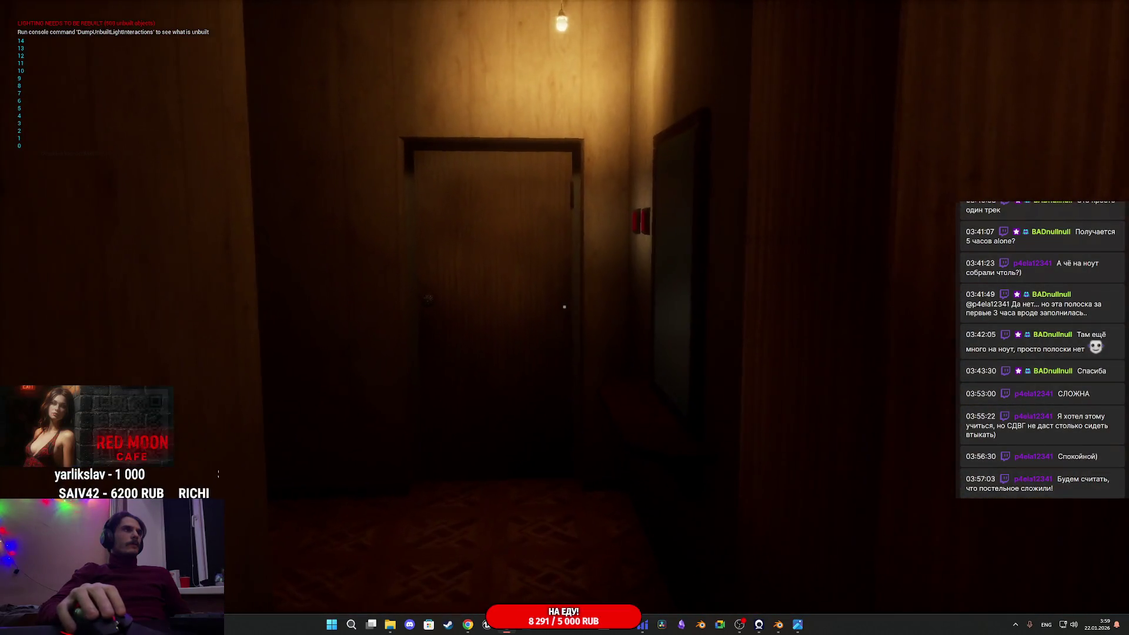
{"action": "key", "text": "w"}
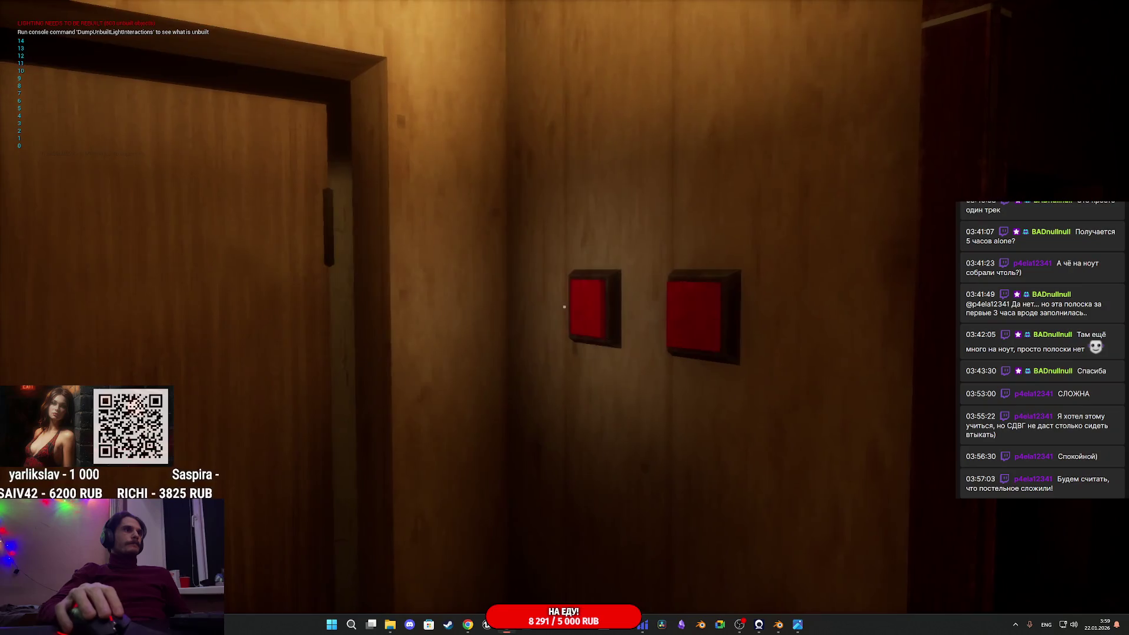
{"action": "key", "text": "w"}
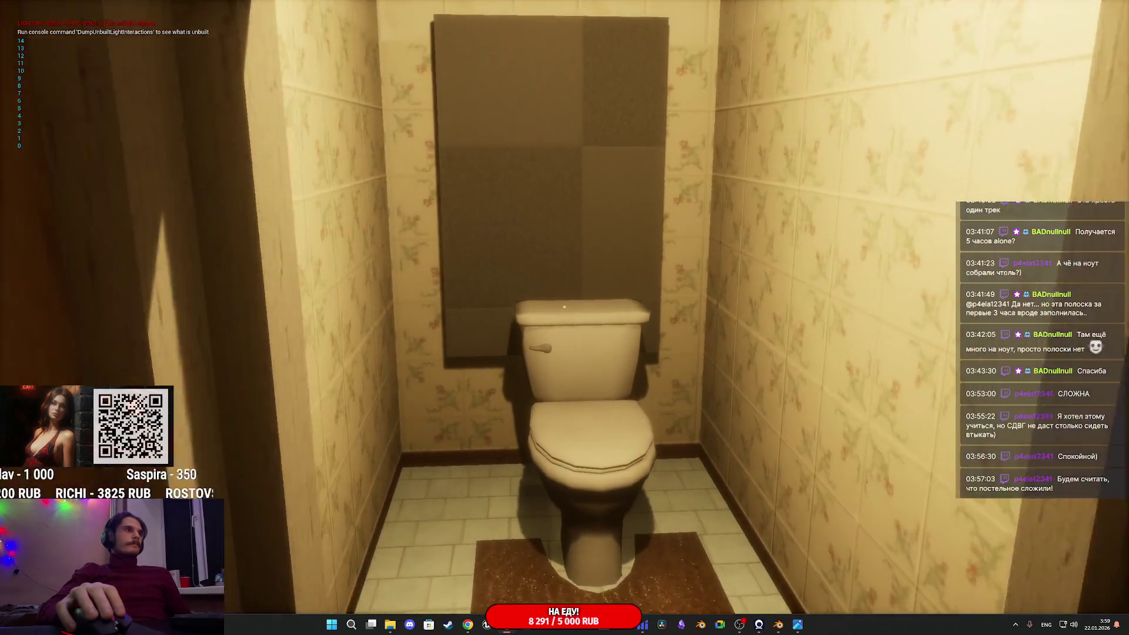
{"action": "key", "text": "w"}
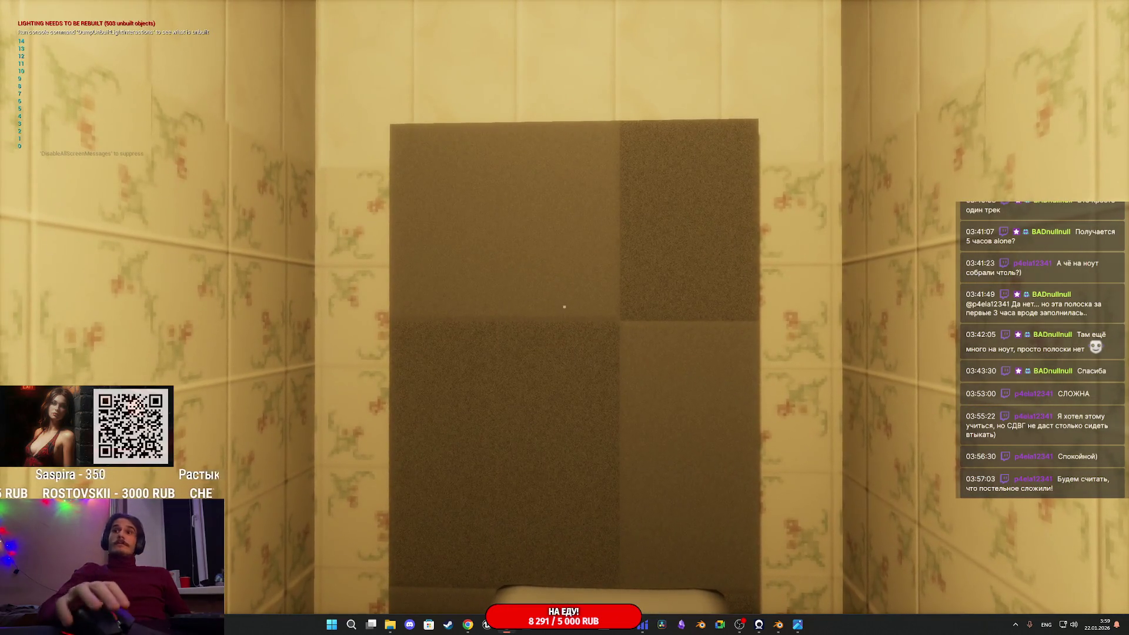
{"action": "key", "text": "s"}
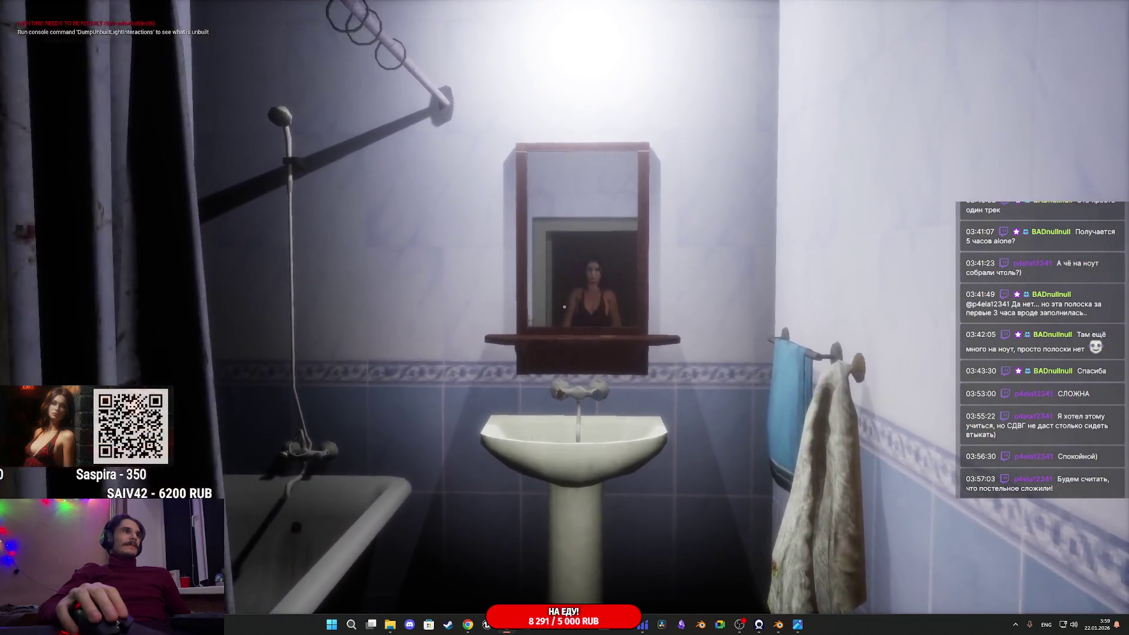
{"action": "key", "text": "s"}
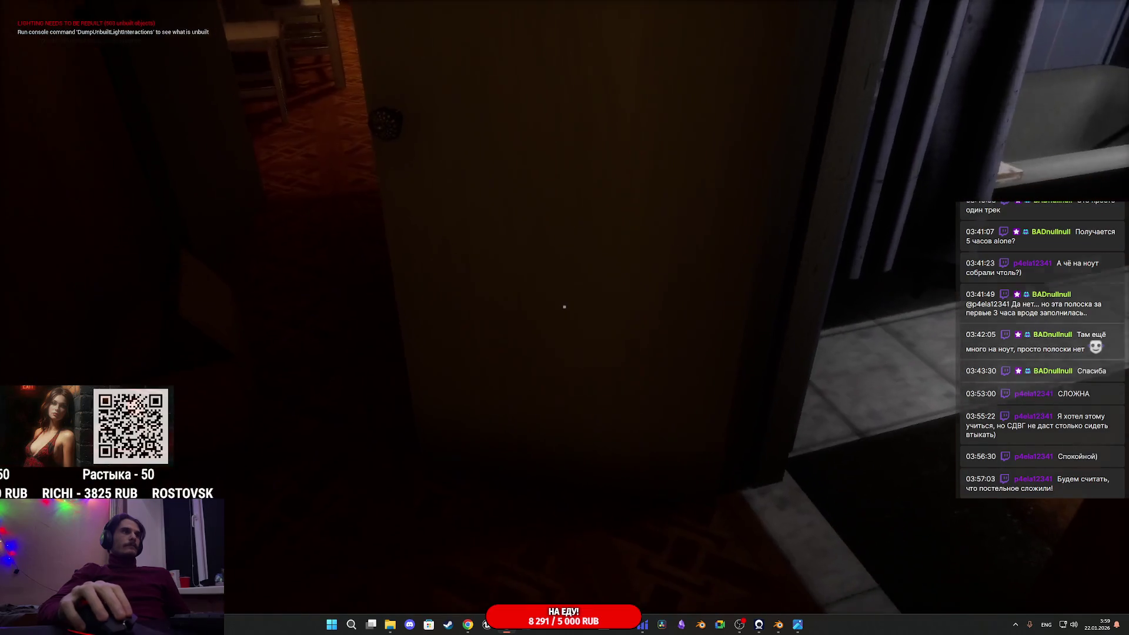
{"action": "key", "text": "Escape"}
Set Main_Door_BP36's Box component extent X to 100.0
{"action": "right_click_drag", "start_coordinate": [553, 248], "coordinate": [559, 203]}
{"action": "mouse_move", "coordinate": [619, 285]}
{"action": "right_mouse_down"}
{"action": "mouse_move", "coordinate": [612, 292]}
{"action": "mouse_move", "coordinate": [614, 259]}
{"action": "mouse_move", "coordinate": [614, 306]}
{"action": "mouse_move", "coordinate": [582, 274]}
{"action": "right_mouse_up"}
{"action": "left_click", "coordinate": [619, 285]}
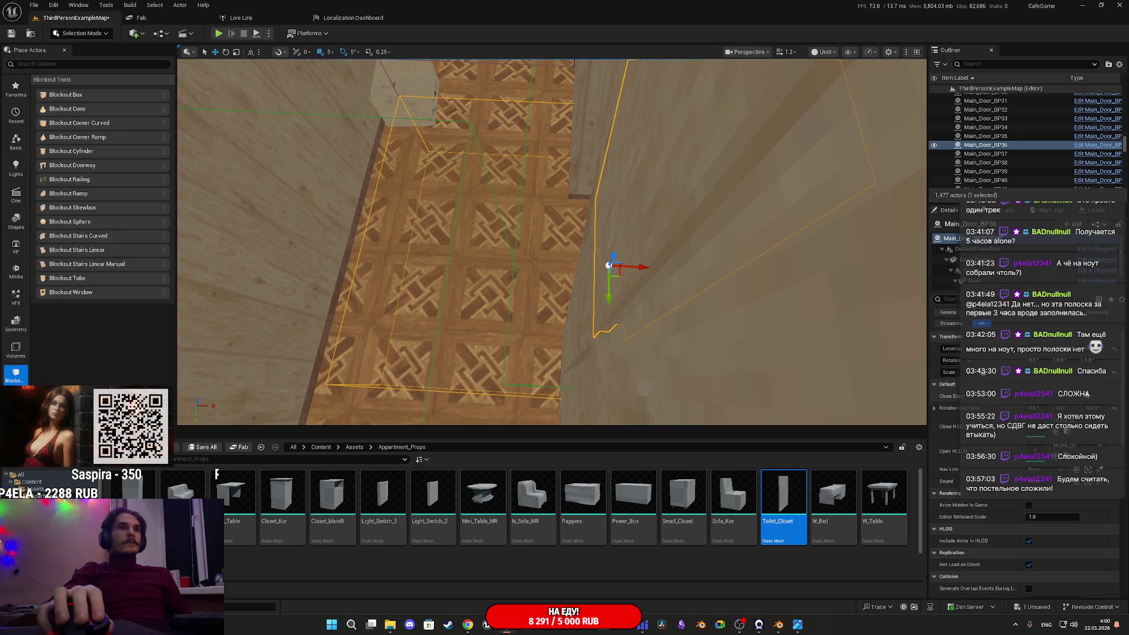
{"action": "scroll", "coordinate": [964, 281], "scroll_direction": "down", "scroll_amount": 1}
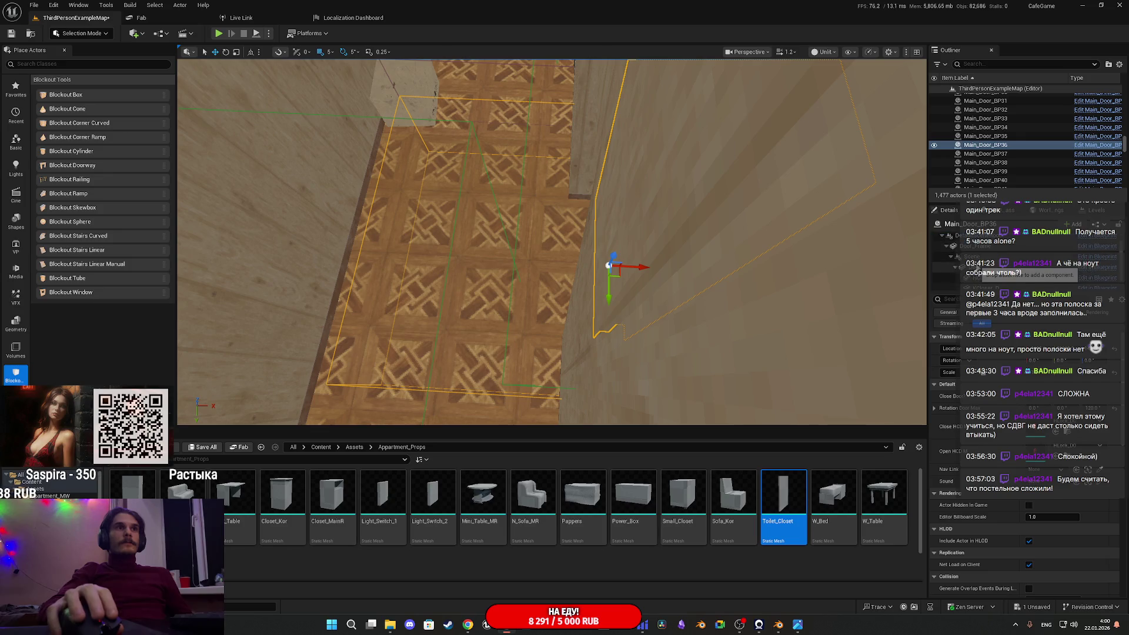
{"action": "left_click", "coordinate": [982, 284]}
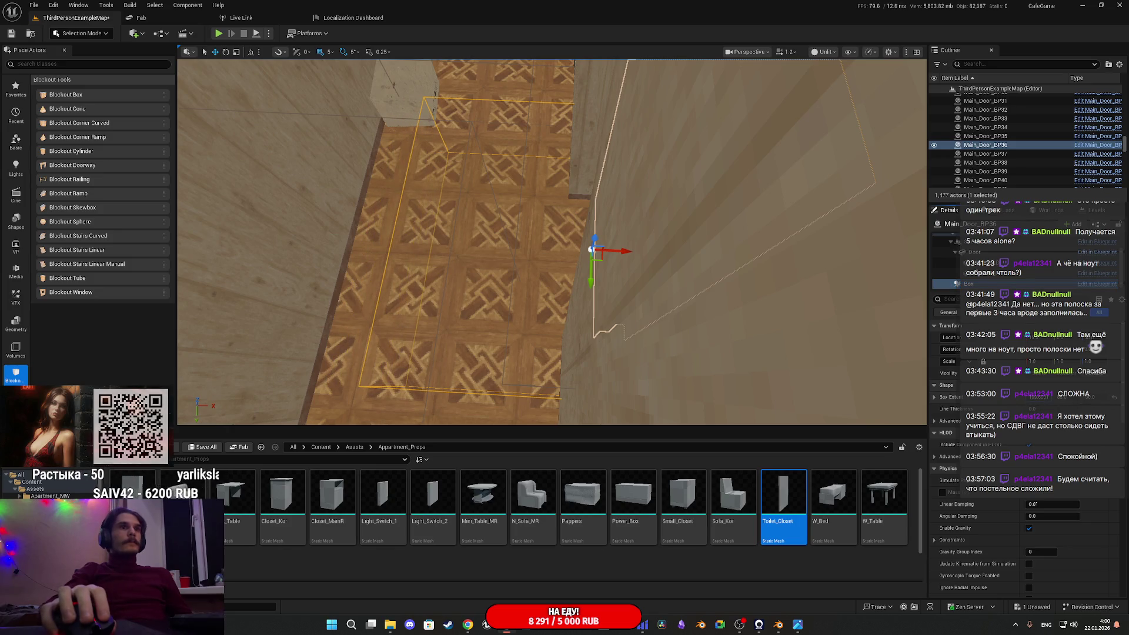
{"action": "key", "text": "Return"}
Fly the view over to the bathroom and start a new play-test
{"action": "mouse_move", "coordinate": [552, 242]}
{"action": "right_mouse_down"}
{"action": "mouse_move", "coordinate": [565, 224]}
{"action": "mouse_move", "coordinate": [547, 247]}
{"action": "mouse_move", "coordinate": [555, 241]}
{"action": "right_mouse_up"}
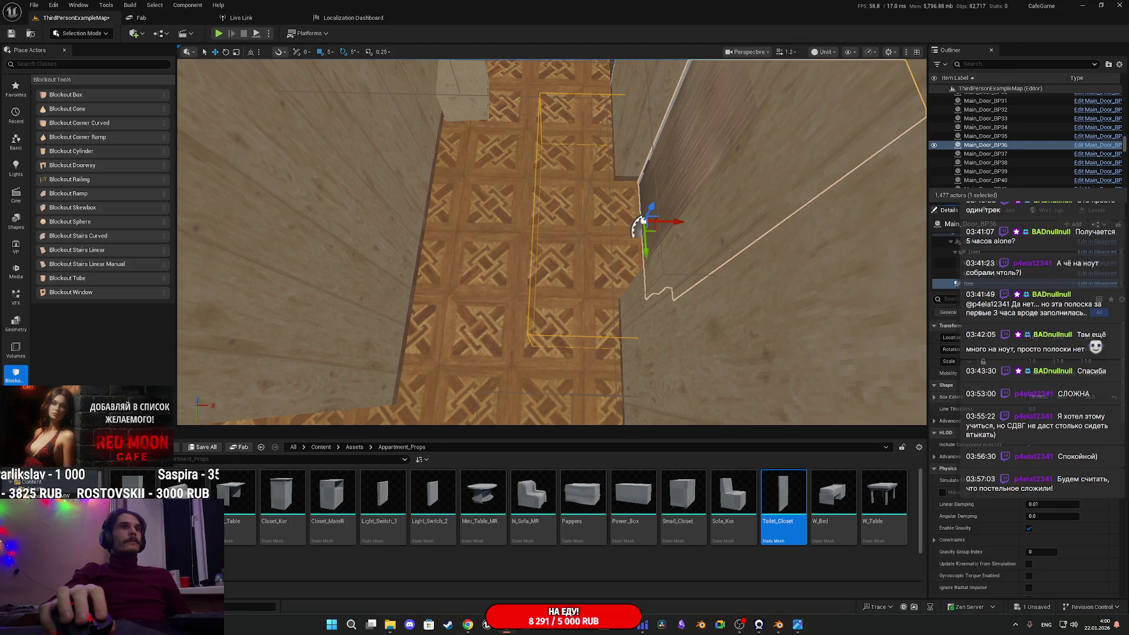
{"action": "mouse_move", "coordinate": [895, 334]}
{"action": "right_mouse_down"}
{"action": "mouse_move", "coordinate": [765, 294]}
{"action": "mouse_move", "coordinate": [471, 235]}
{"action": "mouse_move", "coordinate": [382, 176]}
{"action": "right_mouse_up"}
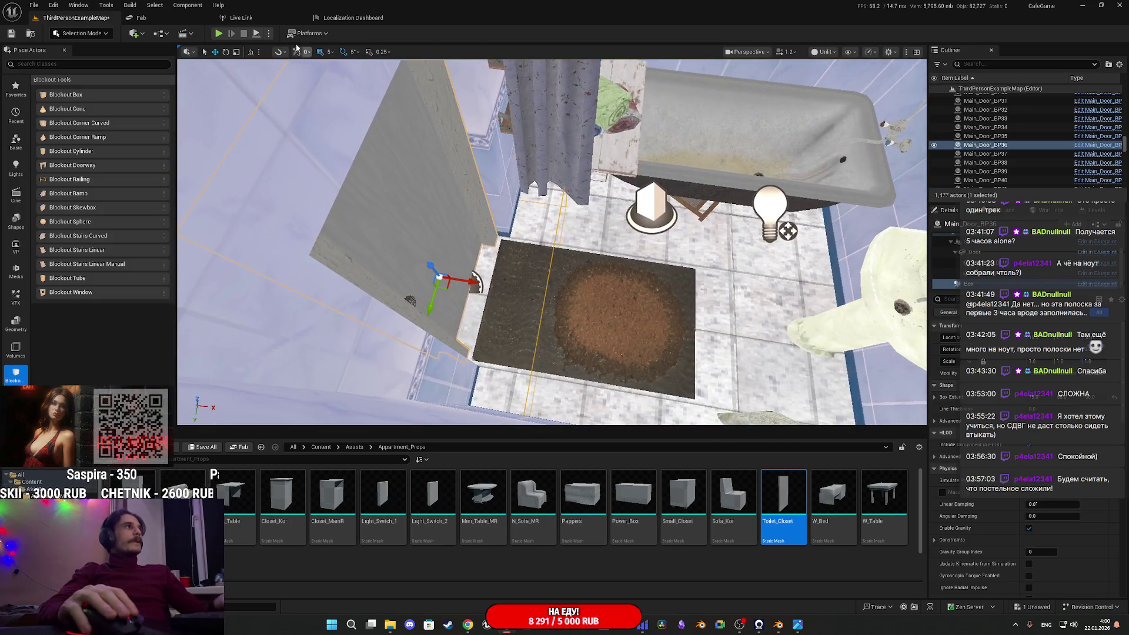
{"action": "key", "text": "alt+p"}
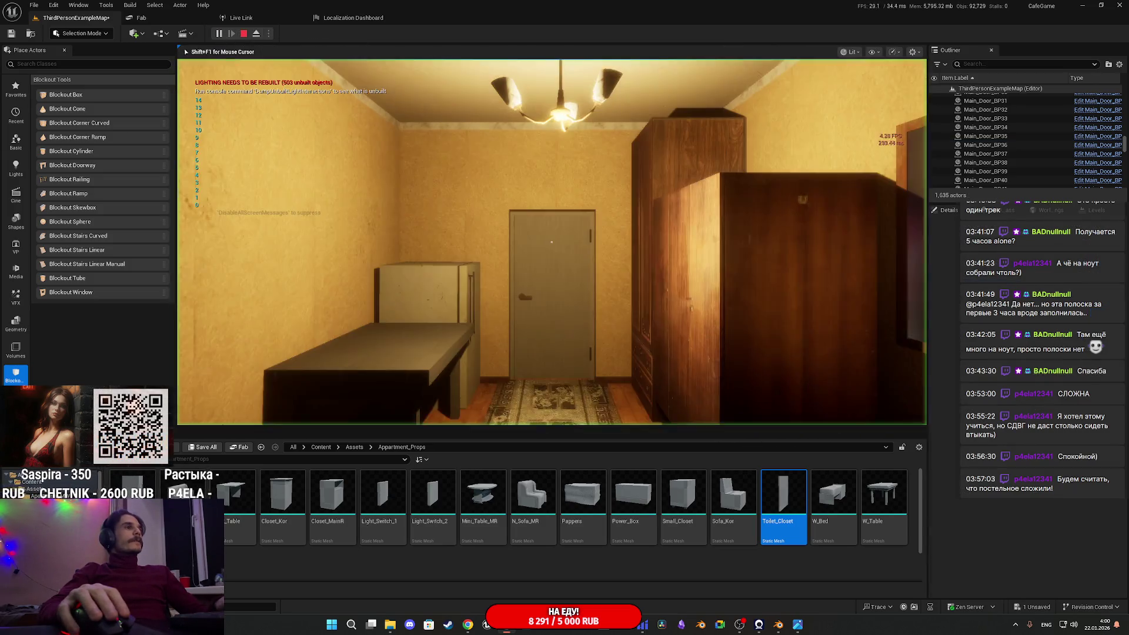
In full-screen play, walk to the wooden door, open it, and test the bathroom light switch
{"action": "key", "text": "F11"}
{"action": "key", "text": "w"}
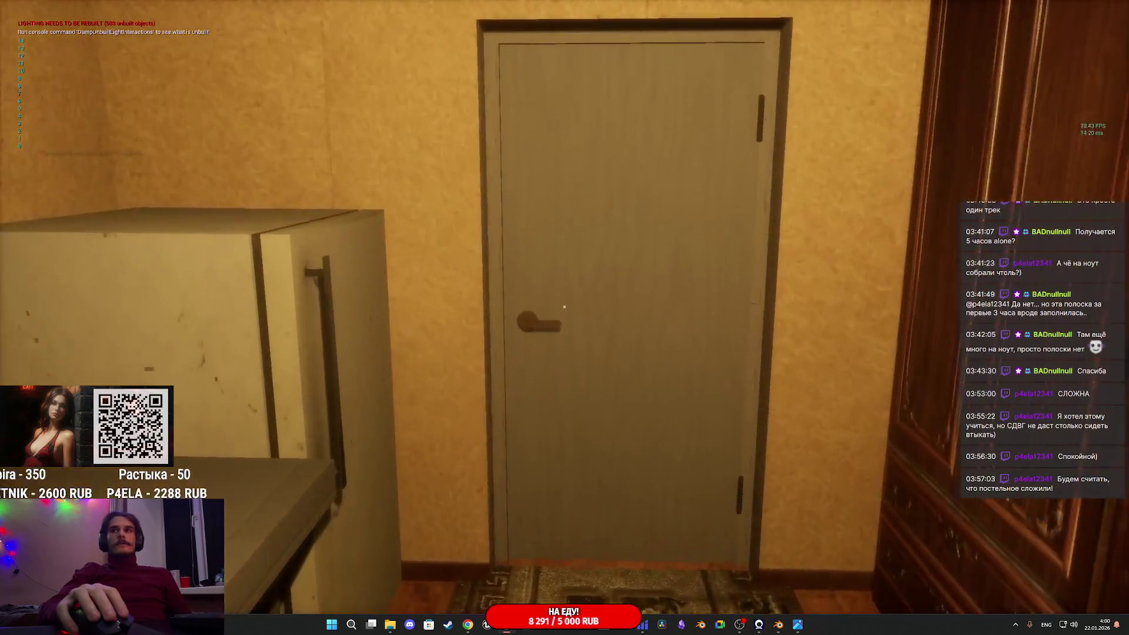
{"action": "key", "text": "w"}
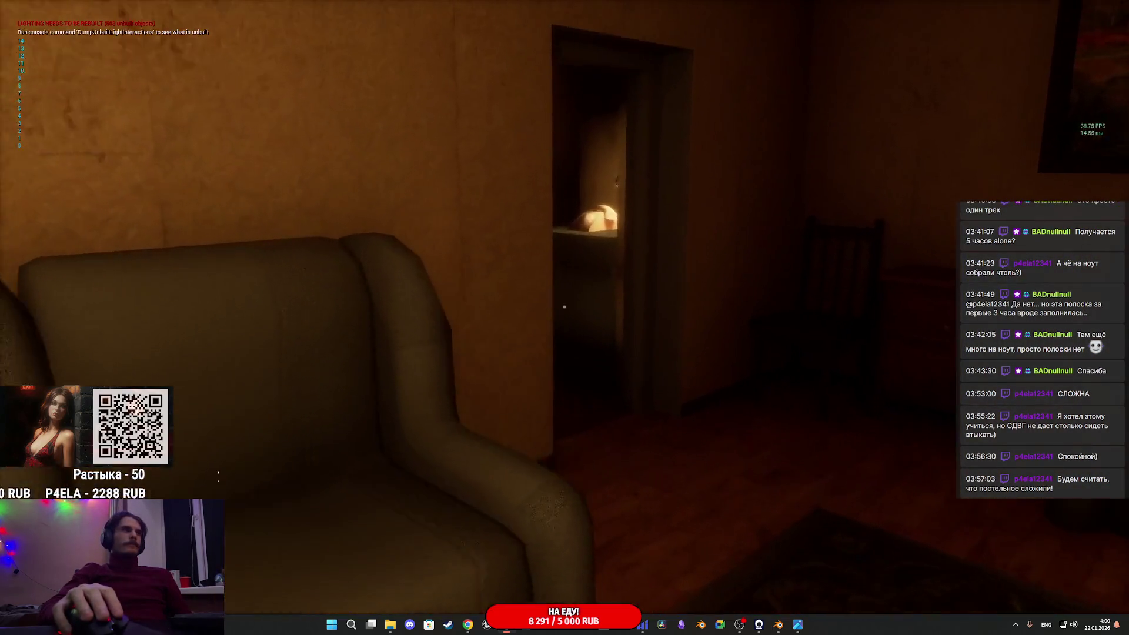
{"action": "key", "text": "e"}
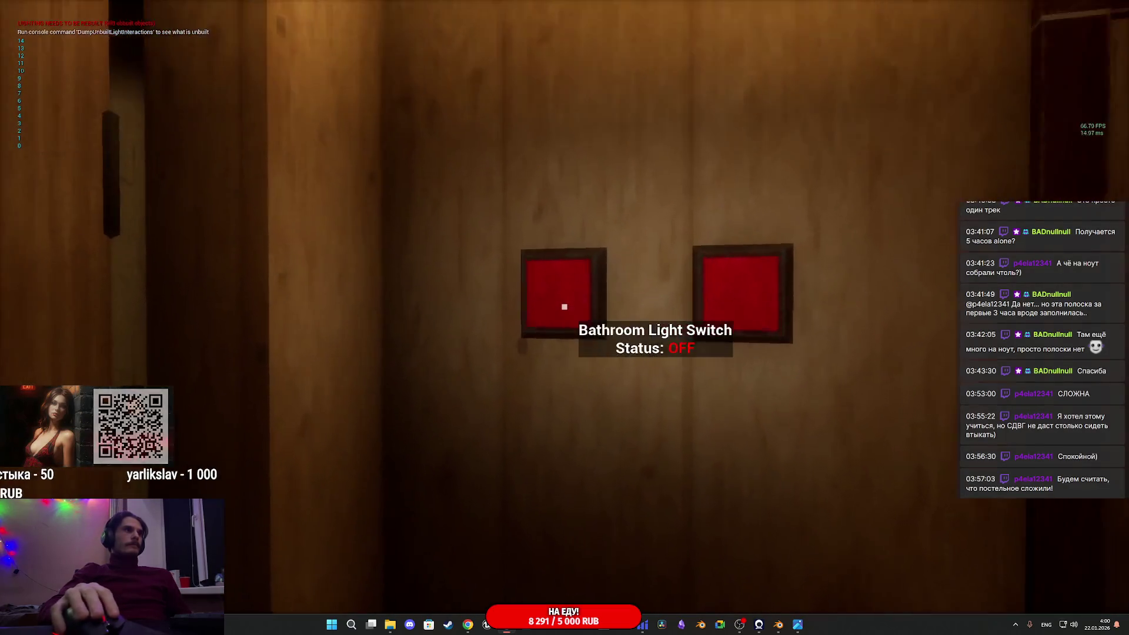
{"action": "key", "text": "e"}
{"action": "key", "text": "w"}
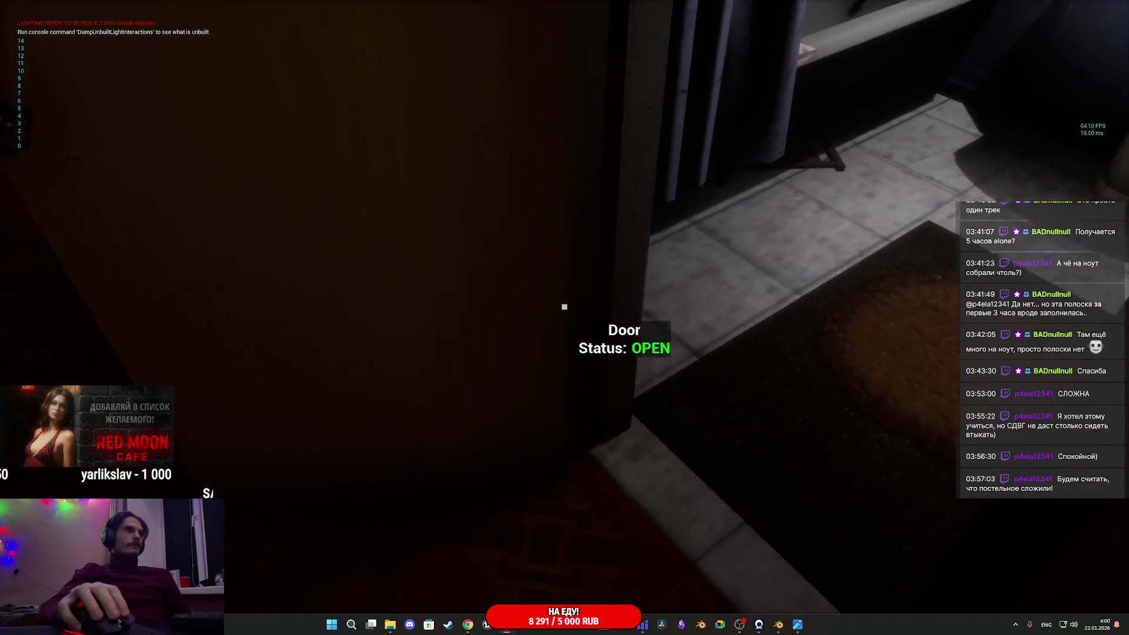
{"action": "key", "text": "w"}
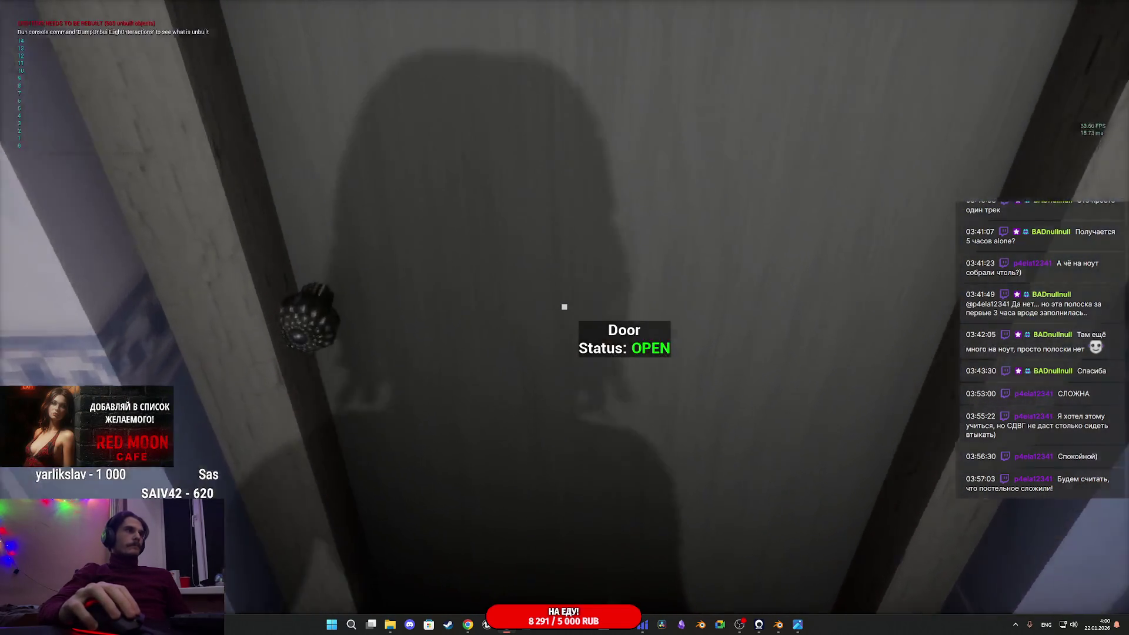
{"action": "key", "text": "e"}
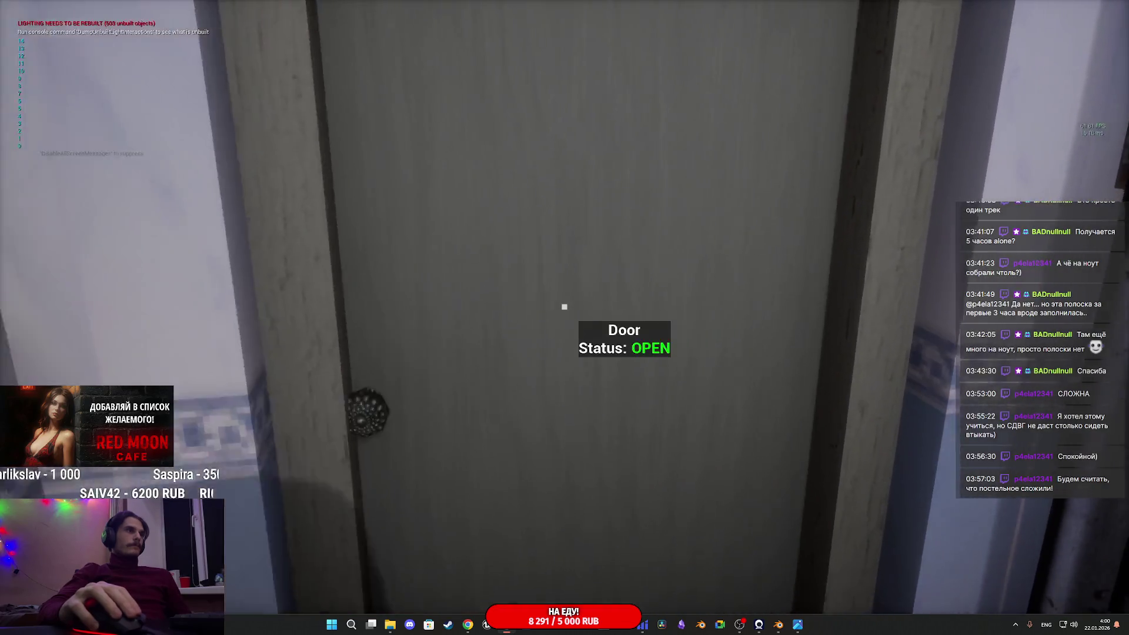
{"action": "key", "text": "e"}
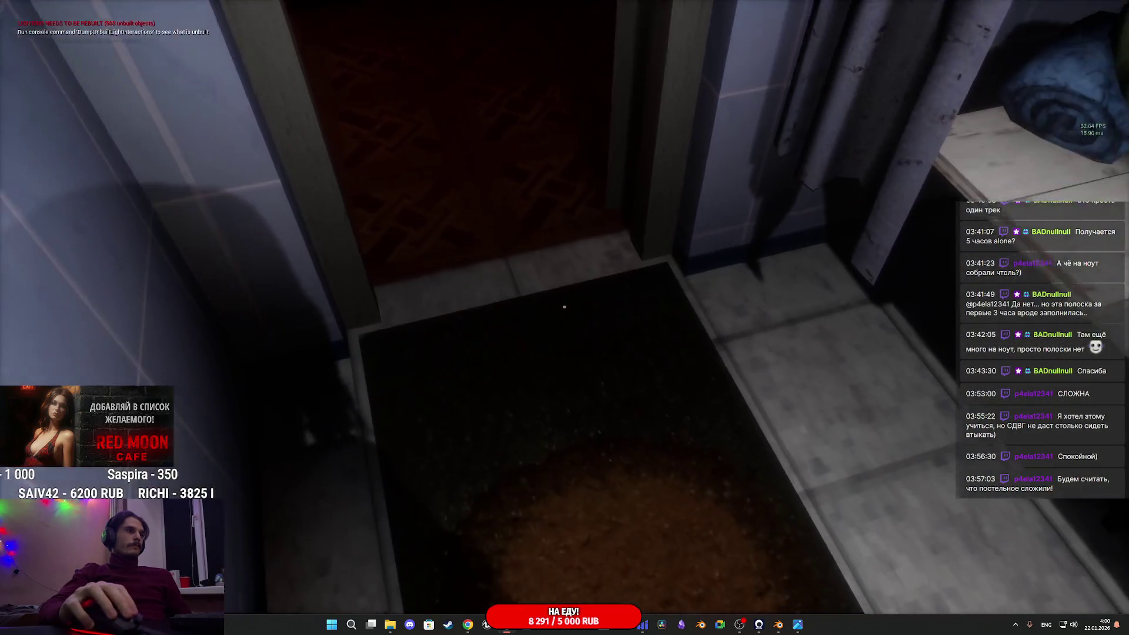
Walk through the doorway into the lit bathroom up to the sink, then end play
{"action": "key", "text": "w"}
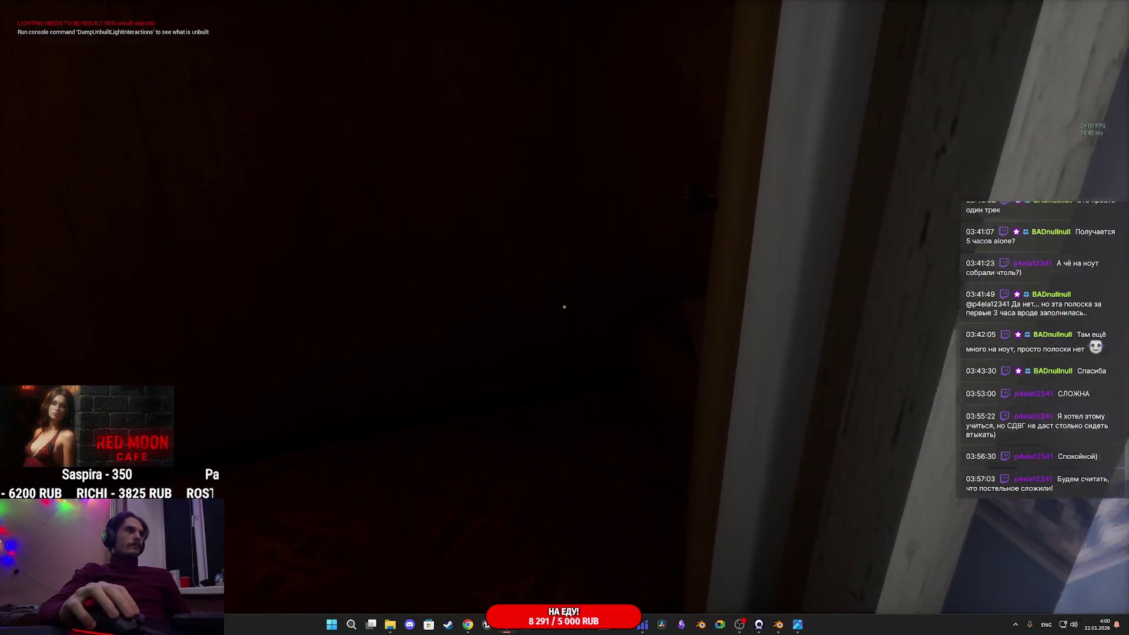
{"action": "key", "text": "s"}
{"action": "key", "text": "e"}
{"action": "key", "text": "w"}
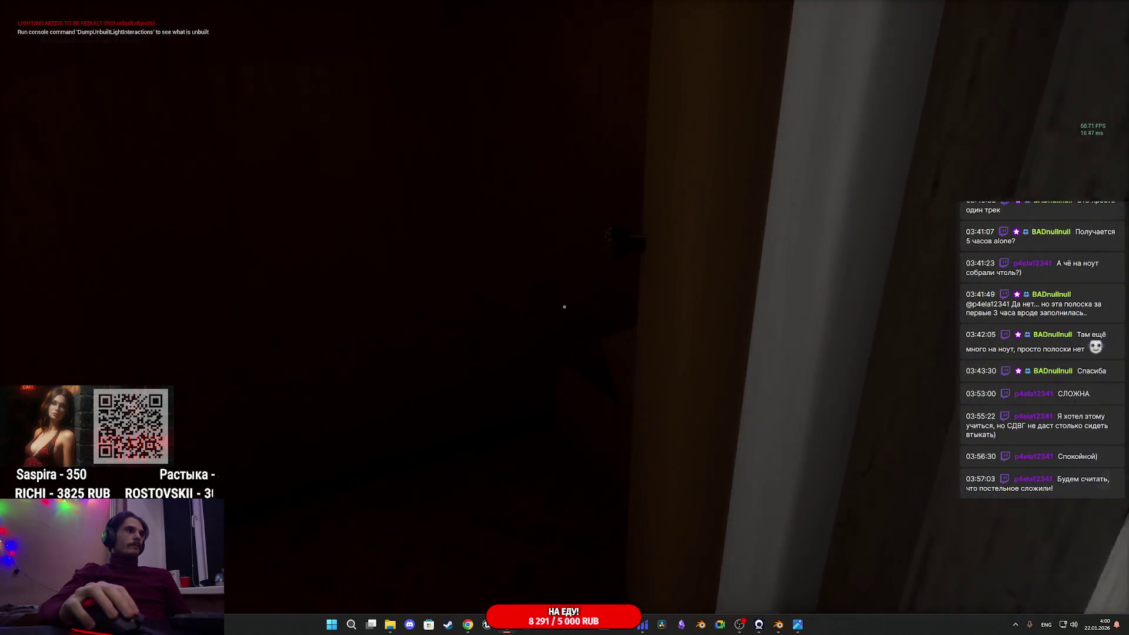
{"action": "key", "text": "s"}
{"action": "key", "text": "w"}
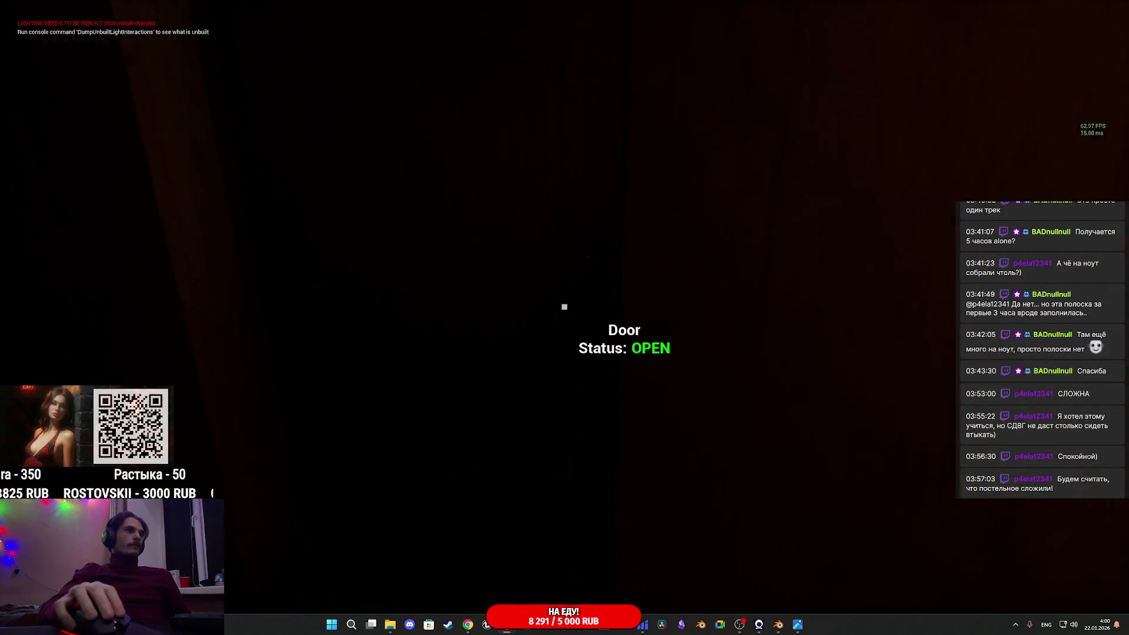
{"action": "key", "text": "s"}
{"action": "key", "text": "w"}
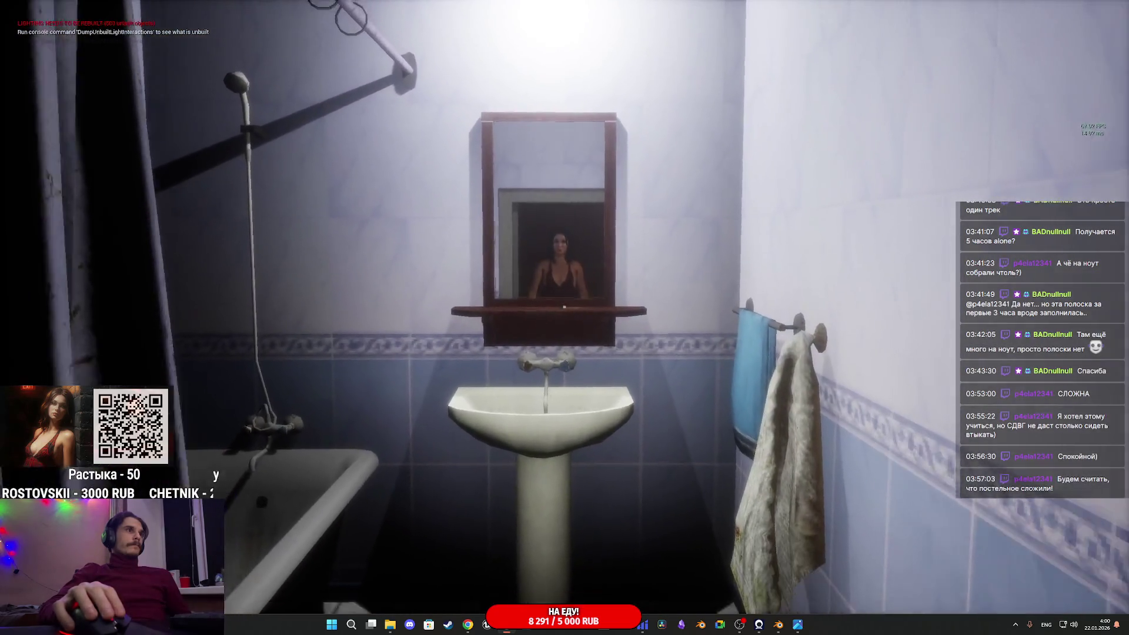
{"action": "key", "text": "s"}
{"action": "key", "text": "w"}
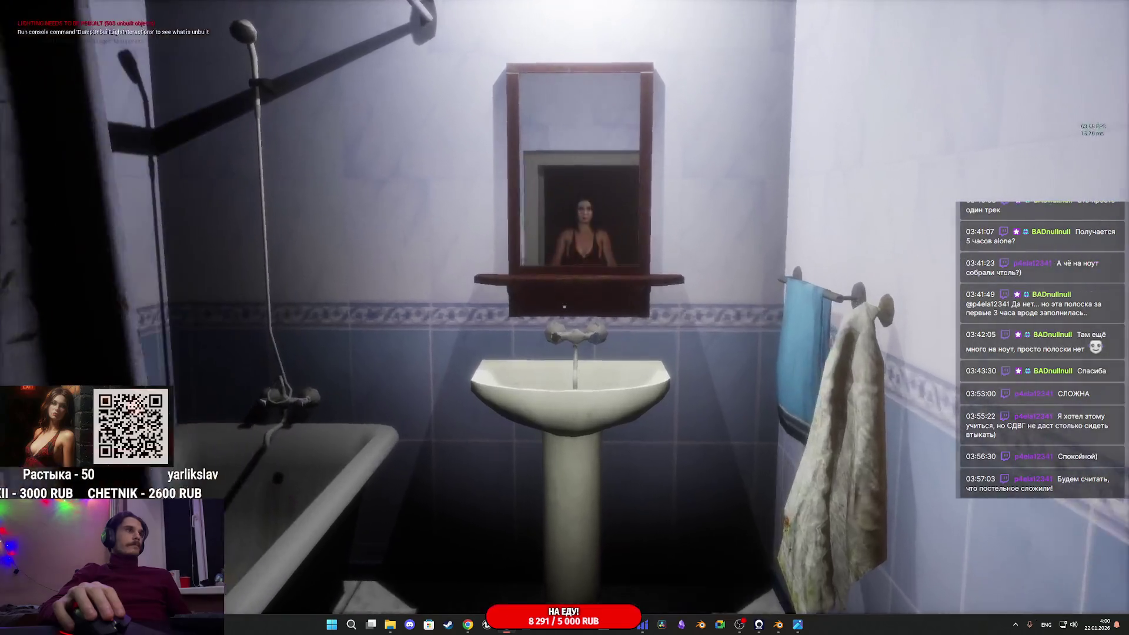
{"action": "key", "text": "Escape"}
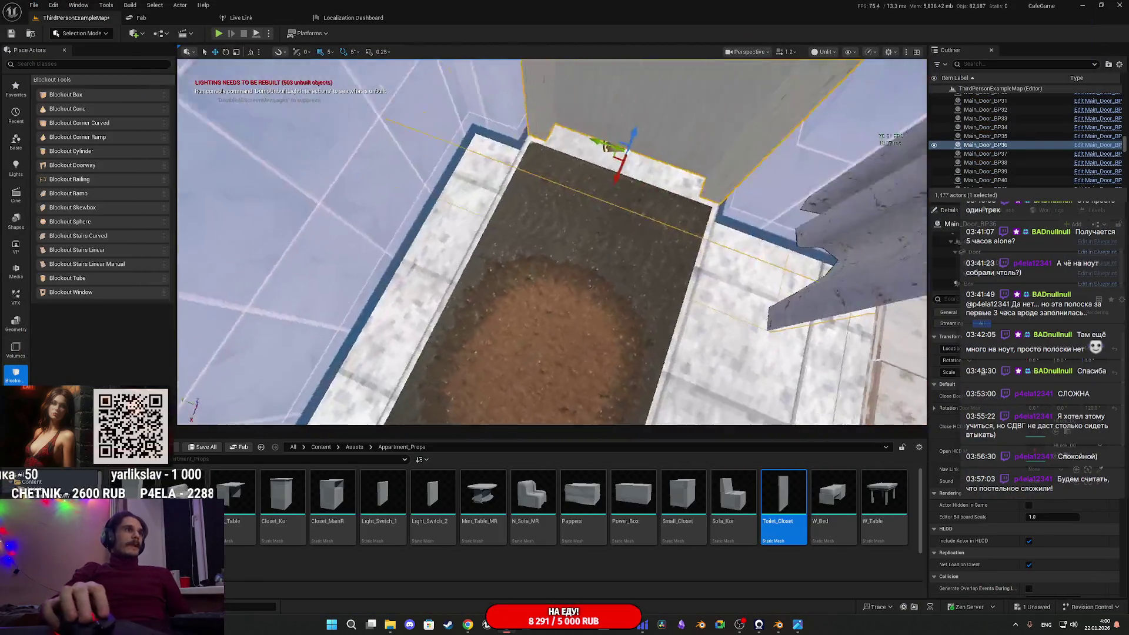
Select the OptimizationT_BP10 volume and undo the last property change
{"action": "mouse_move", "coordinate": [551, 241]}
{"action": "right_mouse_down"}
{"action": "mouse_move", "coordinate": [541, 277]}
{"action": "mouse_move", "coordinate": [529, 262]}
{"action": "right_mouse_up"}
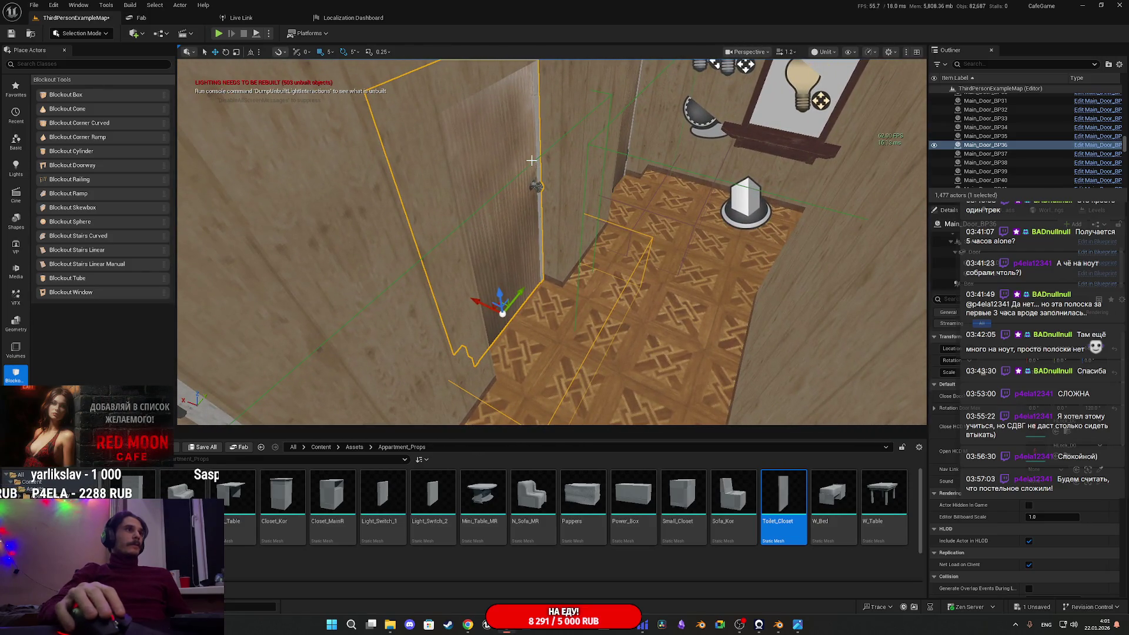
{"action": "left_click", "coordinate": [534, 161]}
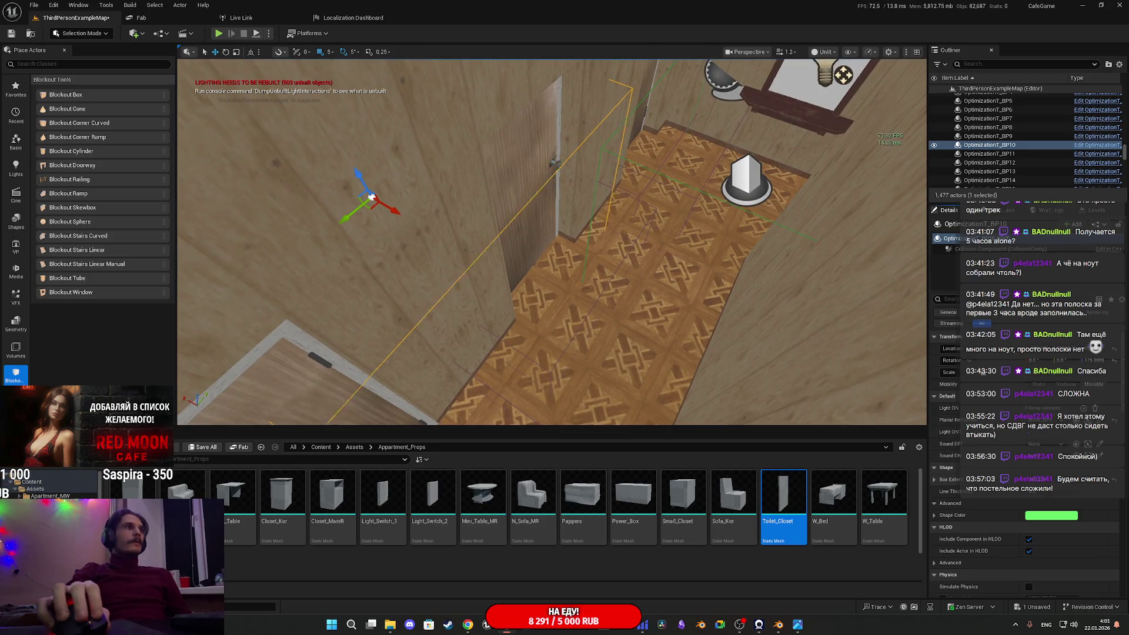
{"action": "key", "text": "ctrl+z"}
Fly the view through the bathroom to the corridor and start a play-test
{"action": "right_click_drag", "start_coordinate": [665, 315], "coordinate": [665, 314]}
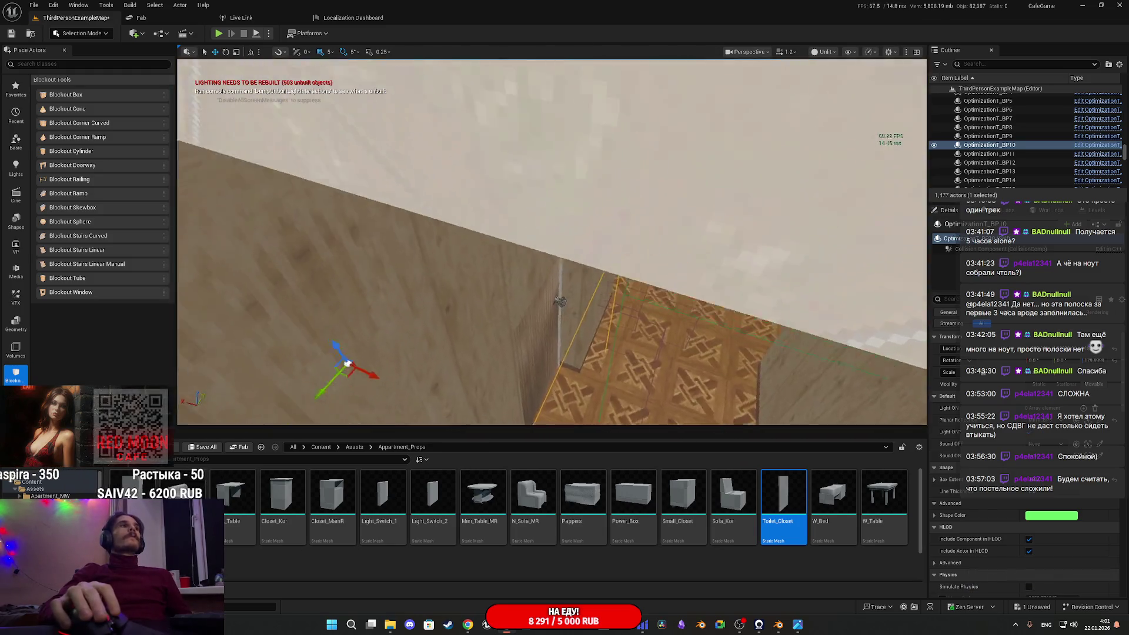
{"action": "right_click_drag", "start_coordinate": [665, 314], "coordinate": [665, 314]}
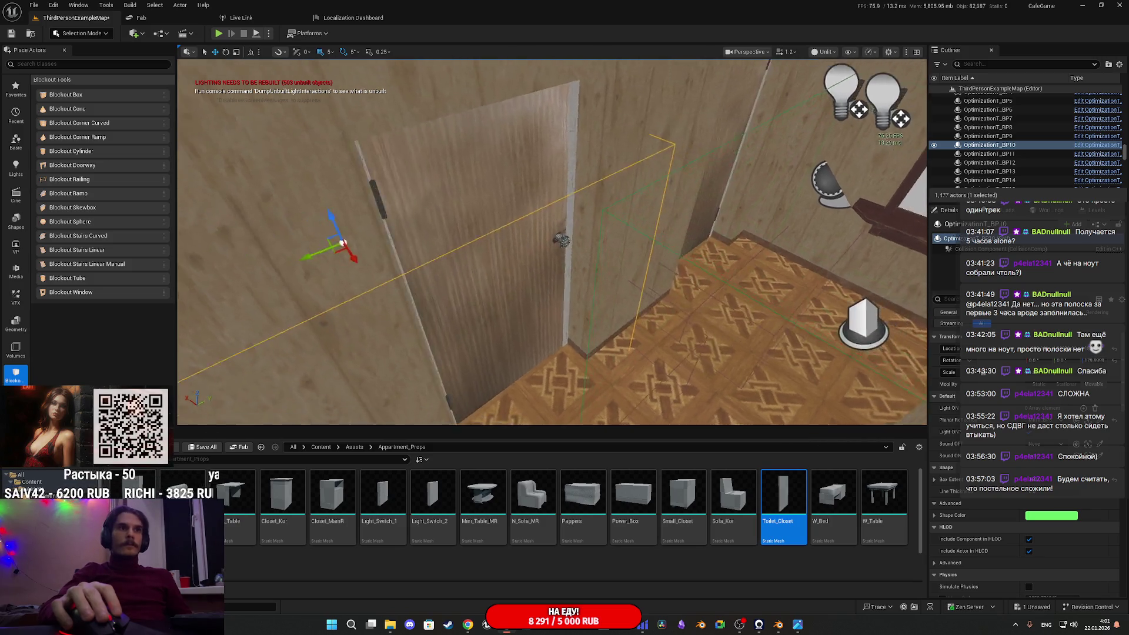
{"action": "right_click_drag", "start_coordinate": [665, 315], "coordinate": [665, 315]}
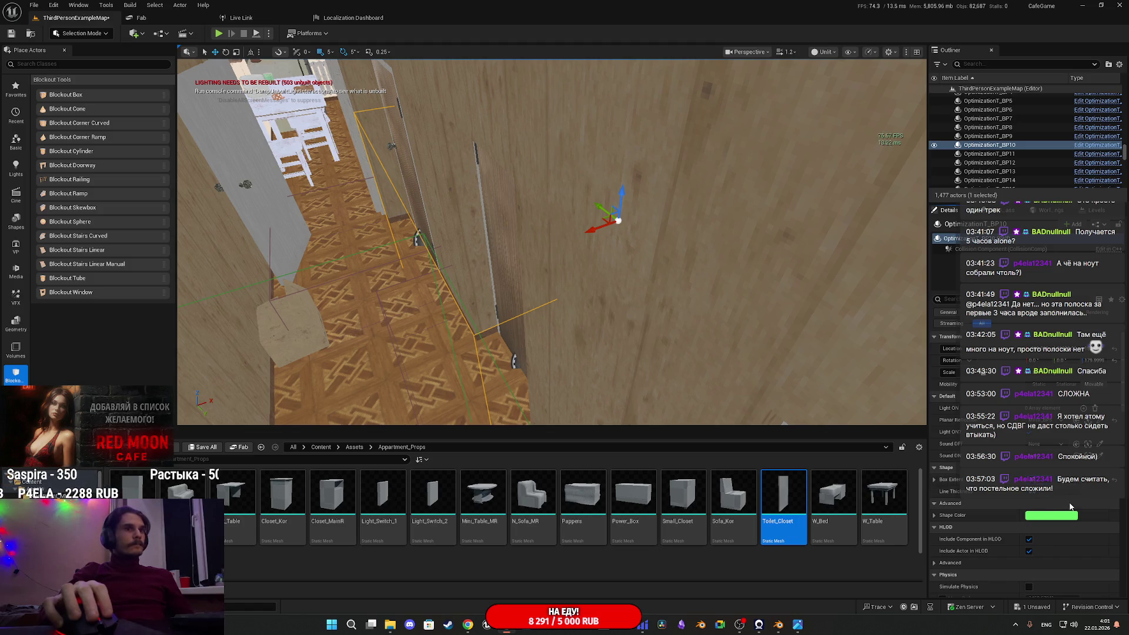
{"action": "mouse_move", "coordinate": [553, 241]}
{"action": "right_mouse_down"}
{"action": "mouse_move", "coordinate": [541, 235]}
{"action": "mouse_move", "coordinate": [556, 238]}
{"action": "right_mouse_up"}
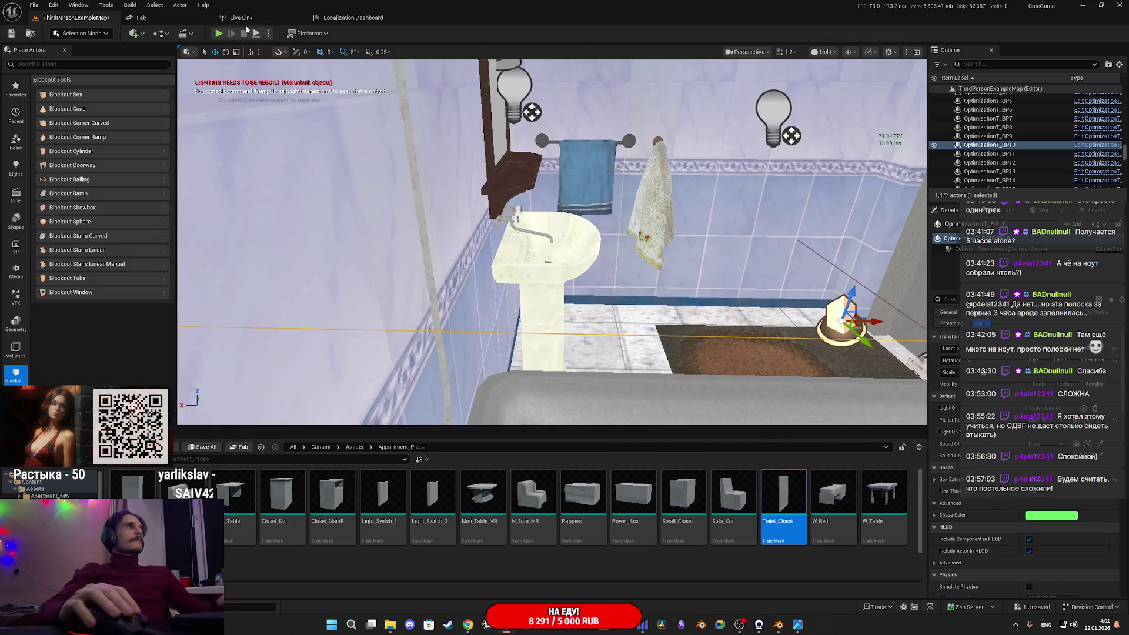
{"action": "key", "text": "alt+p"}
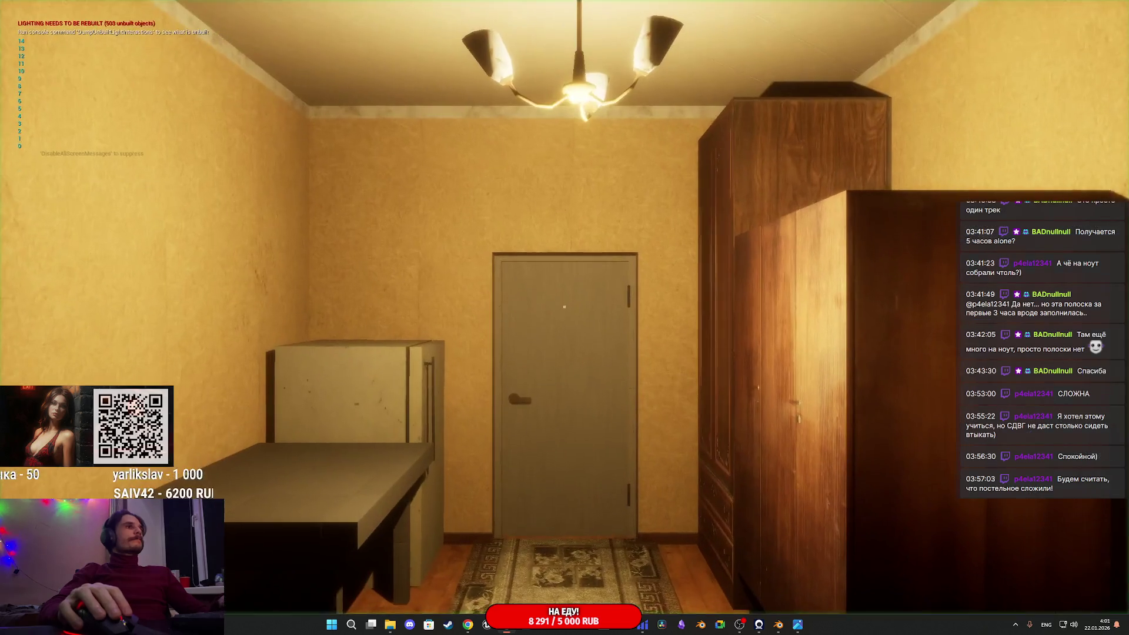
Play-test full-screen through the hallway into the bathroom to the sink, then end play
{"action": "key", "text": "w"}
{"action": "key", "text": "w"}
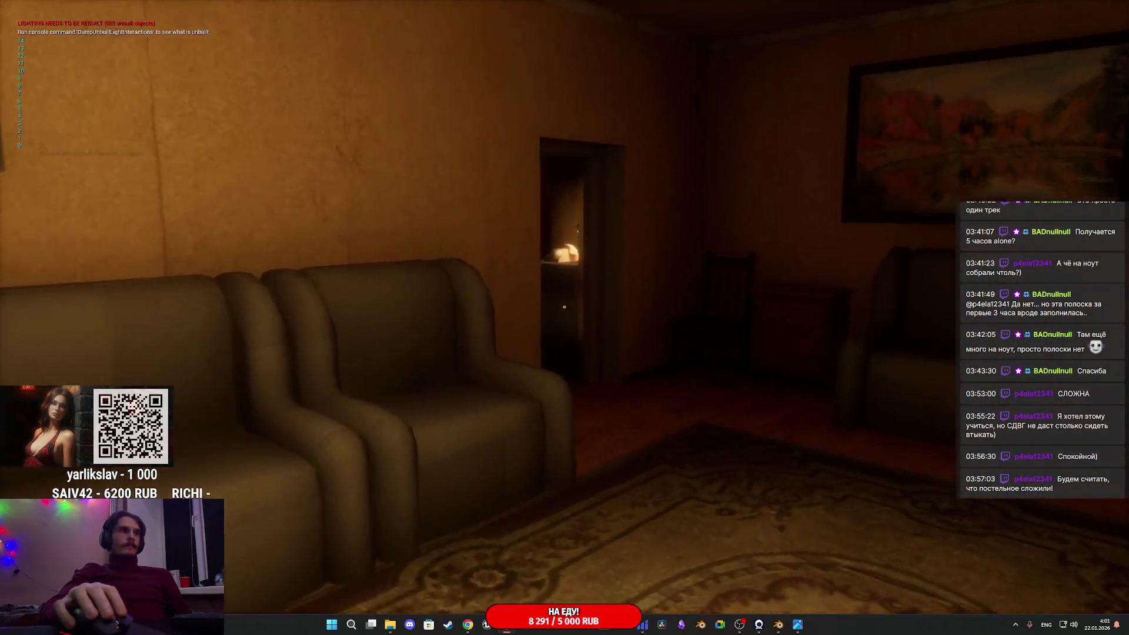
{"action": "key", "text": "w"}
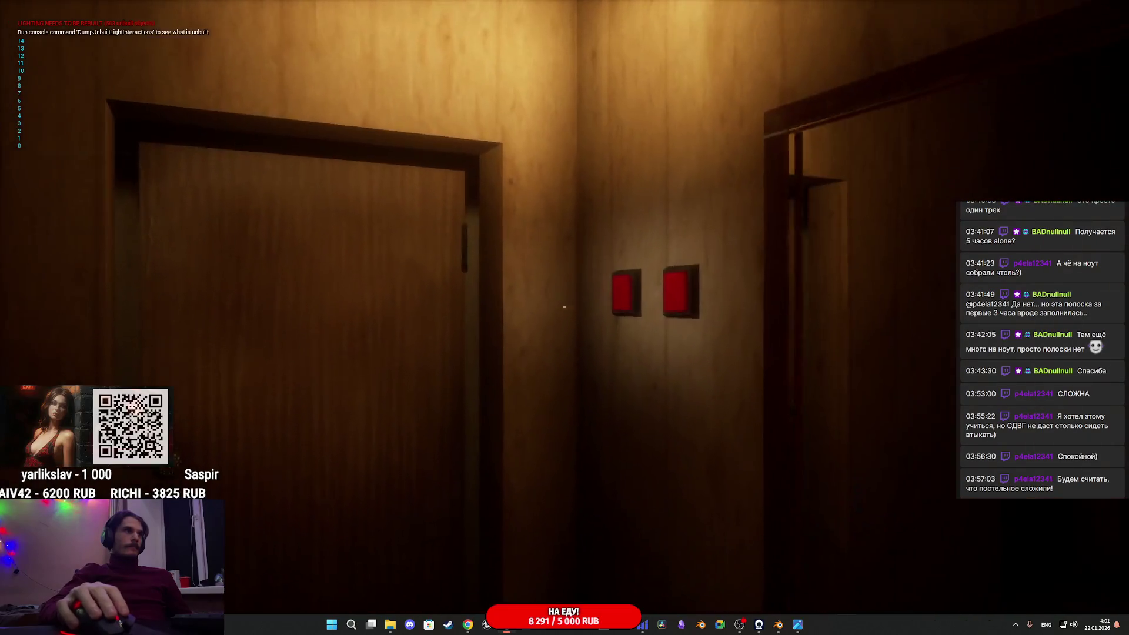
{"action": "key", "text": "w"}
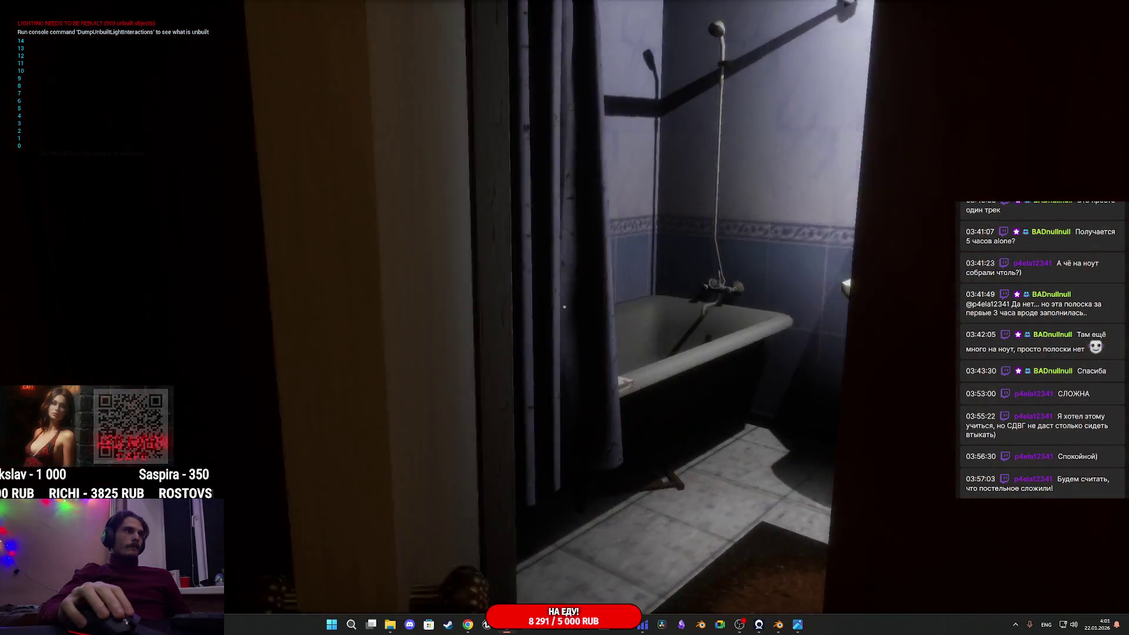
{"action": "key", "text": "s"}
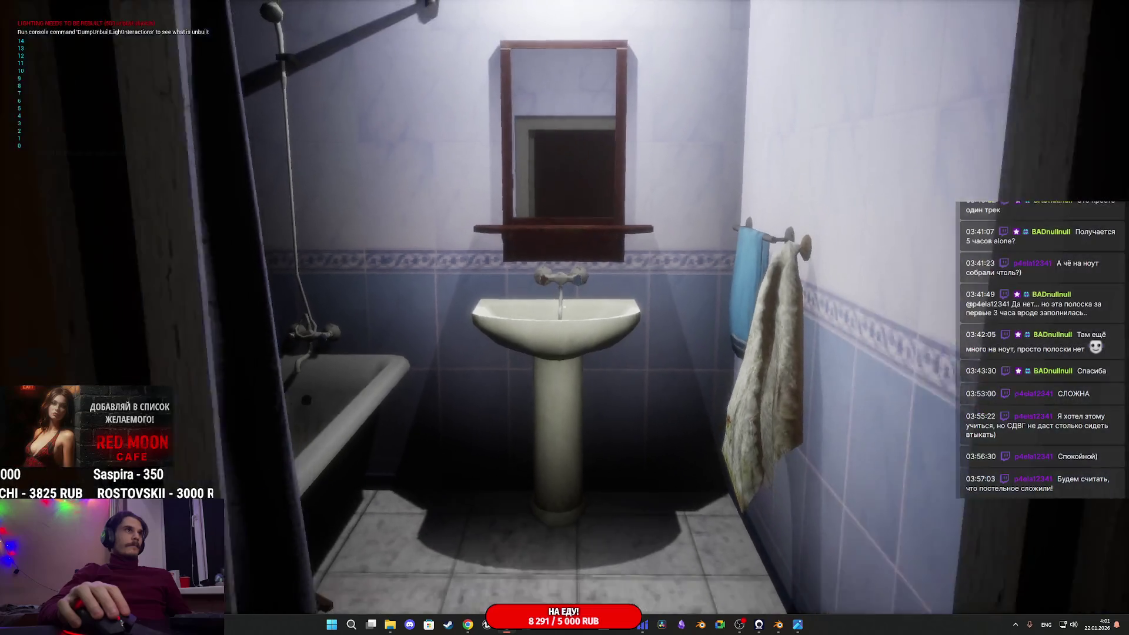
{"action": "key", "text": "w"}
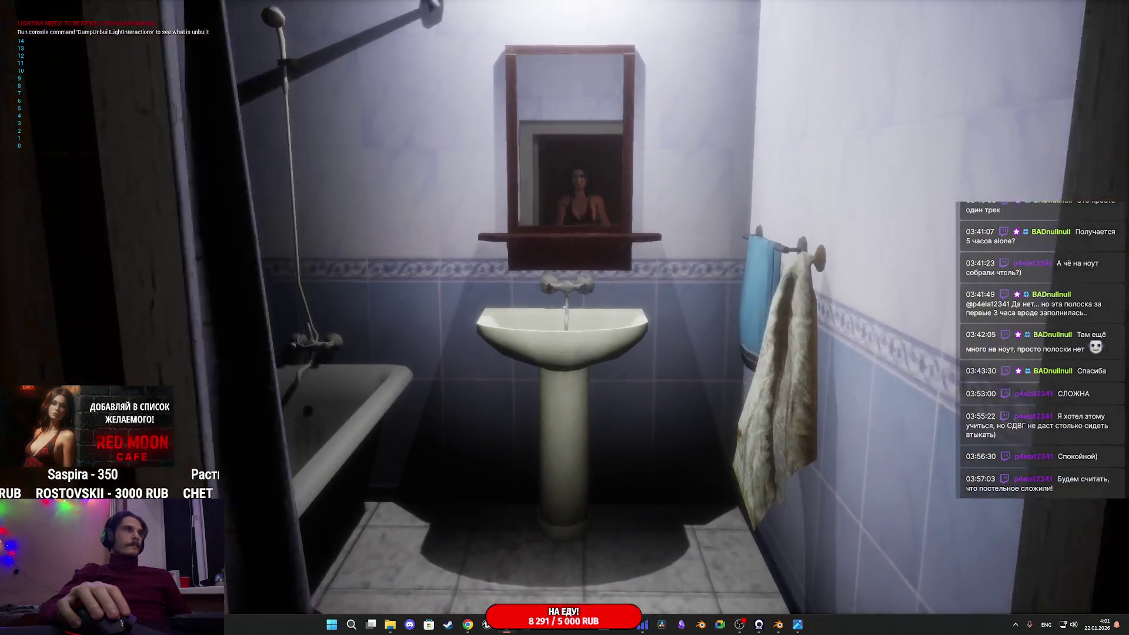
{"action": "key", "text": "s"}
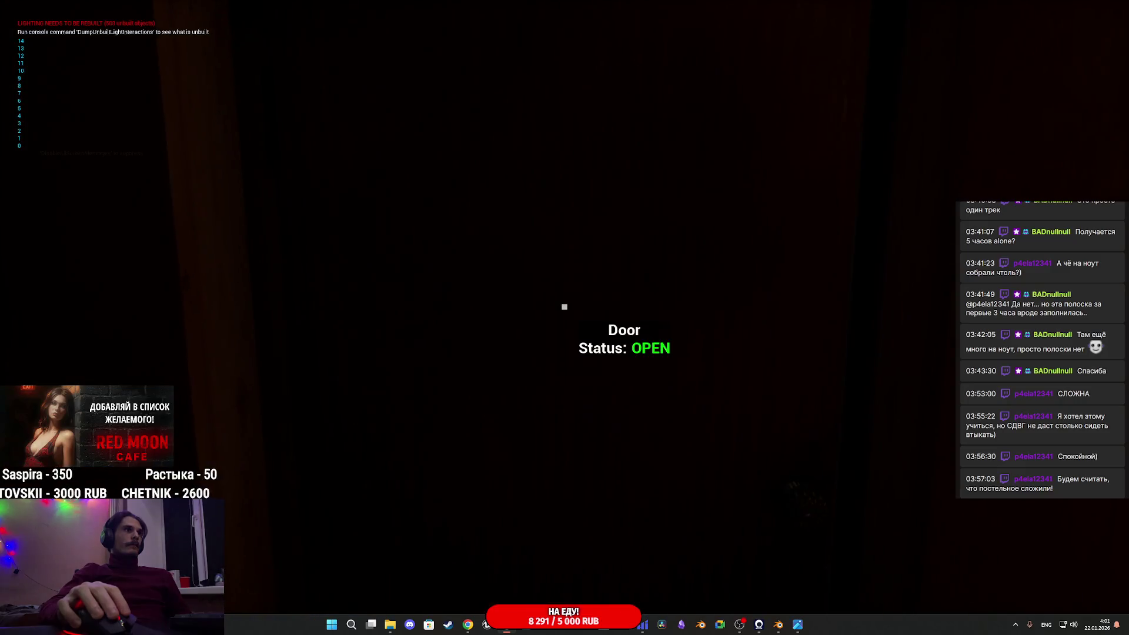
{"action": "key", "text": "w"}
{"action": "key", "text": "Escape"}
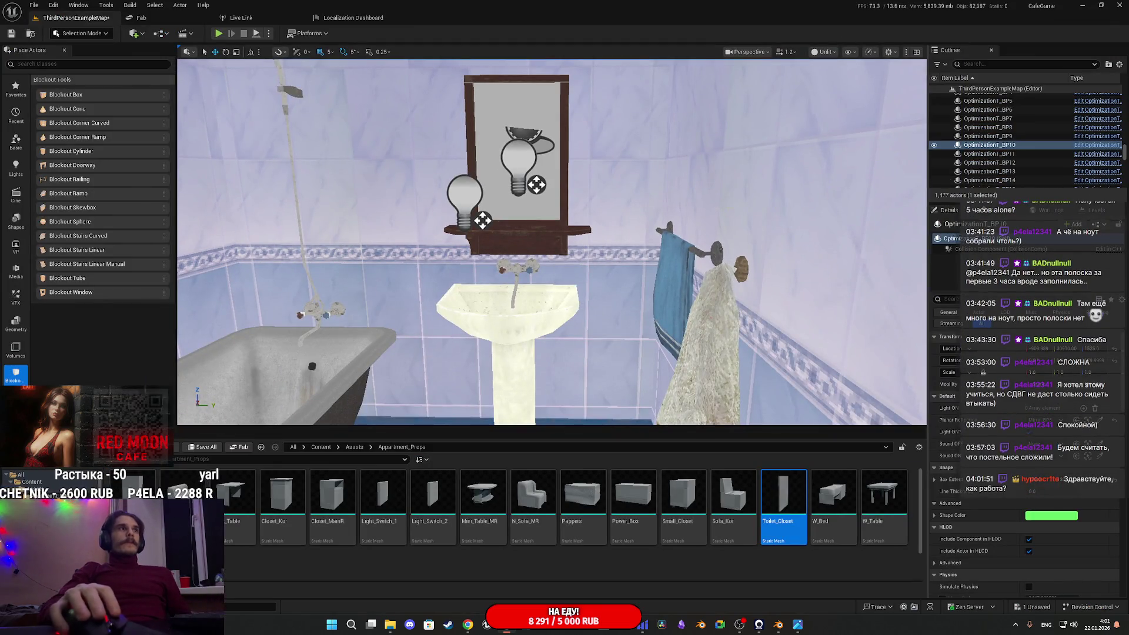
Focus on the Mirrir_BP5 mirror, select its components, and save all changes to ThirdPersonExampleMap
{"action": "right_click_drag", "start_coordinate": [553, 241], "coordinate": [600, 212]}
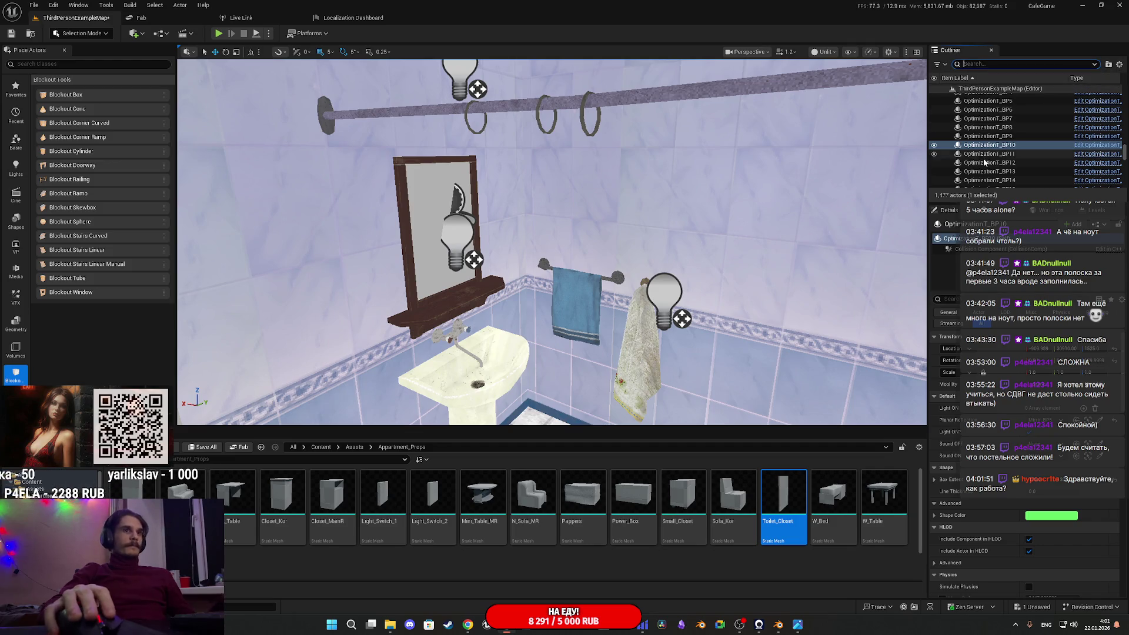
{"action": "left_click", "coordinate": [426, 189]}
{"action": "key", "text": "f"}
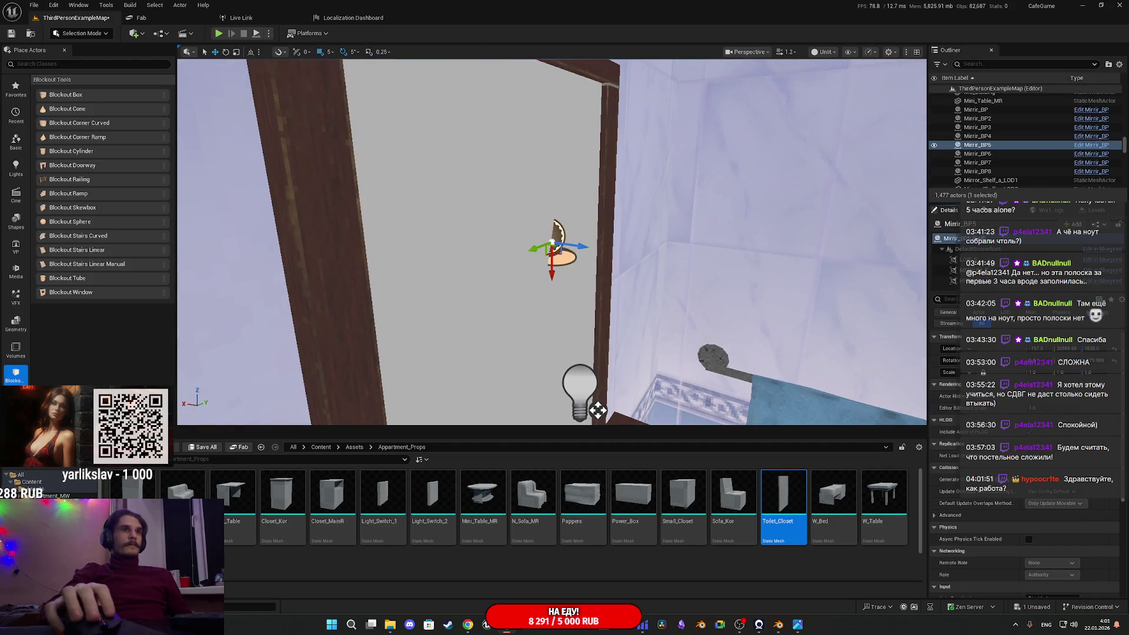
{"action": "left_click", "coordinate": [984, 281], "text": "shift"}
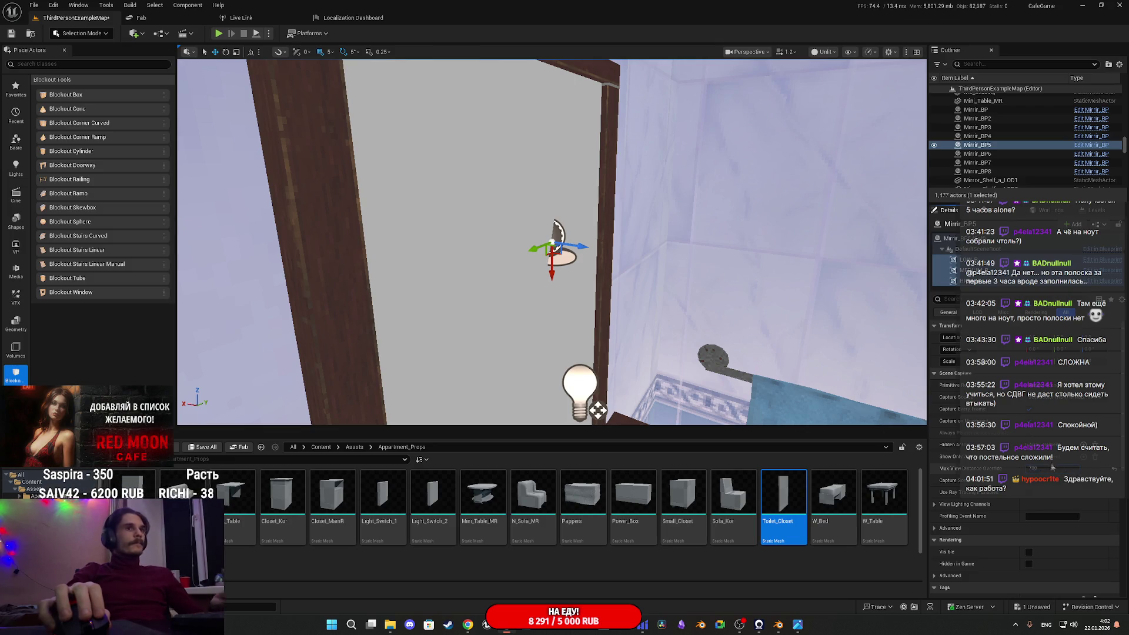
{"action": "left_click", "coordinate": [207, 450]}
{"action": "left_click", "coordinate": [636, 411]}
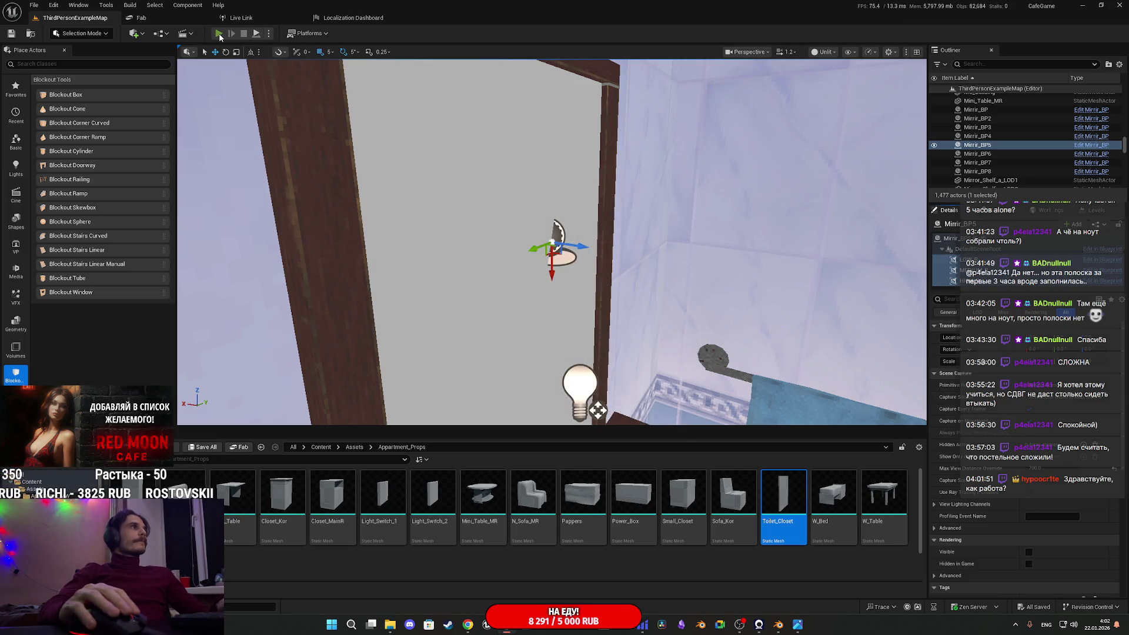
Play-test fullscreen, walking past the sofa and opening the bathroom door
{"action": "key", "text": "alt+p"}
{"action": "key", "text": "F11"}
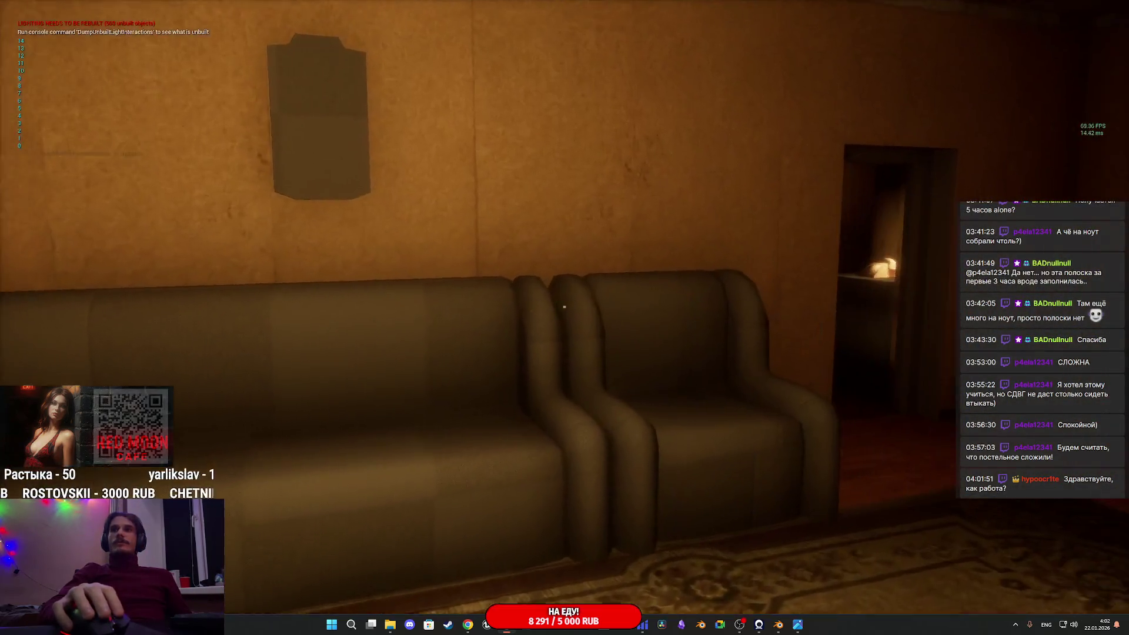
{"action": "key", "text": "w"}
{"action": "key", "text": "w"}
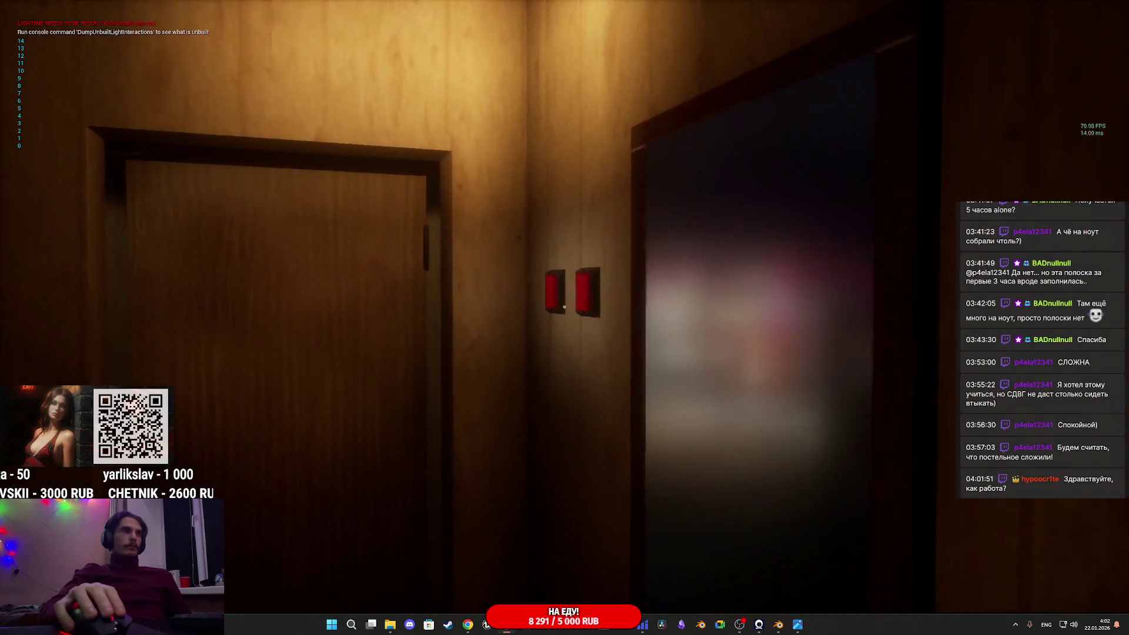
{"action": "key", "text": "e"}
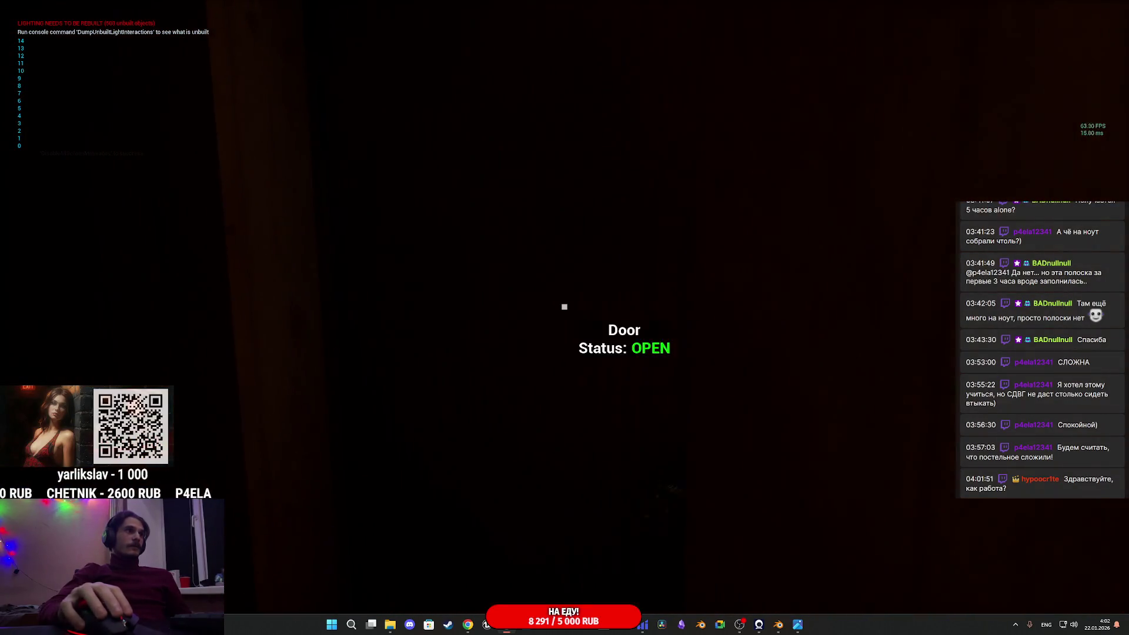
{"action": "key", "text": "s"}
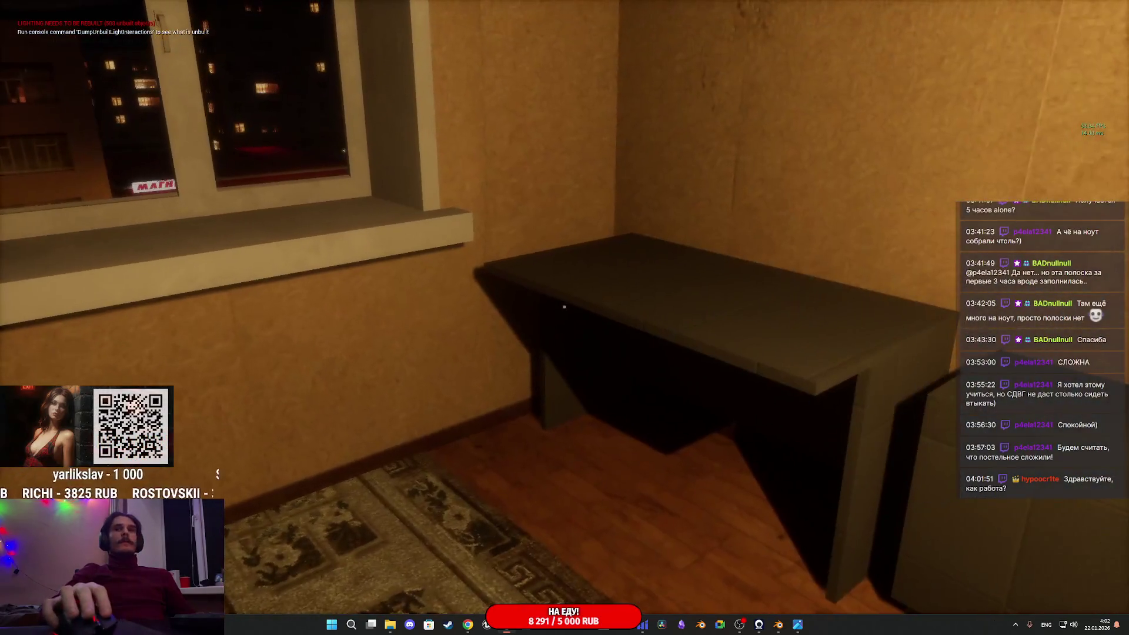
Stop the play session, restore the editor layout, and close the Unreal Editor
{"action": "key", "text": "Escape"}
{"action": "key", "text": "F11"}
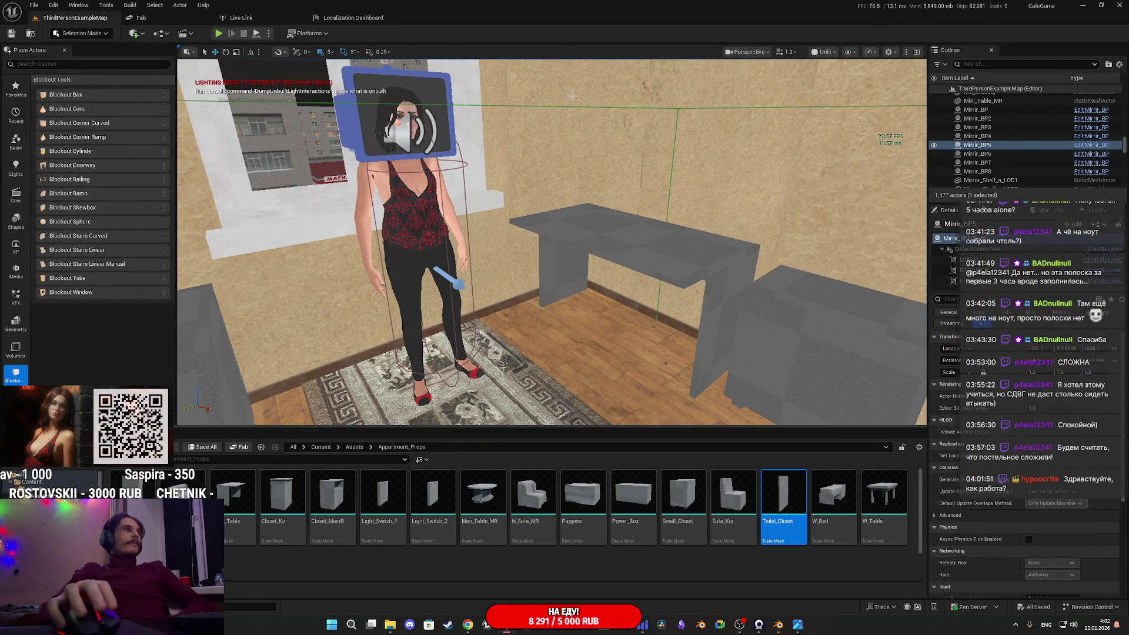
{"action": "left_click", "coordinate": [1121, 4]}
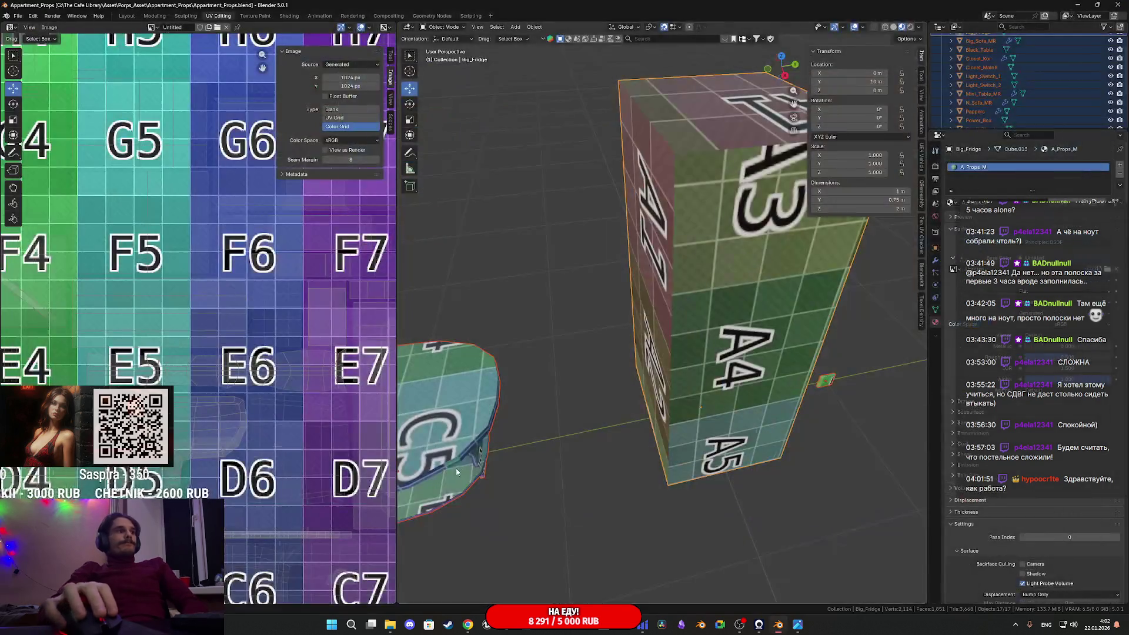
{"action": "scroll", "coordinate": [638, 385], "scroll_direction": "down", "scroll_amount": 10}
{"action": "scroll", "coordinate": [624, 362], "scroll_direction": "up", "scroll_amount": 10}
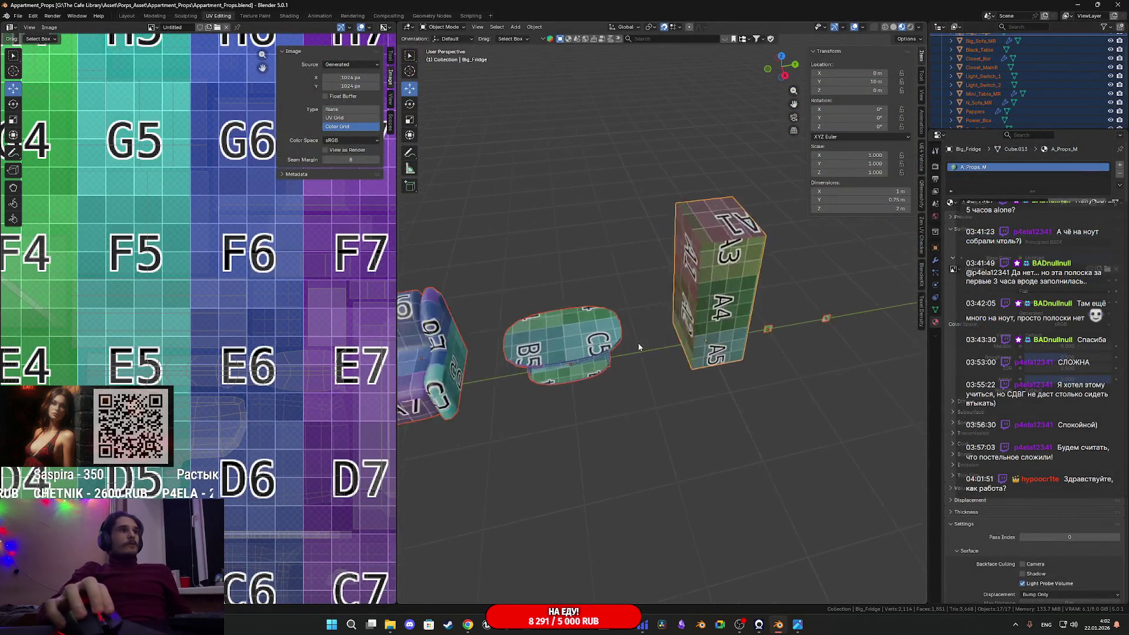
{"action": "scroll", "coordinate": [752, 253], "scroll_direction": "down", "scroll_amount": 6}
{"action": "scroll", "coordinate": [597, 268], "scroll_direction": "up", "scroll_amount": 3}
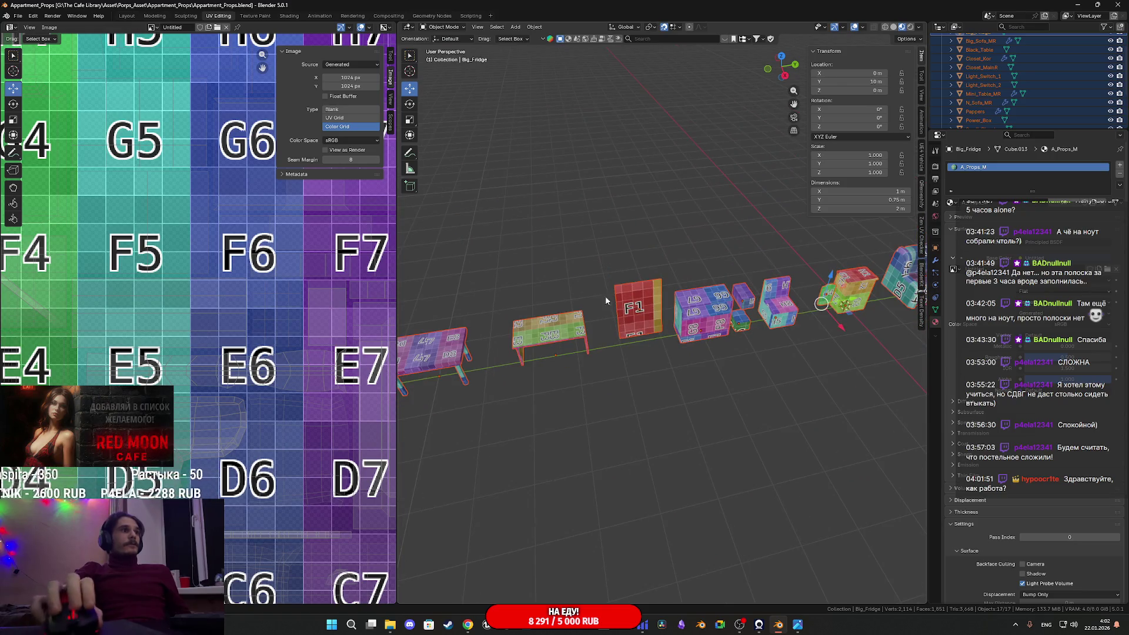
{"action": "scroll", "coordinate": [822, 250], "scroll_direction": "down", "scroll_amount": 5}
{"action": "scroll", "coordinate": [774, 188], "scroll_direction": "up", "scroll_amount": 8}
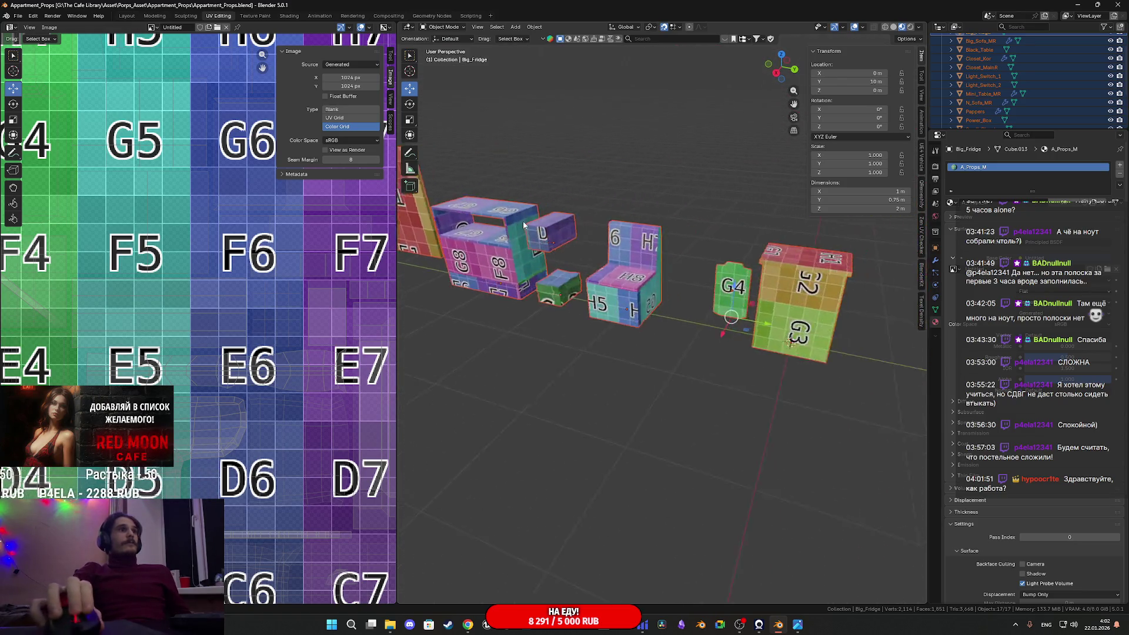
{"action": "scroll", "coordinate": [774, 192], "scroll_direction": "up", "scroll_amount": 3}
{"action": "scroll", "coordinate": [718, 171], "scroll_direction": "down", "scroll_amount": 10}
{"action": "scroll", "coordinate": [629, 229], "scroll_direction": "up", "scroll_amount": 5}
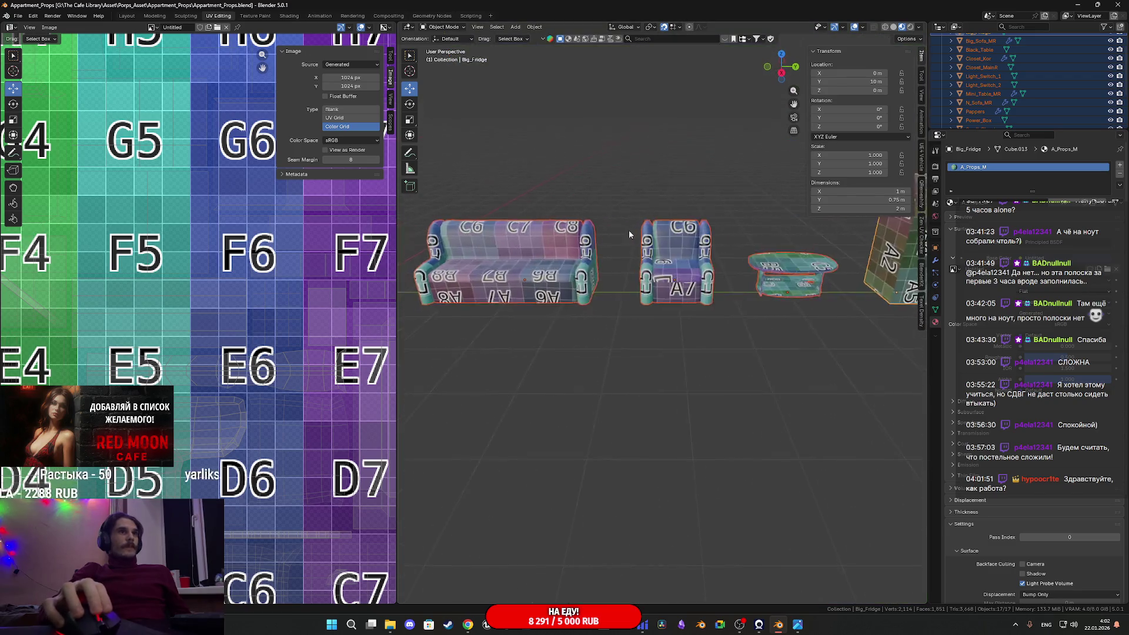
{"action": "scroll", "coordinate": [671, 260], "scroll_direction": "down", "scroll_amount": 5}
{"action": "mouse_move", "coordinate": [679, 259]}
{"action": "middle_mouse_down"}
{"action": "mouse_move", "coordinate": [737, 252]}
{"action": "mouse_move", "coordinate": [682, 274]}
{"action": "middle_mouse_up"}
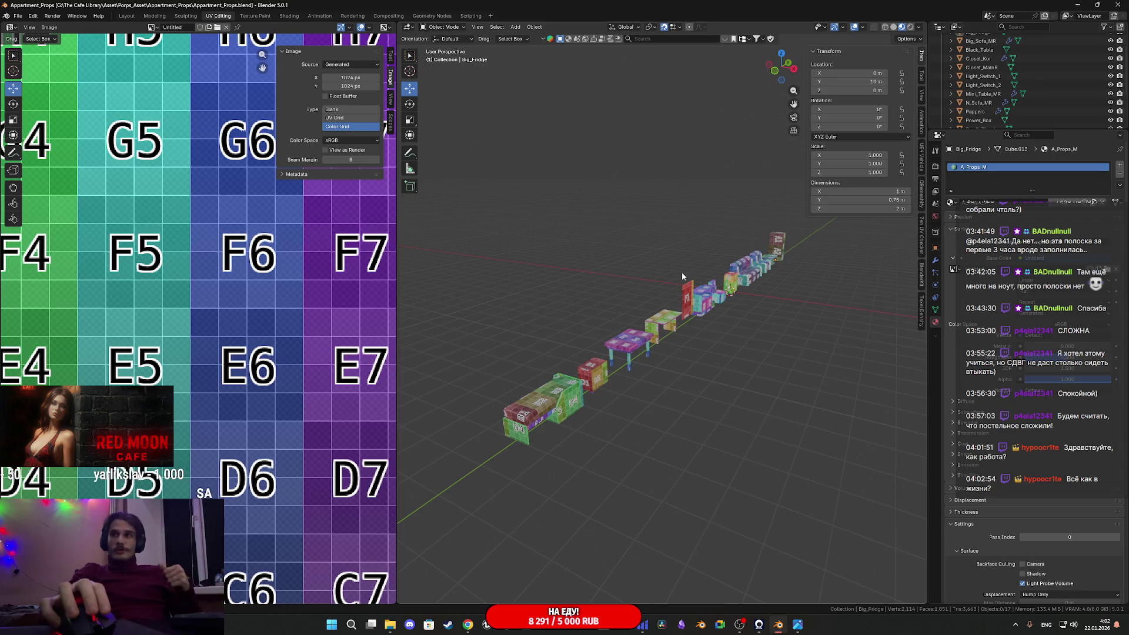
{"action": "scroll", "coordinate": [680, 272], "scroll_direction": "up", "scroll_amount": 2}
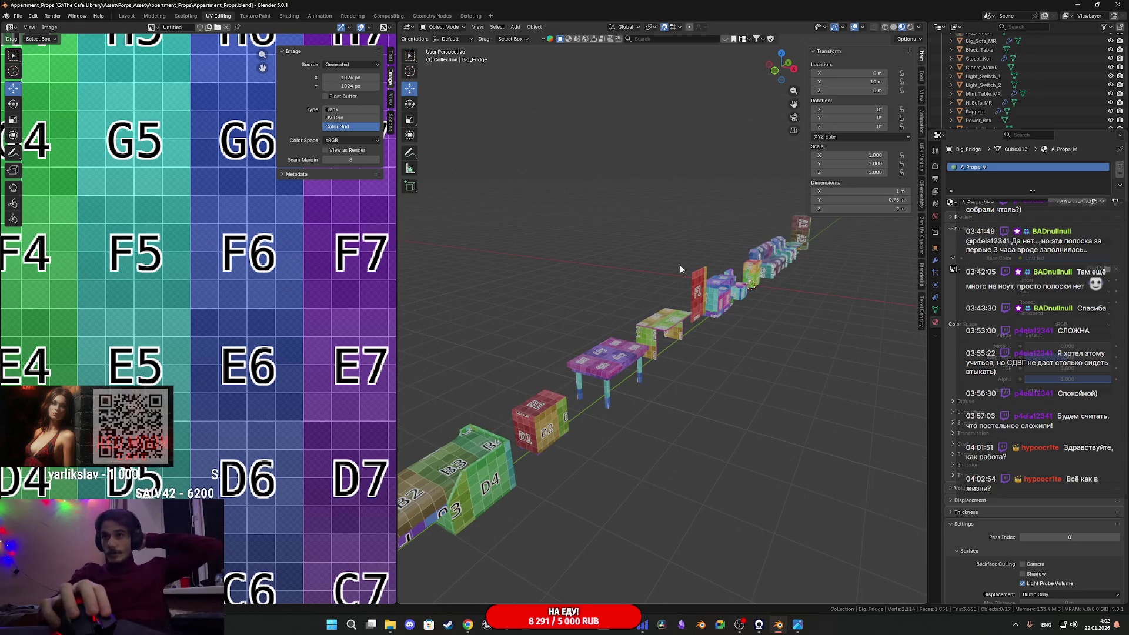
{"action": "scroll", "coordinate": [652, 236], "scroll_direction": "up", "scroll_amount": 4}
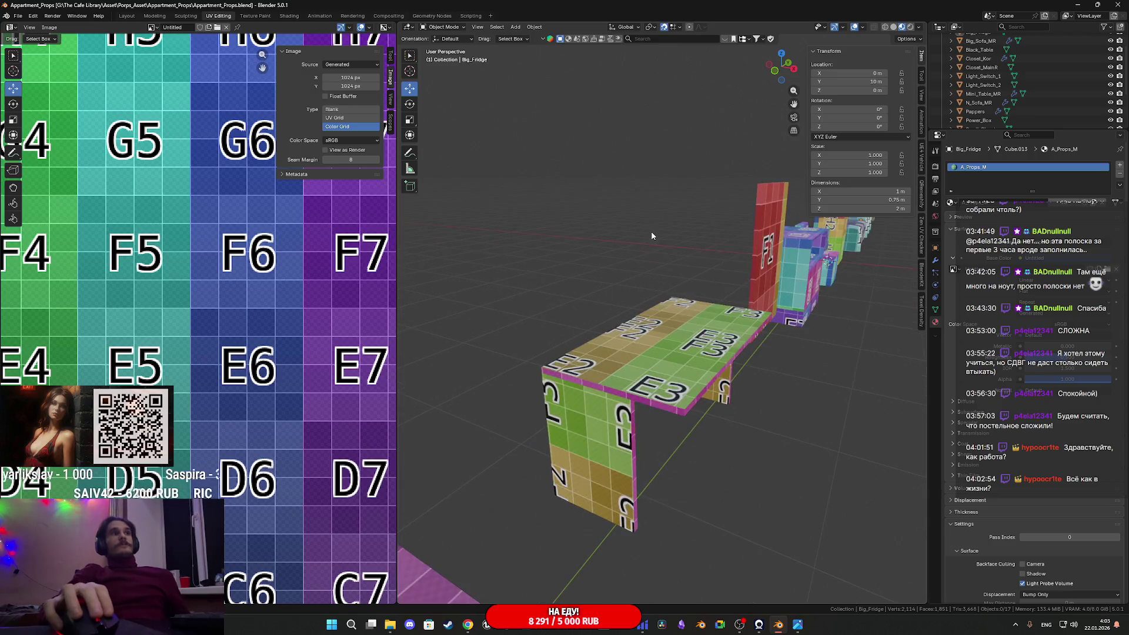
{"action": "middle_click_drag", "start_coordinate": [674, 241], "coordinate": [655, 258]}
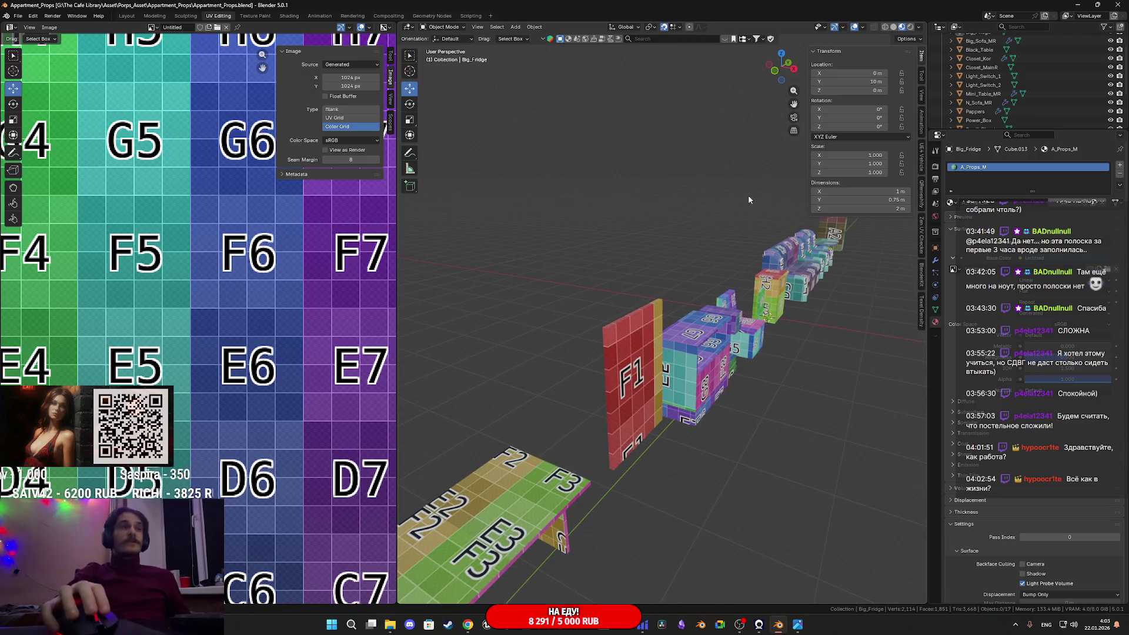
{"action": "scroll", "coordinate": [593, 317], "scroll_direction": "down", "scroll_amount": 5}
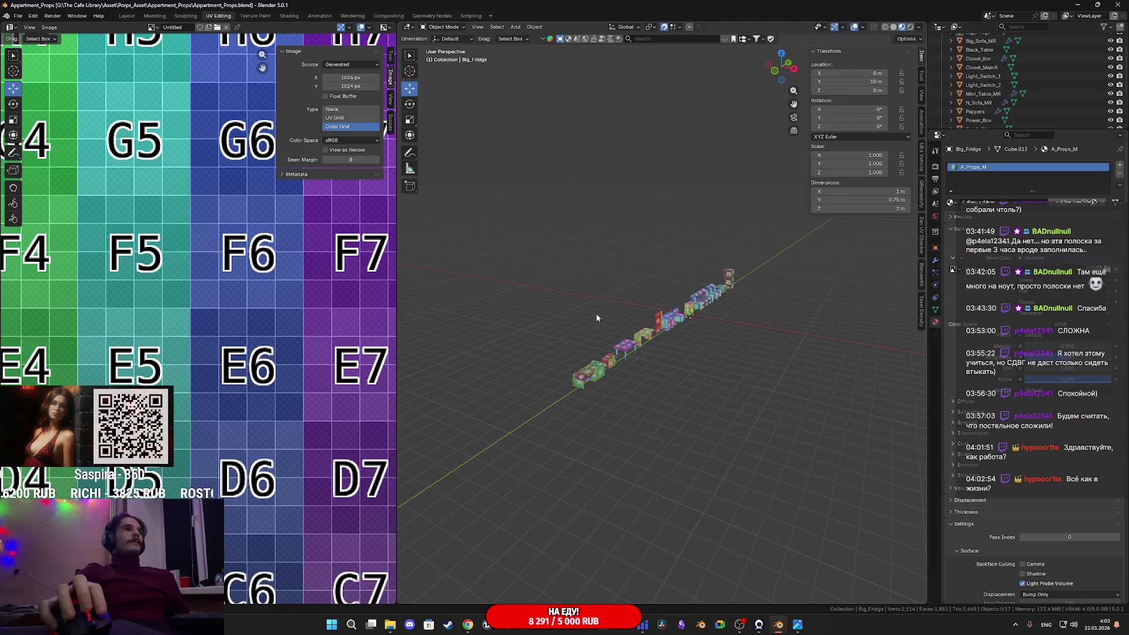